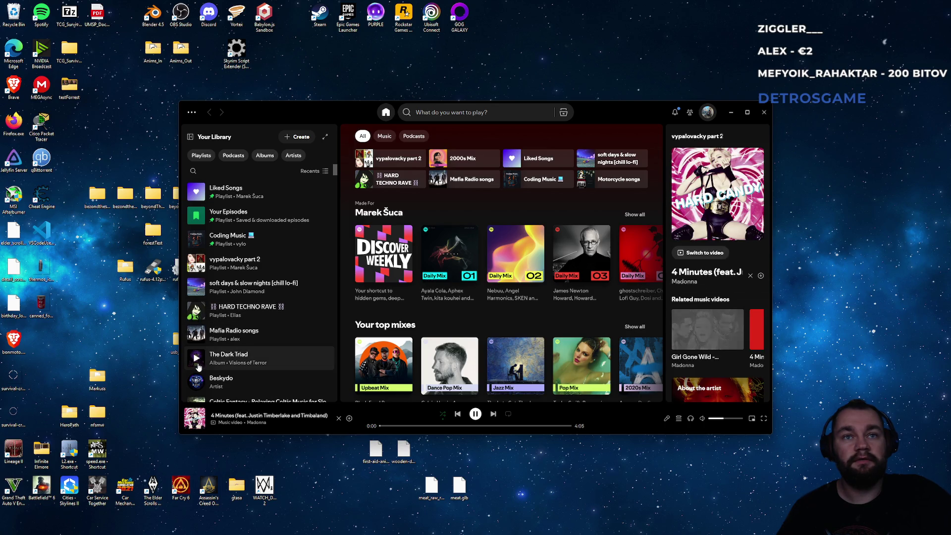
# Step: Play The Dark Triad album, seeking ahead and skipping to Phoenix Rising
pyautogui.scroll(-1, 202, 335)
pyautogui.click(198, 323)
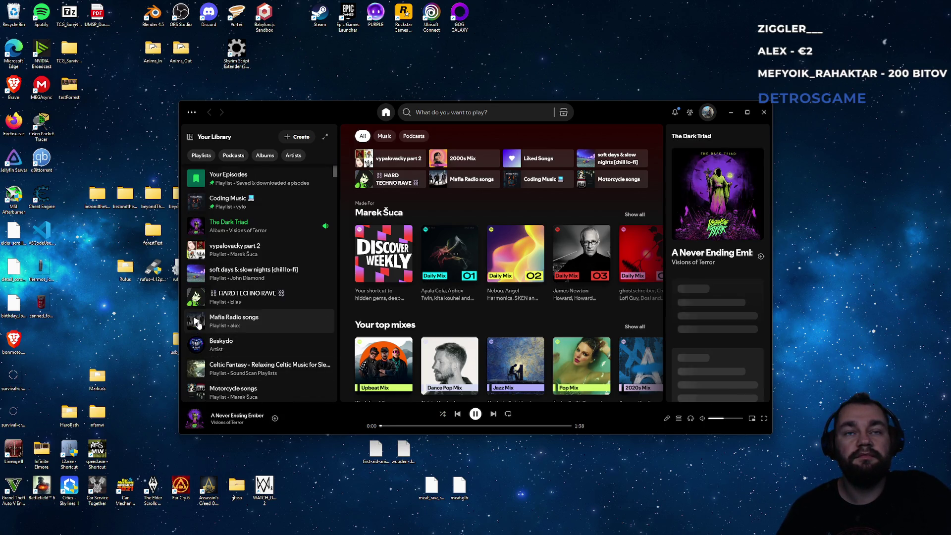
pyautogui.click(455, 426)
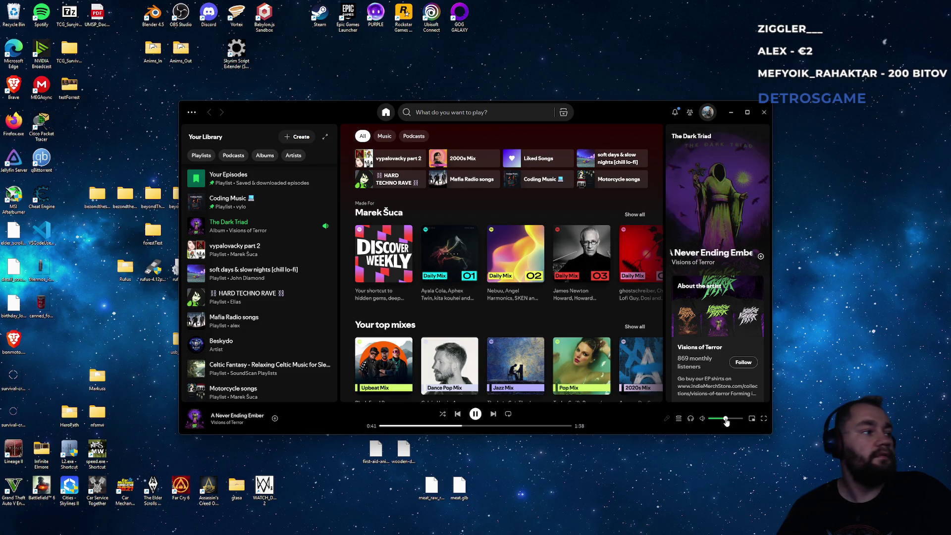
pyautogui.click(502, 426)
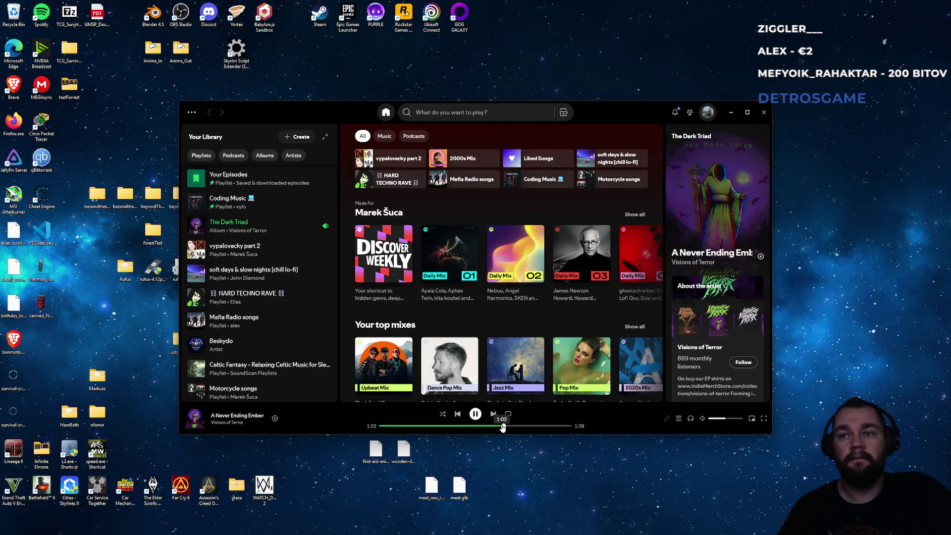
pyautogui.click(493, 414)
pyautogui.click(434, 426)
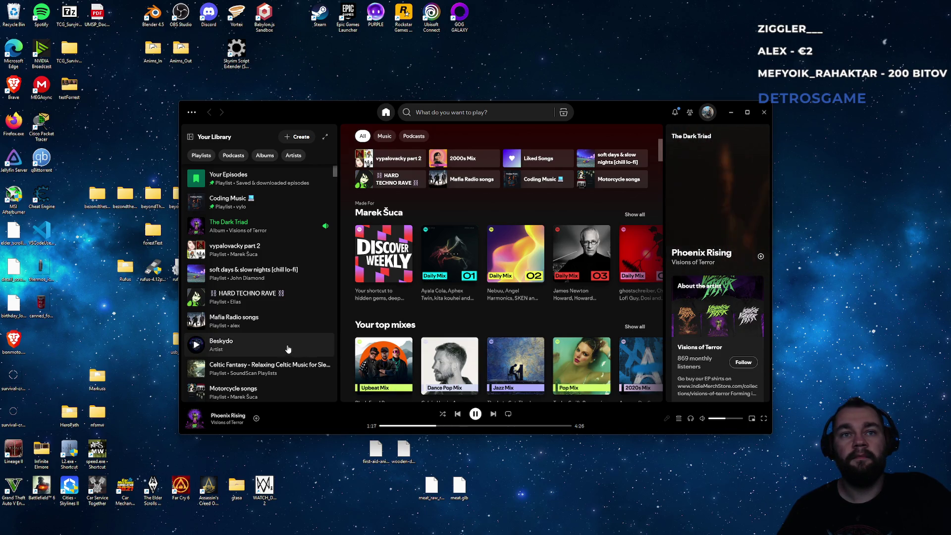
# Step: Start the DOOM Dark Ages Playlist 2026 from Your Library and minimize Spotify
pyautogui.scroll(-1, 287, 347)
pyautogui.scroll(-1, 288, 349)
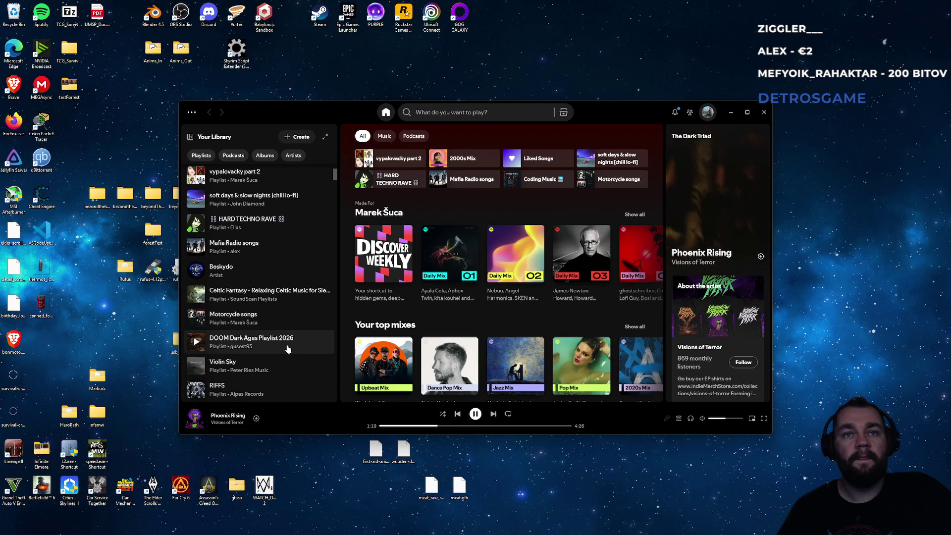
pyautogui.click(197, 342)
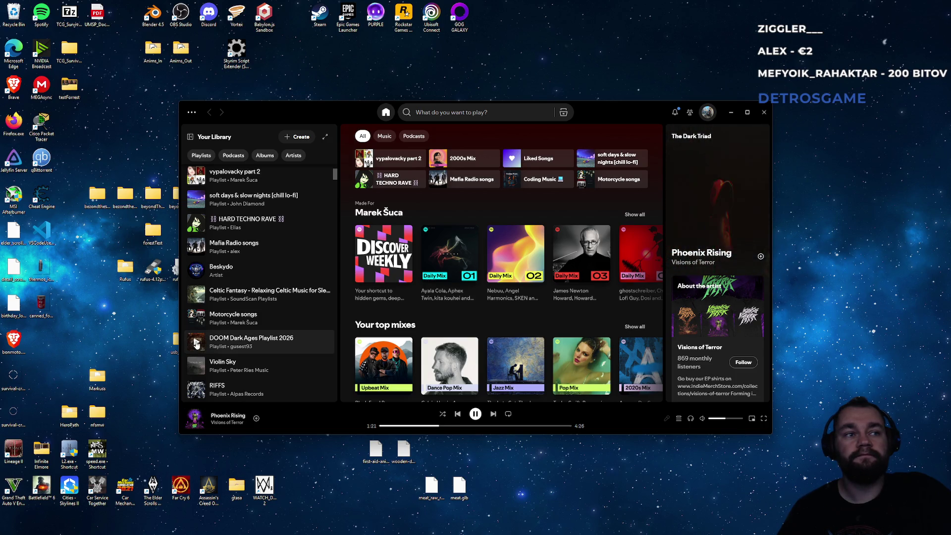
pyautogui.click(731, 112)
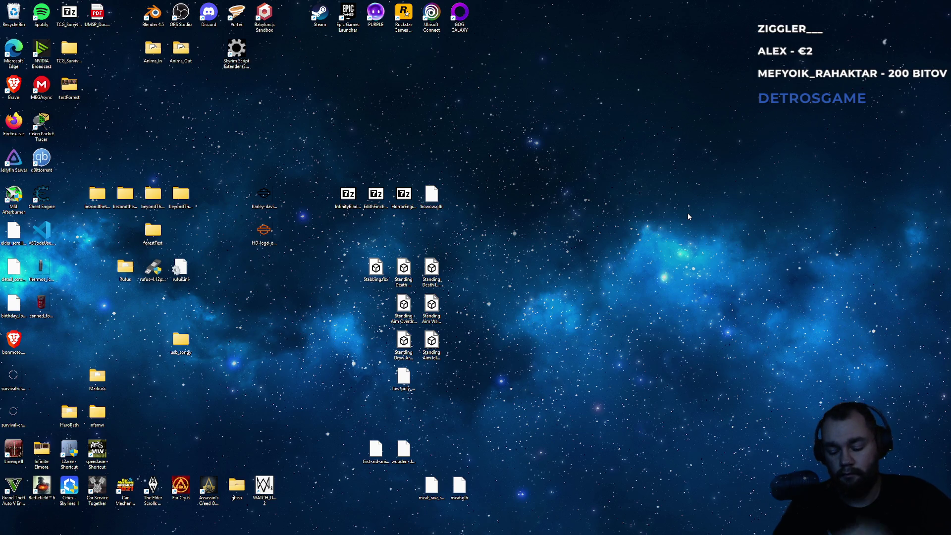
# Step: Launch the Epic Games Launcher, decline file association, and show the Unreal Engine Library
pyautogui.press('super')
pyautogui.write('epic')
pyautogui.press('Return')
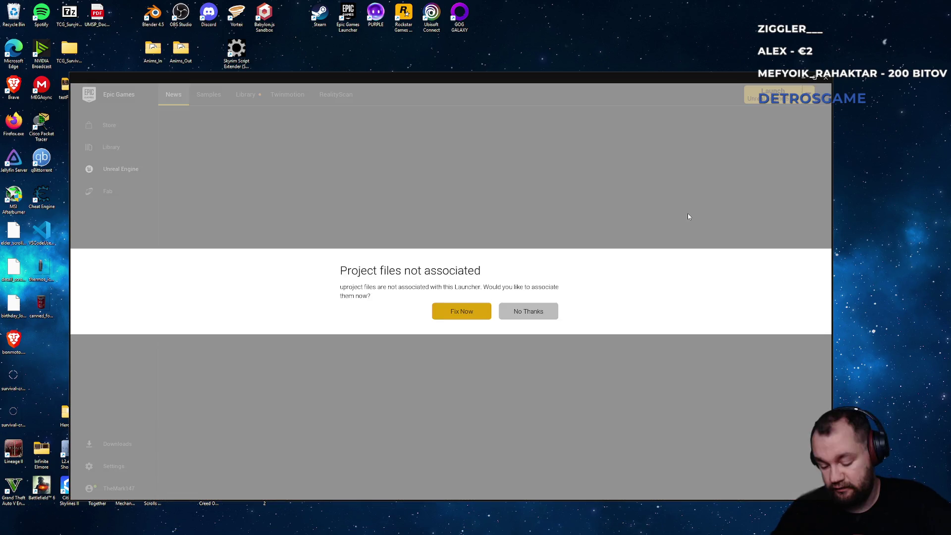
pyautogui.click(536, 316)
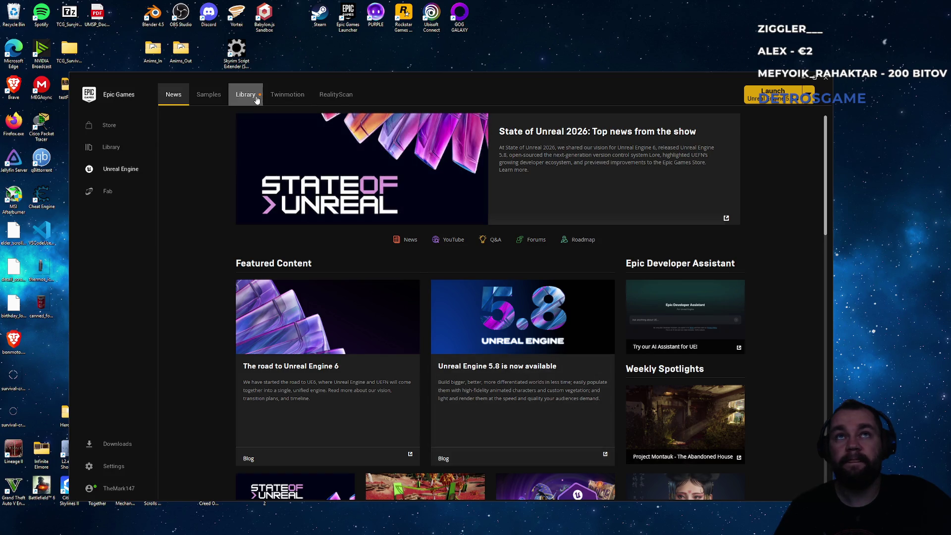
pyautogui.click(246, 94)
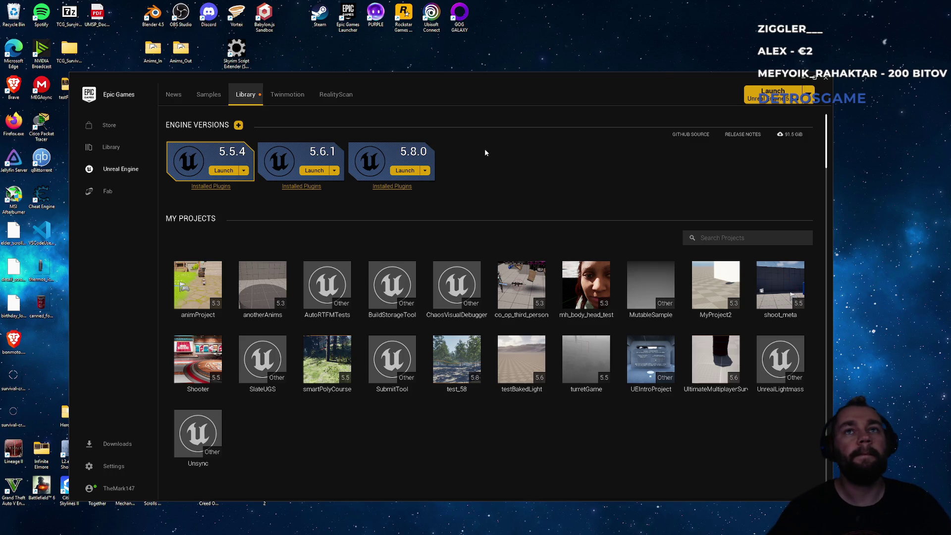
# Step: Reposition the launcher window on the desktop, then minimize it
pyautogui.moveTo(438, 78)
pyautogui.mouseDown()
pyautogui.moveTo(496, 87)
pyautogui.moveTo(497, 76)
pyautogui.moveTo(475, 87)
pyautogui.mouseUp()
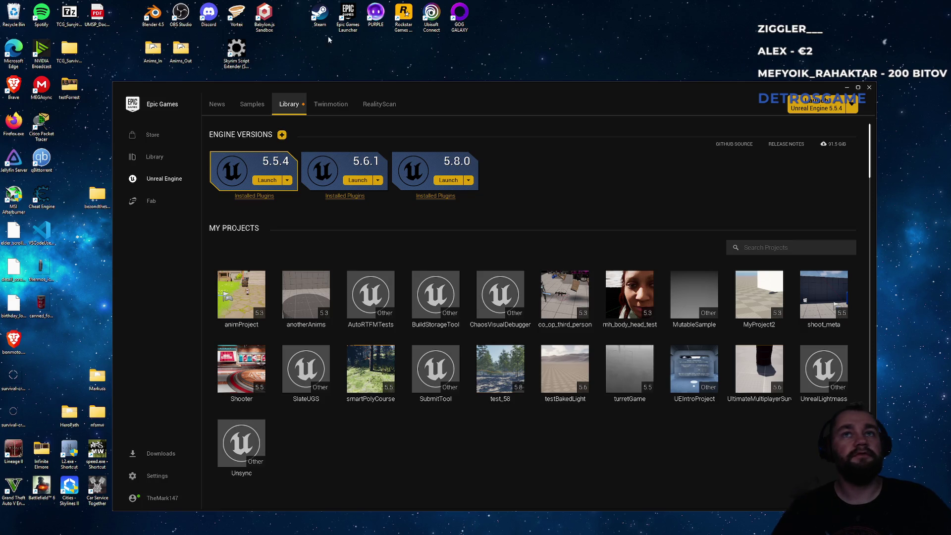
pyautogui.moveTo(428, 93)
pyautogui.mouseDown()
pyautogui.moveTo(450, 80)
pyautogui.moveTo(430, 89)
pyautogui.mouseUp()
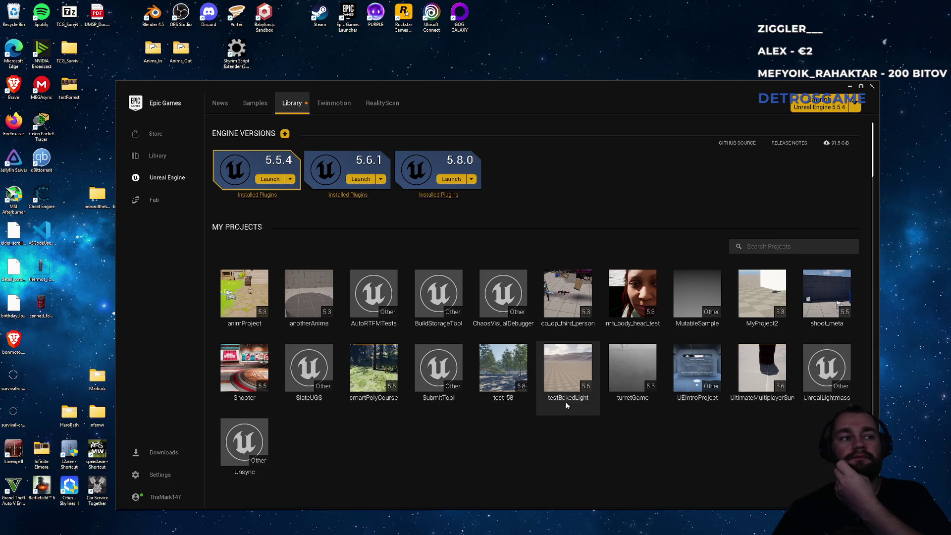
pyautogui.moveTo(354, 373)
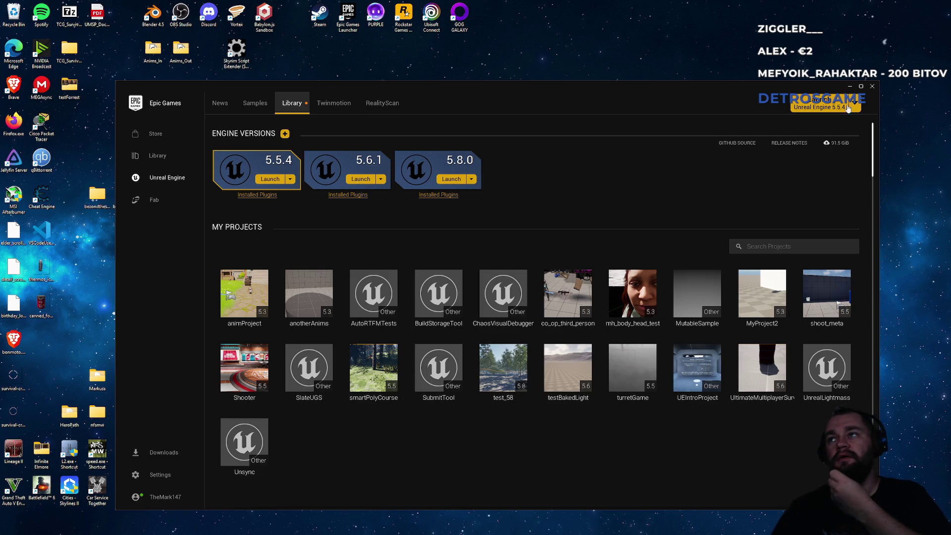
pyautogui.click(850, 86)
# Step: Launch Visual Studio from search and close the Visual Studio 2026 start window
pyautogui.press('super')
pyautogui.write('vis')
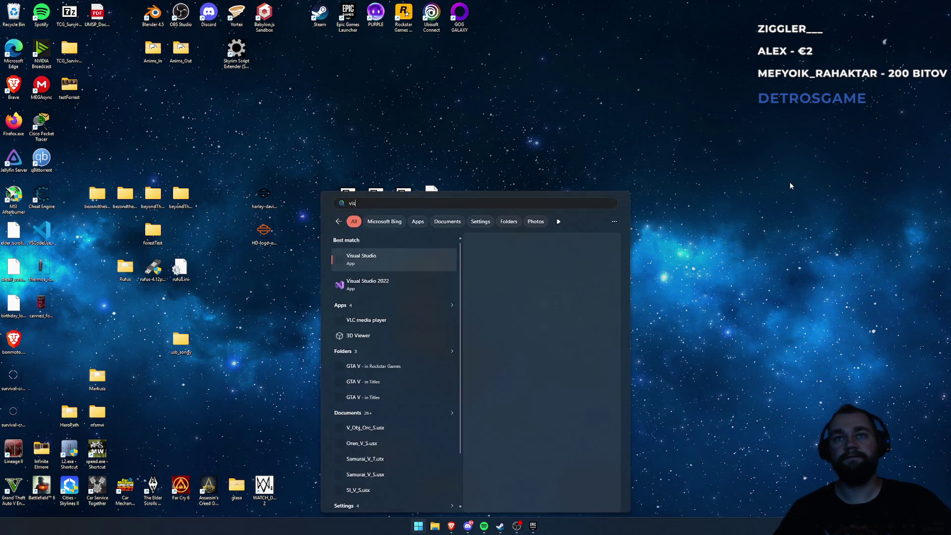
pyautogui.press('Return')
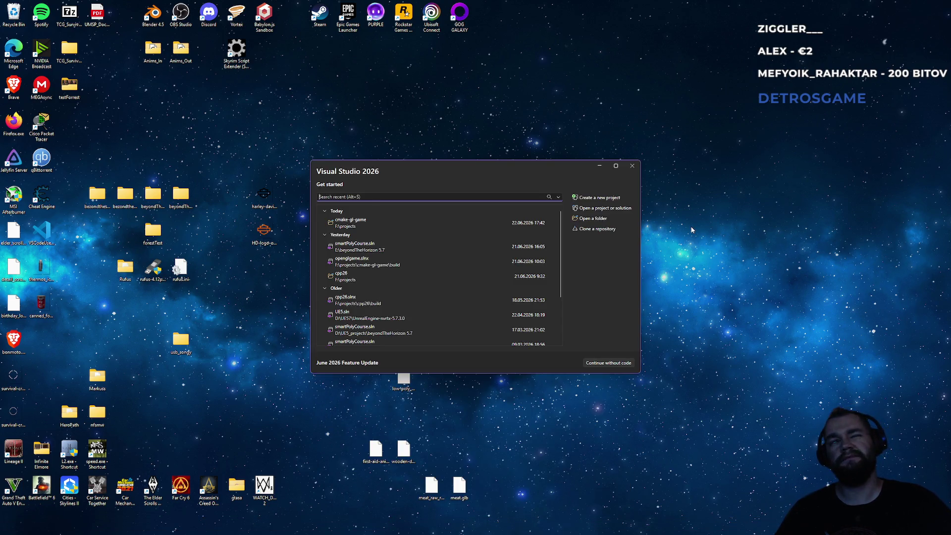
pyautogui.click(633, 168)
# Step: Launch Visual Studio 2022 and open the recent smartPolyCourse.sln solution
pyautogui.press('super')
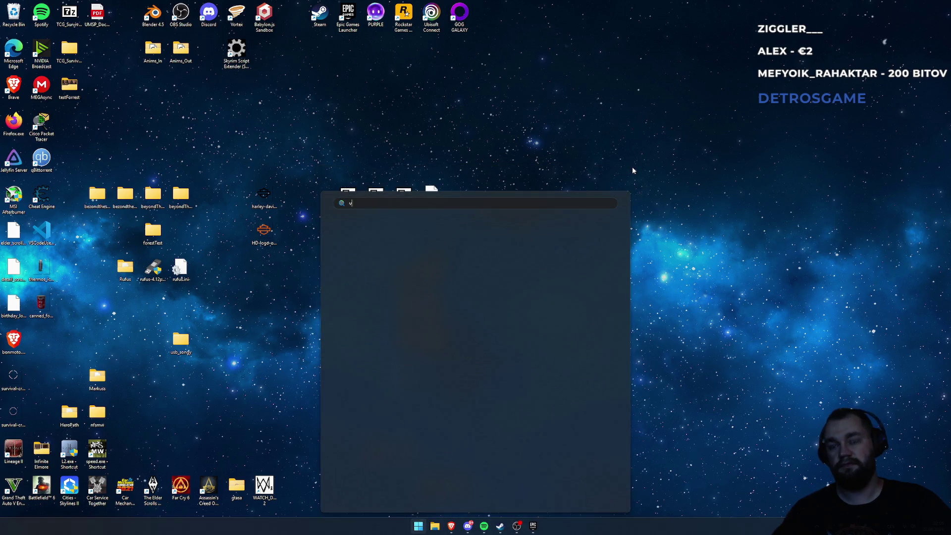
pyautogui.write('visual Studio 2022')
pyautogui.press('Return')
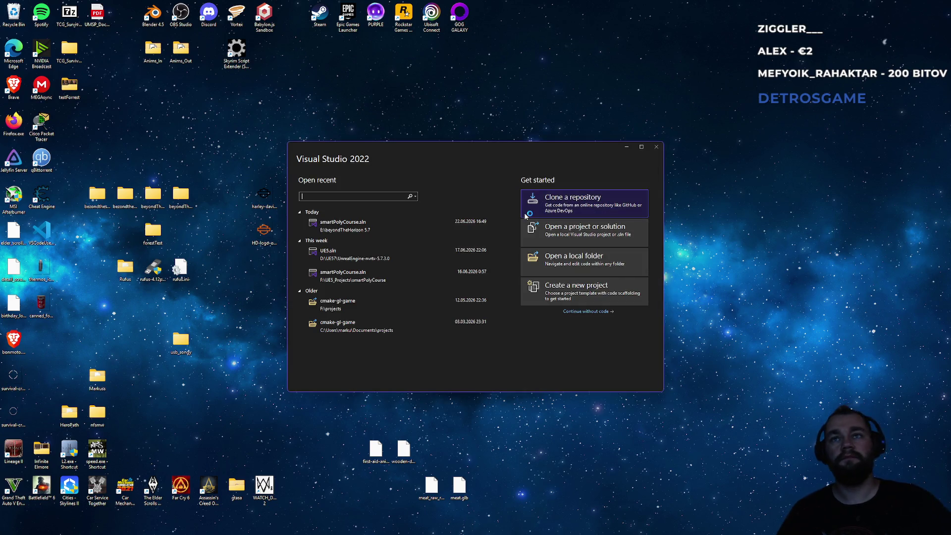
pyautogui.click(402, 231)
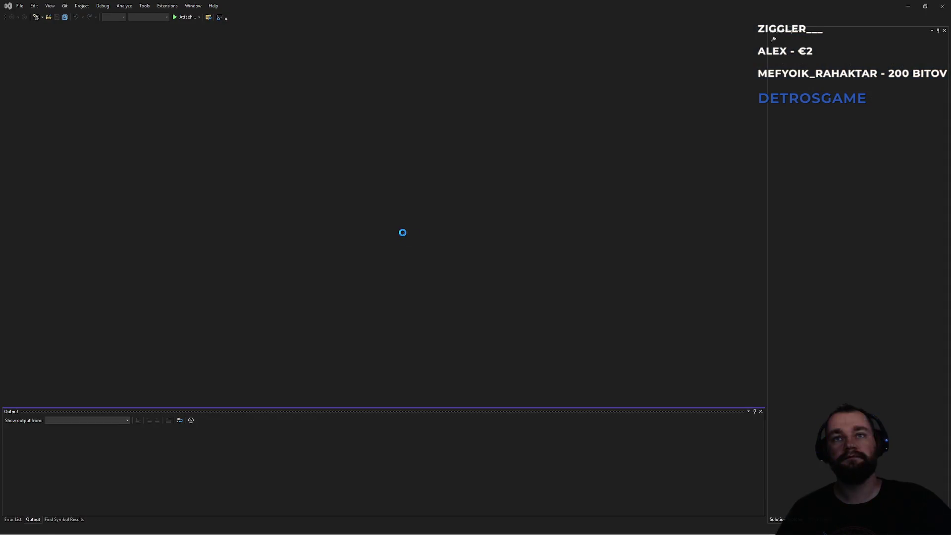
# Step: Bring Spotify back up from the taskbar and minimize it again
pyautogui.moveTo(447, 529)
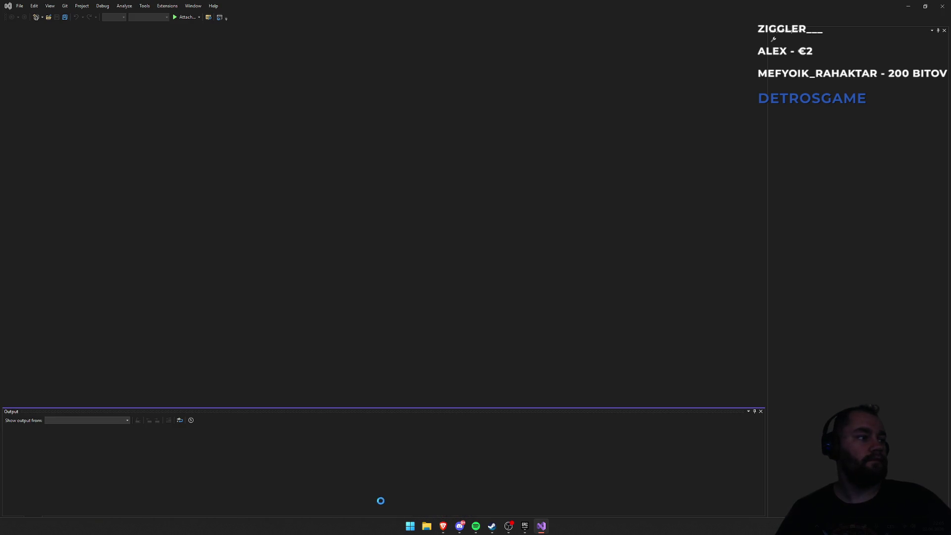
pyautogui.click(474, 528)
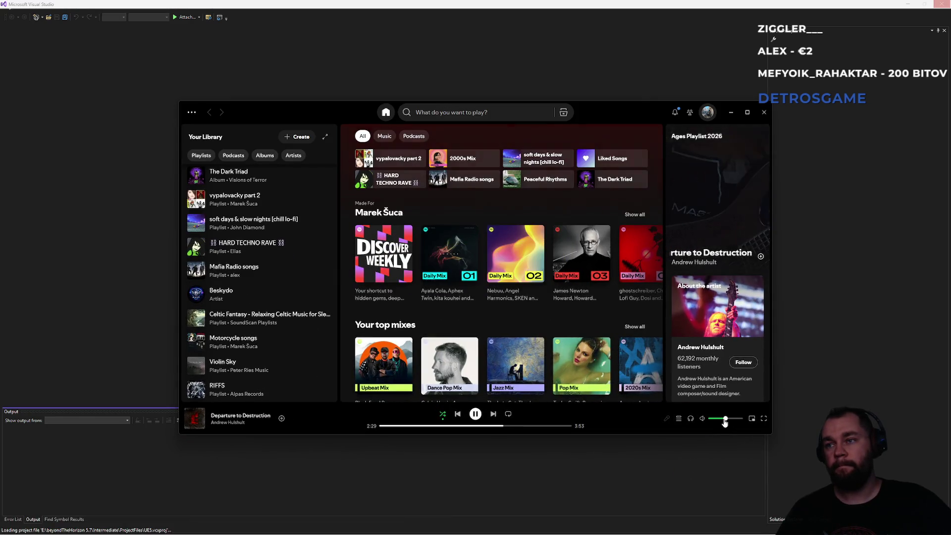
pyautogui.click(732, 116)
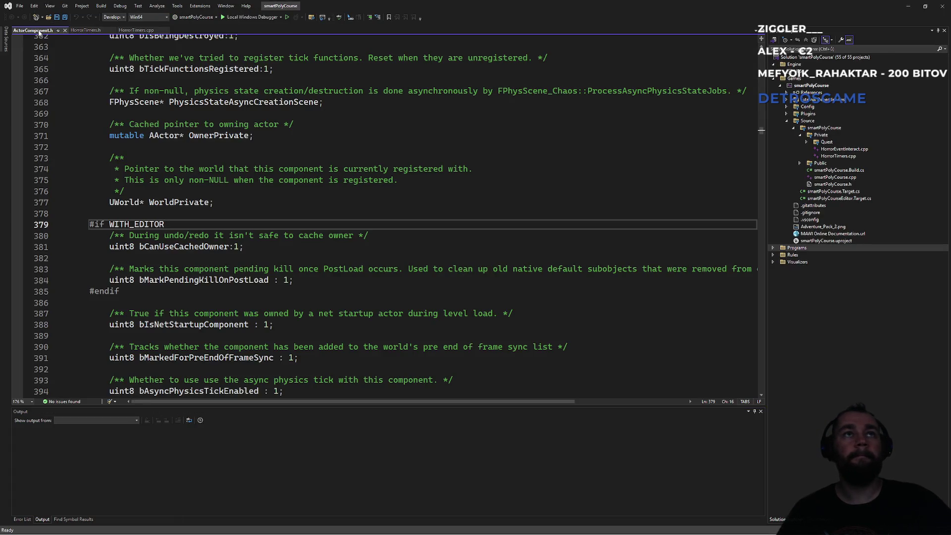
# Step: Close ActorComponent.h and build smartPolyCourseEditor via Local Windows Debugger until Build succeeded
pyautogui.click(64, 30)
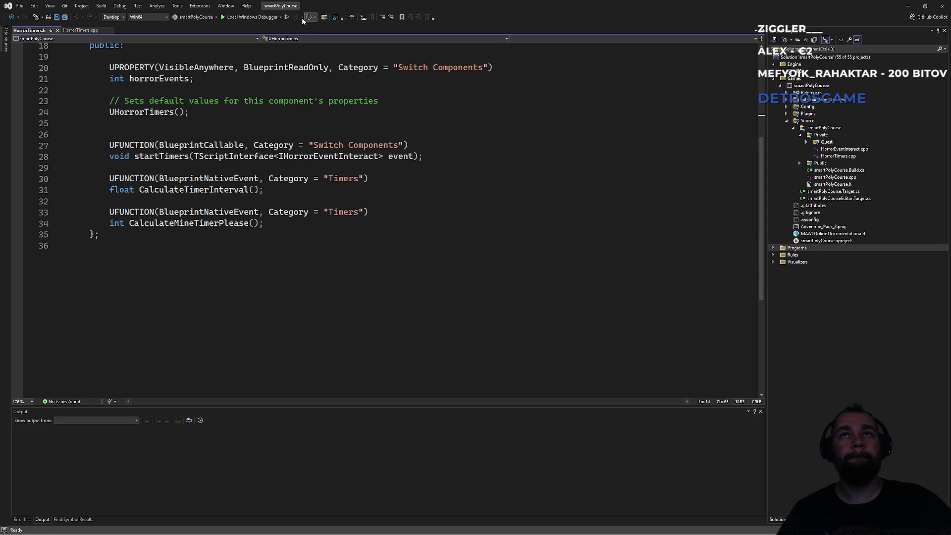
pyautogui.click(287, 17)
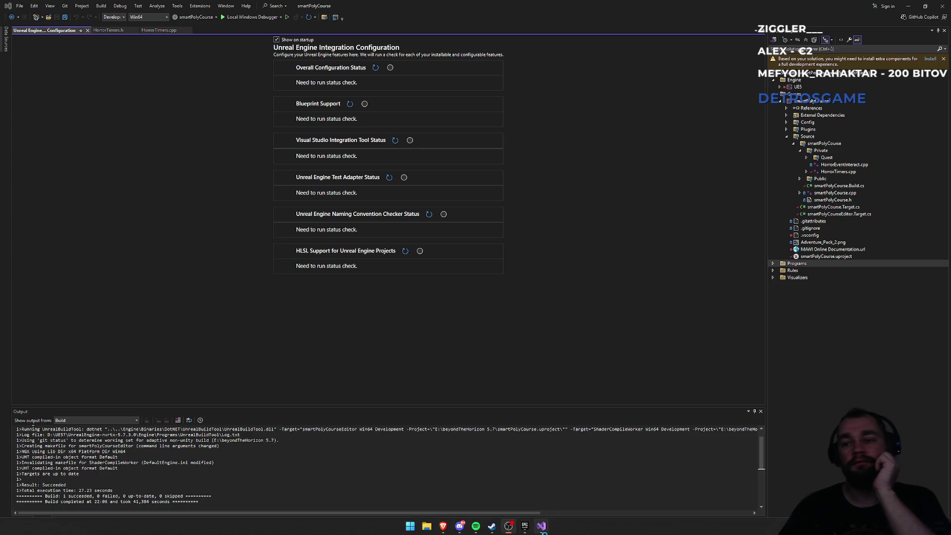
pyautogui.moveTo(543, 529)
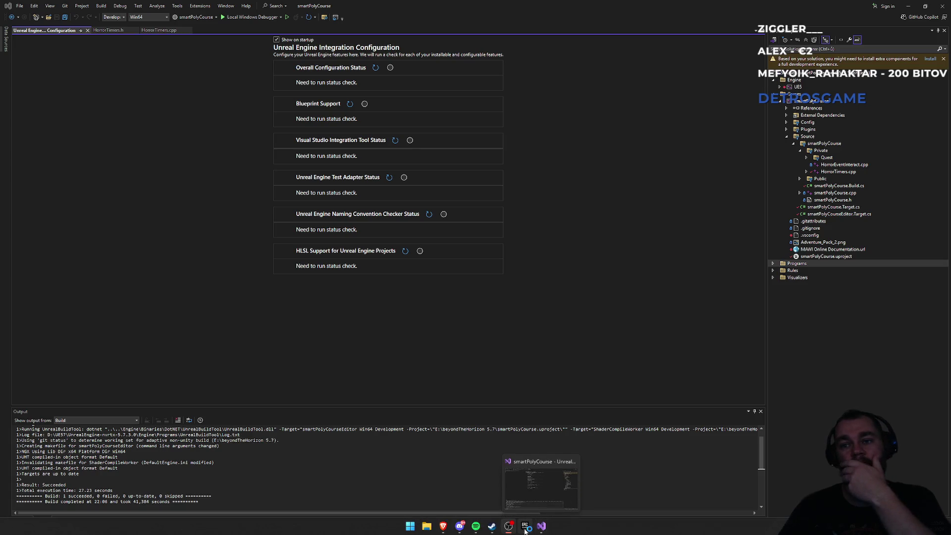
pyautogui.moveTo(491, 529)
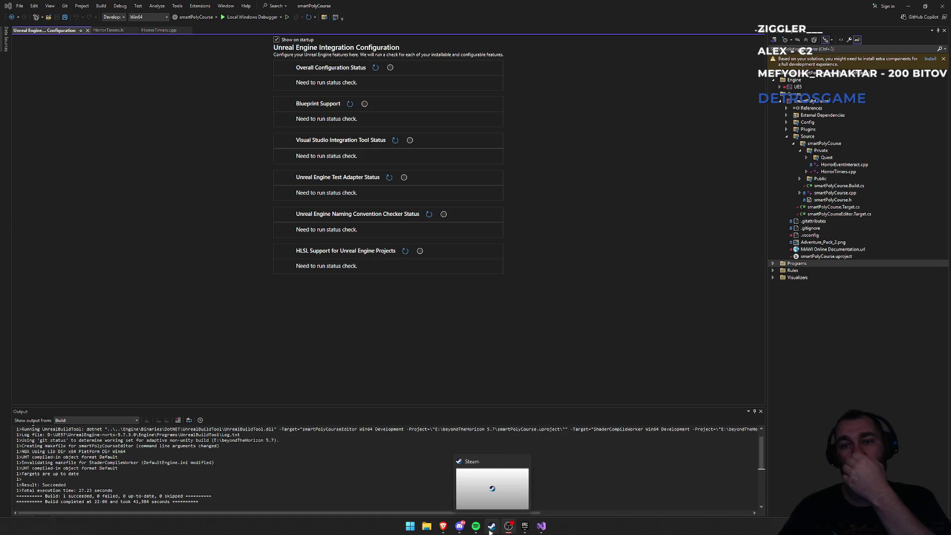
pyautogui.moveTo(444, 529)
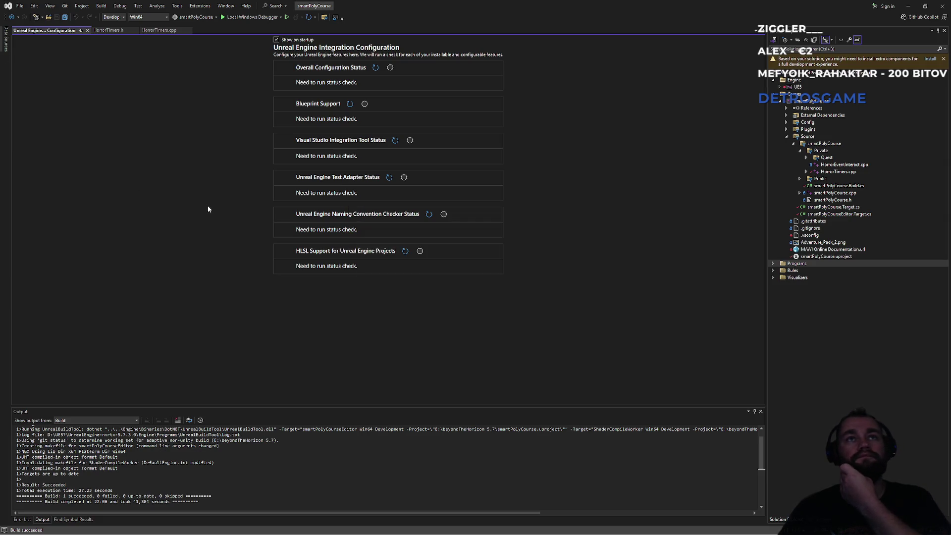
pyautogui.click(807, 157)
pyautogui.doubleClick(853, 166)
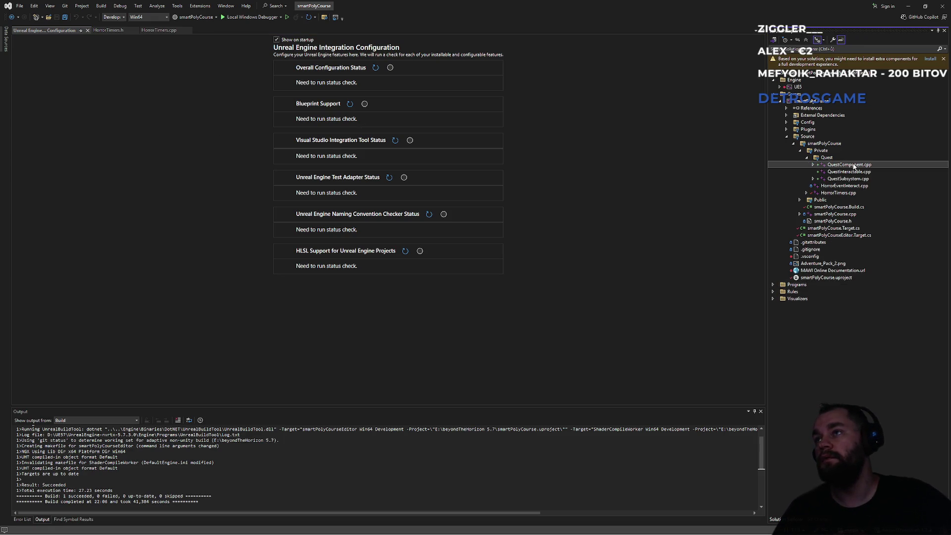
pyautogui.middleClick(100, 31)
pyautogui.middleClick(100, 30)
pyautogui.middleClick(100, 31)
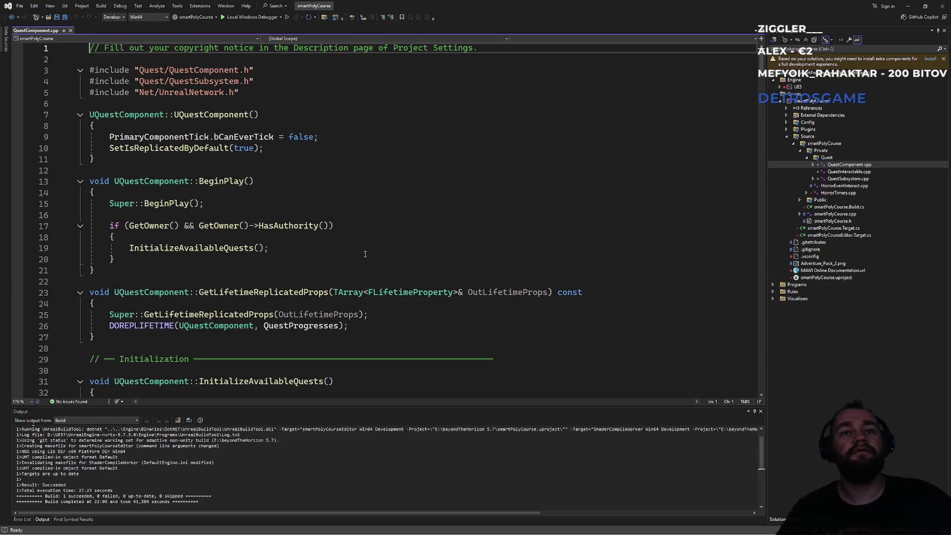
pyautogui.scroll(-17, 355, 247)
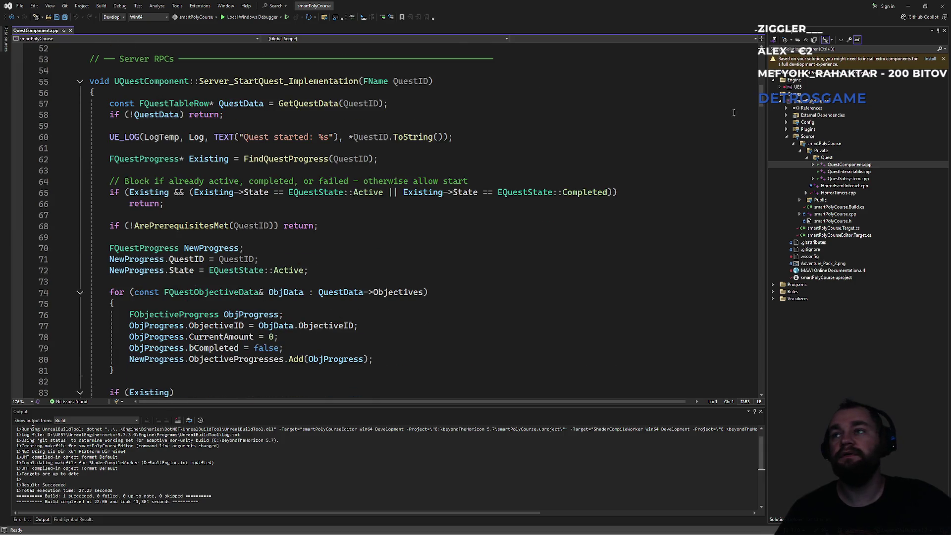
pyautogui.moveTo(761, 91)
pyautogui.mouseDown()
pyautogui.moveTo(760, 184)
pyautogui.moveTo(760, 59)
pyautogui.mouseUp()
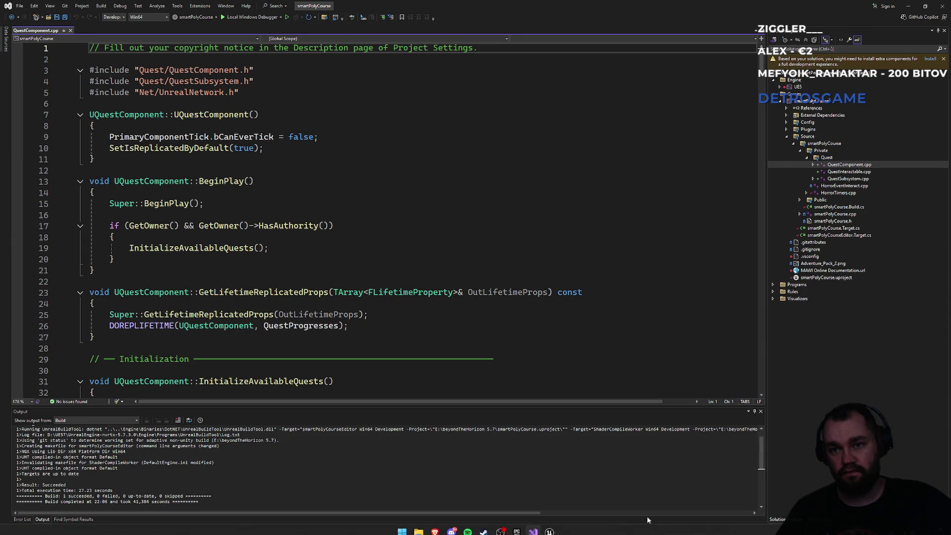
pyautogui.click(551, 528)
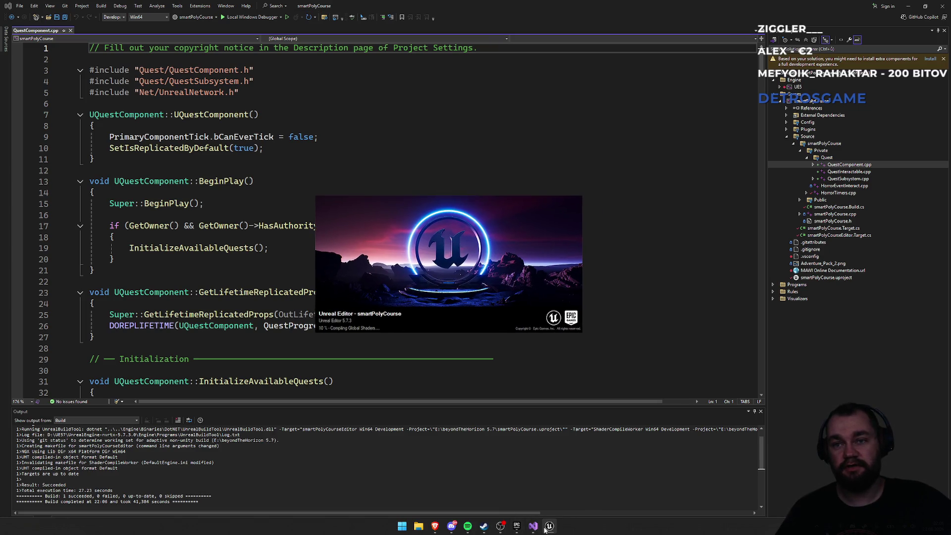
pyautogui.click(285, 247)
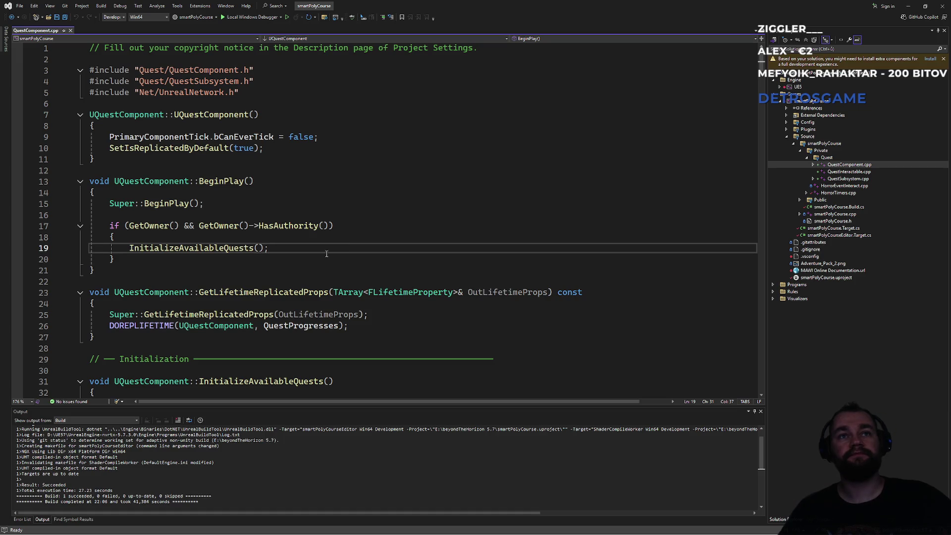
pyautogui.scroll(-4, 264, 276)
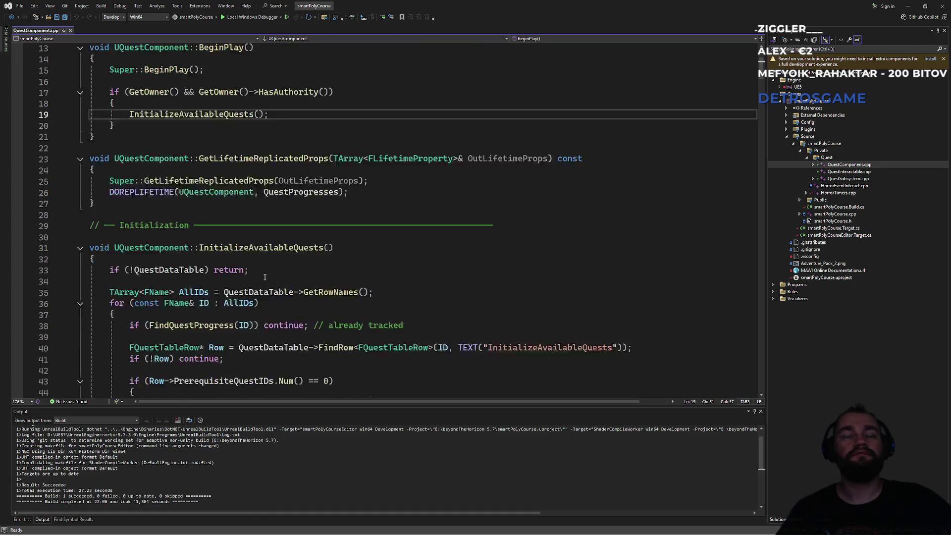
pyautogui.scroll(3, 264, 276)
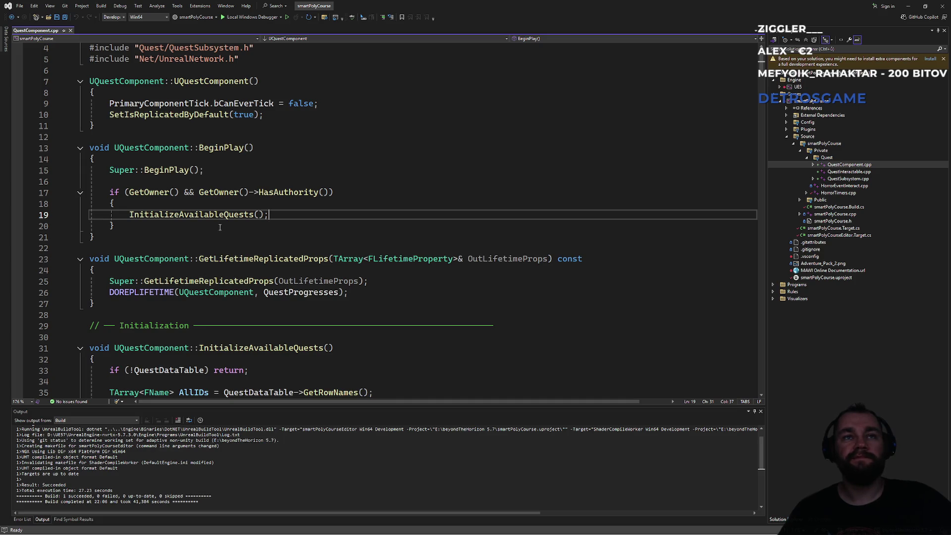
pyautogui.scroll(-1, 211, 232)
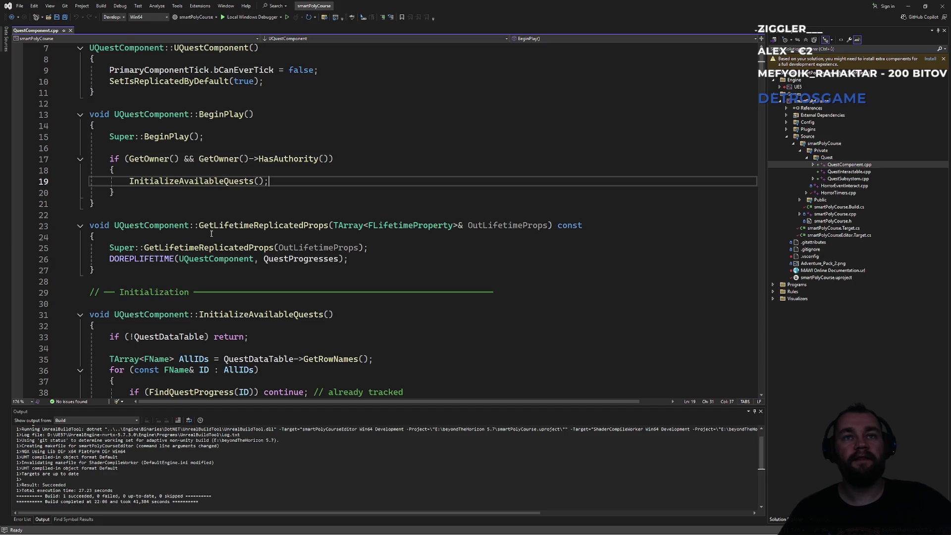
pyautogui.click(209, 115)
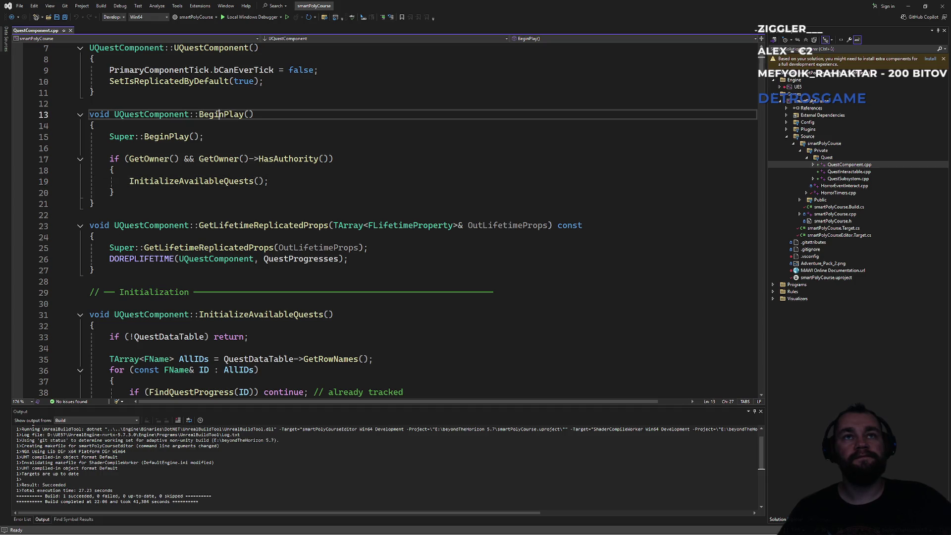
pyautogui.moveTo(115, 193); pyautogui.dragTo(115, 114)
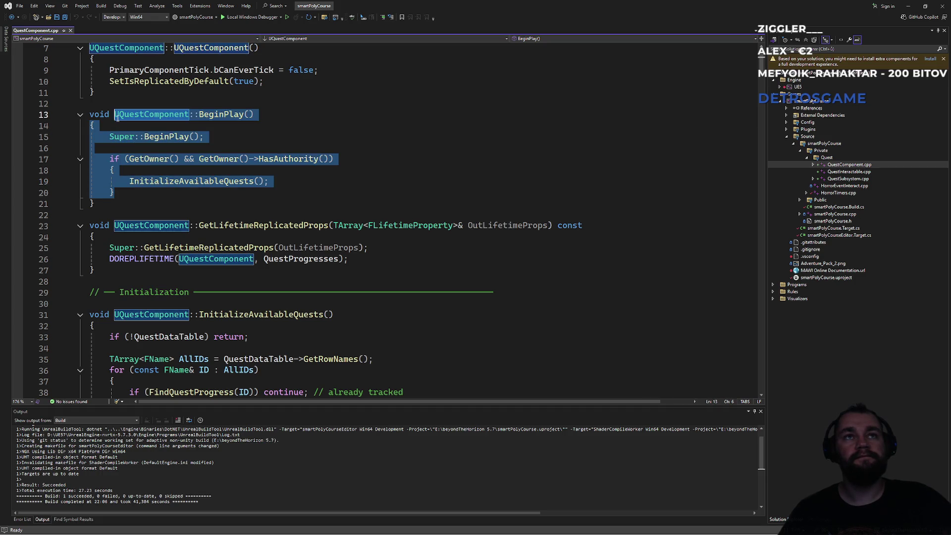
pyautogui.click(235, 137)
pyautogui.scroll(2, 238, 204)
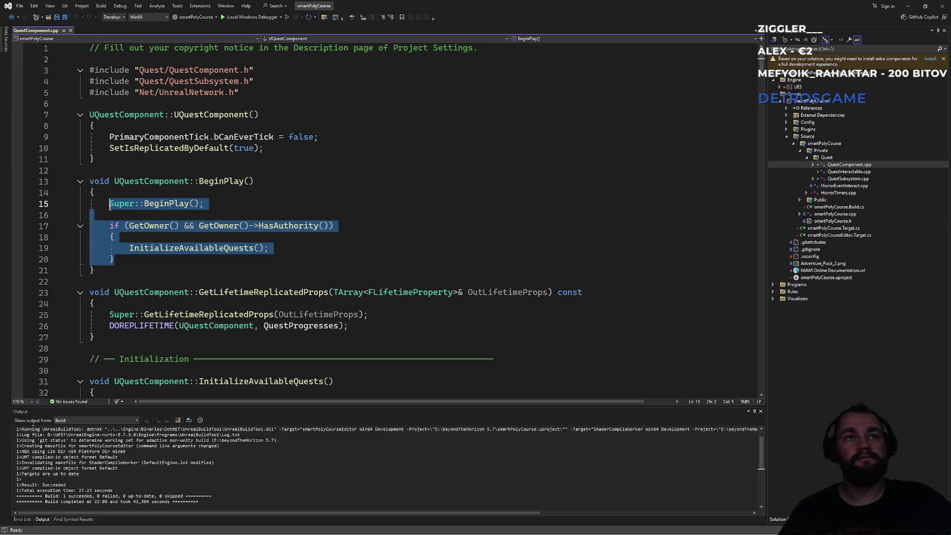
pyautogui.press('Up')
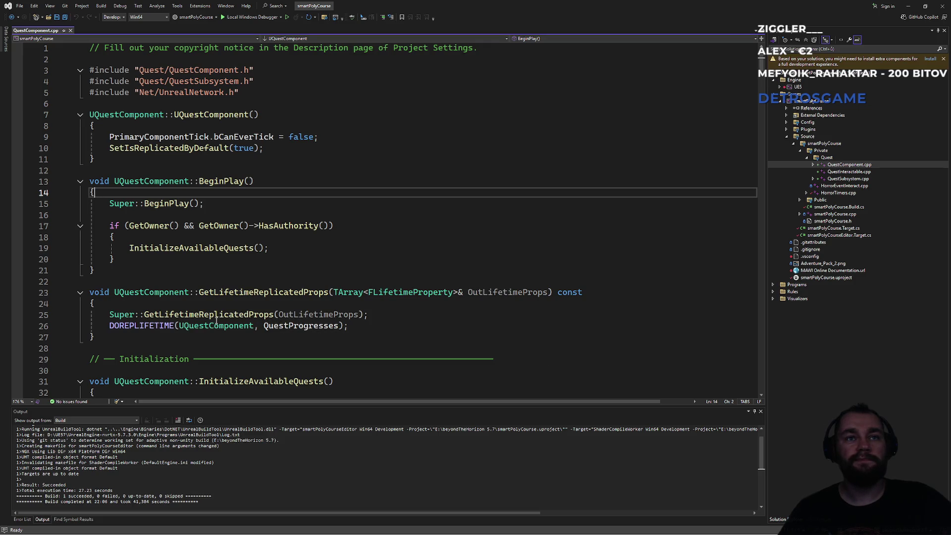
pyautogui.click(332, 292)
pyautogui.scroll(-3, 286, 316)
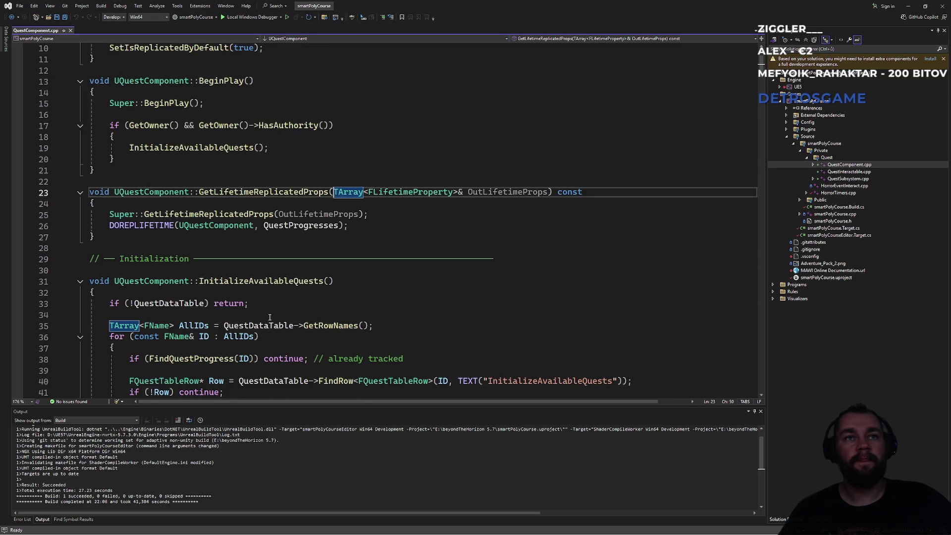
pyautogui.scroll(-2, 270, 317)
pyautogui.scroll(-1, 271, 277)
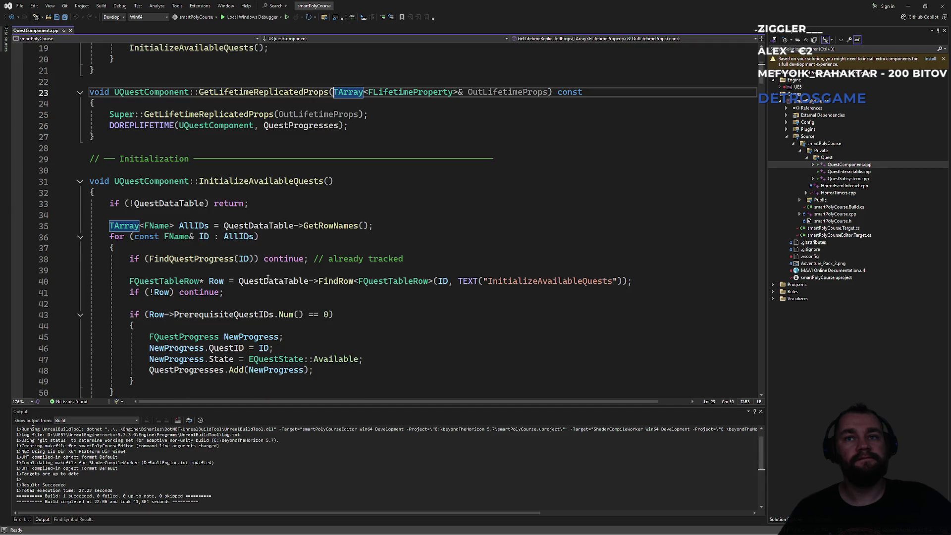
pyautogui.scroll(-8, 320, 281)
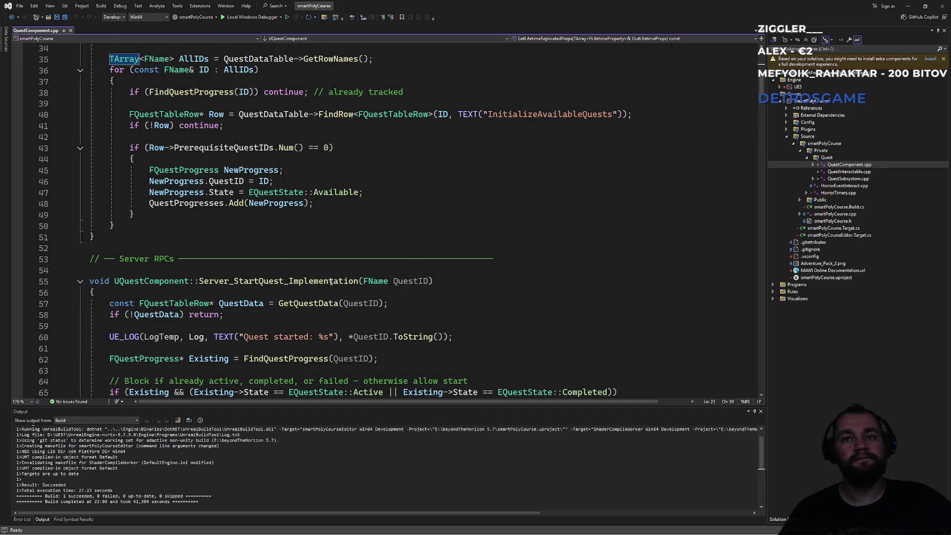
pyautogui.scroll(-8, 311, 282)
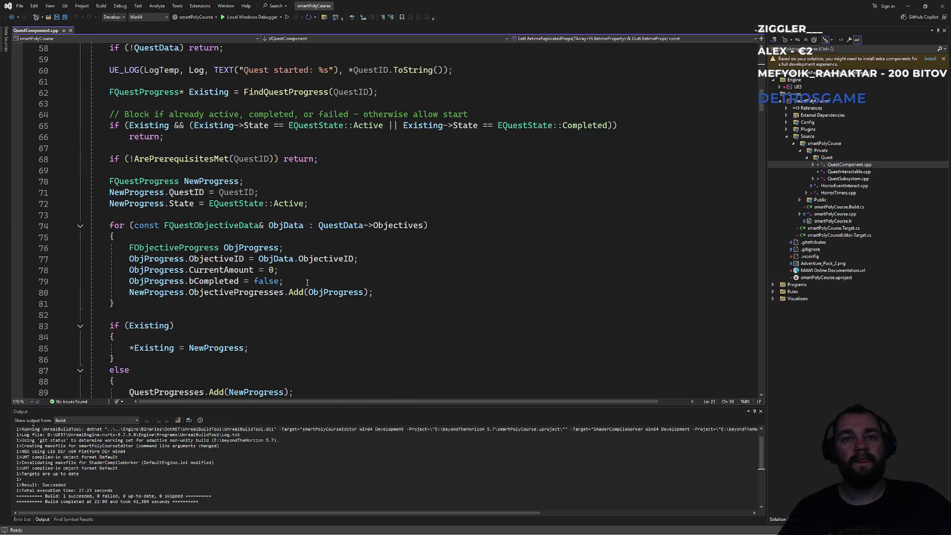
pyautogui.scroll(-1, 308, 283)
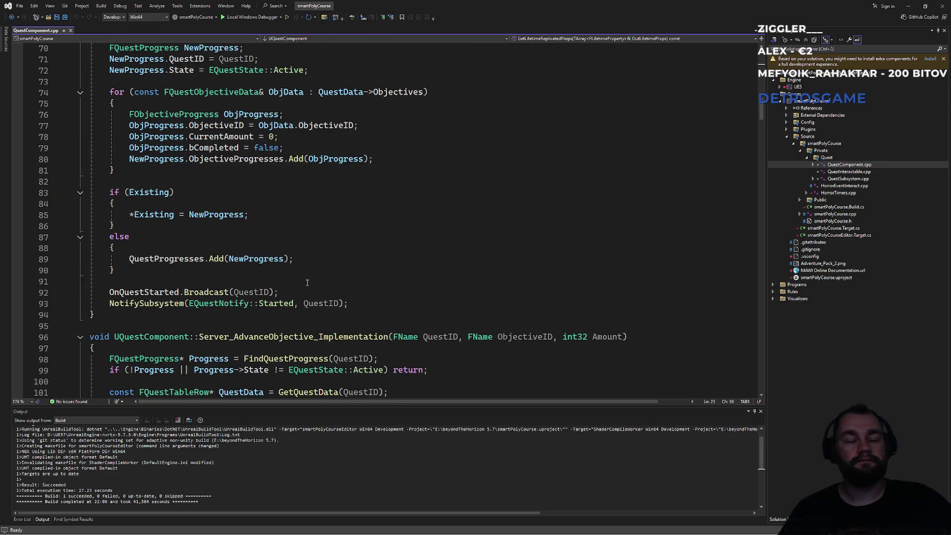
pyautogui.scroll(-2, 300, 284)
pyautogui.scroll(-2, 301, 284)
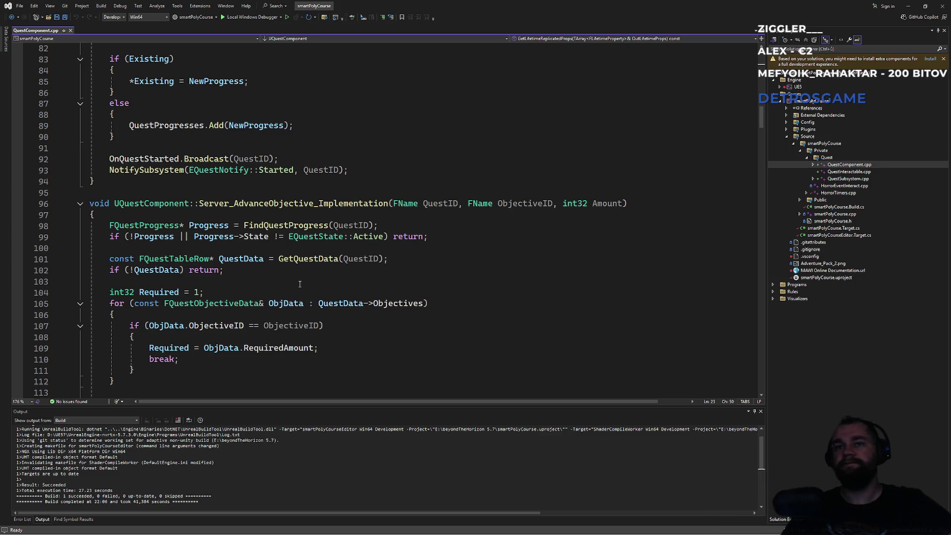
# Step: Switch to Unreal Editor's NewWorldTrees level, orbit the viewport, and dismiss the Play options menu
pyautogui.click(541, 526)
pyautogui.moveTo(365, 209)
pyautogui.mouseDown()
pyautogui.moveTo(372, 169)
pyautogui.moveTo(375, 213)
pyautogui.moveTo(375, 158)
pyautogui.mouseUp()
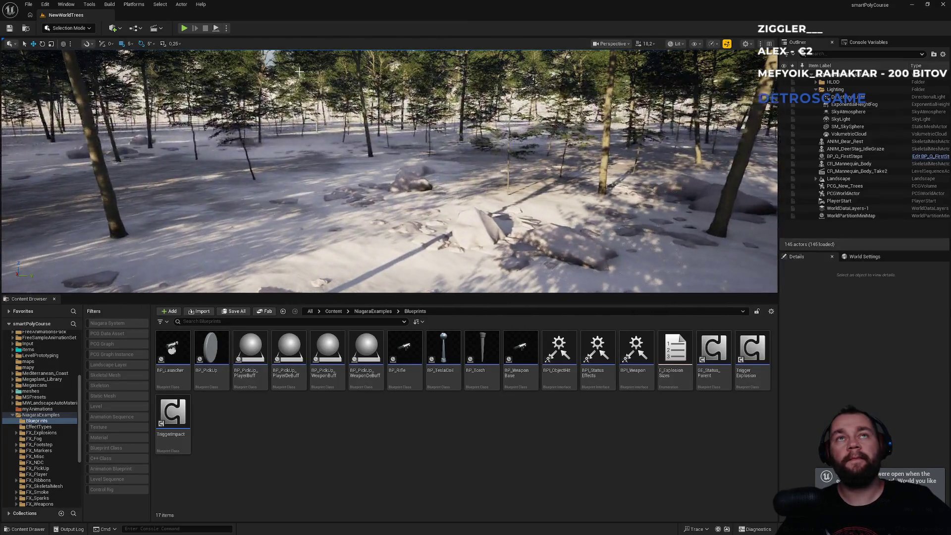
pyautogui.click(226, 29)
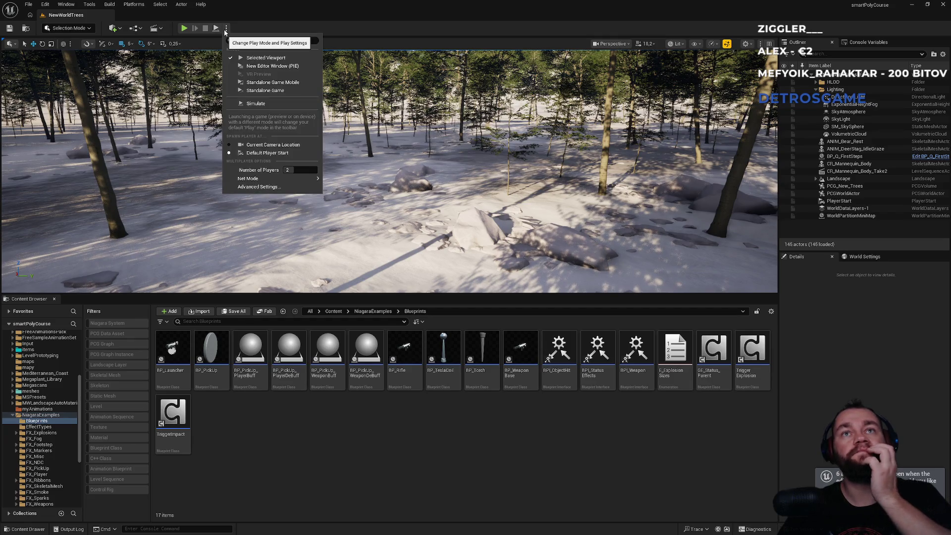
pyautogui.click(203, 52)
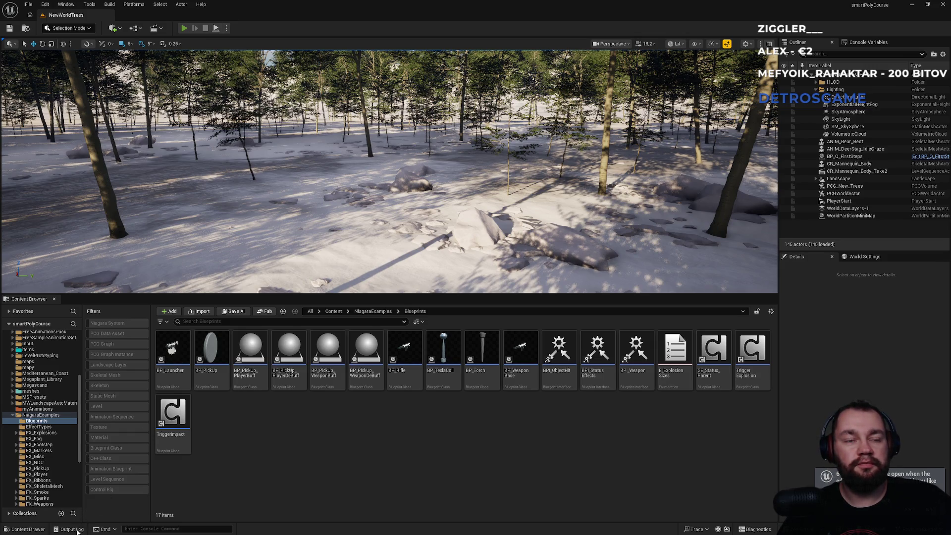
pyautogui.hotkey('alt', 'p')
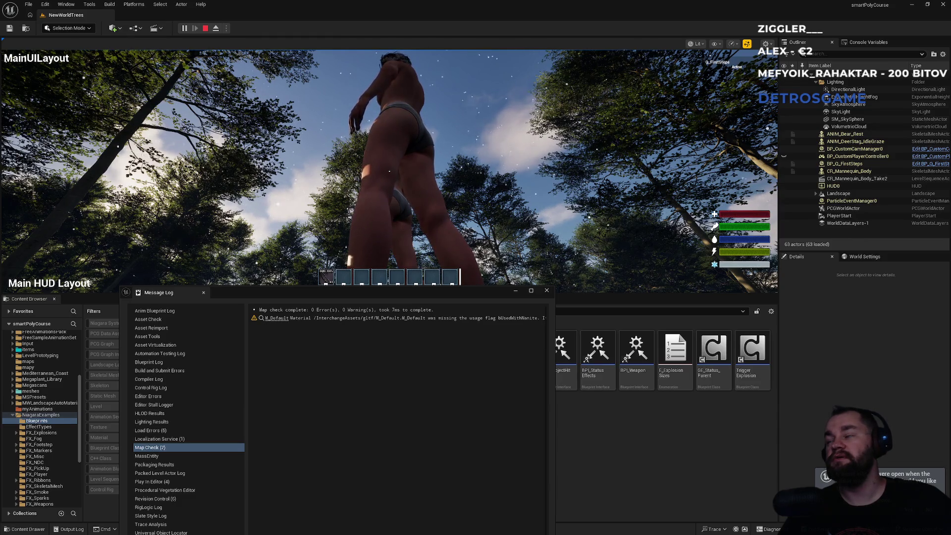
pyautogui.press('super')
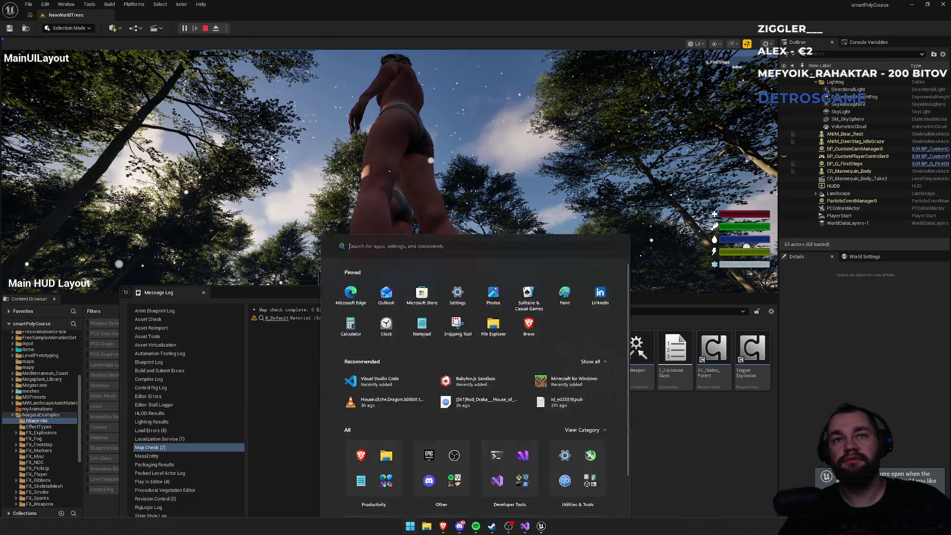
pyautogui.press('super')
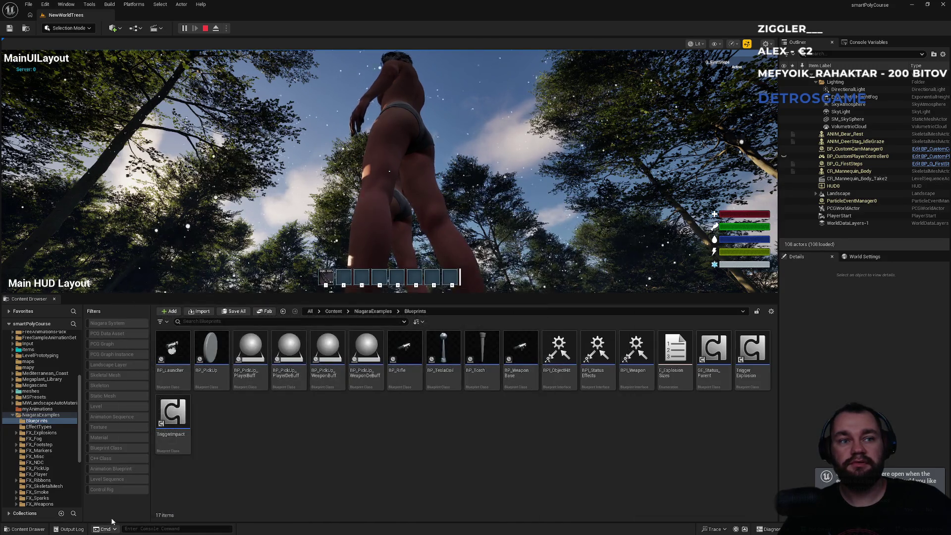
pyautogui.click(80, 530)
pyautogui.click(927, 351)
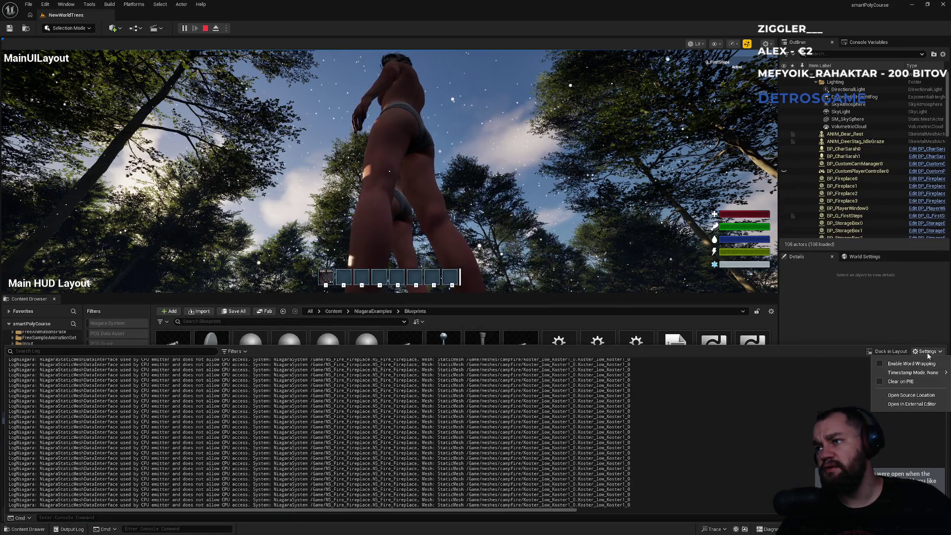
pyautogui.click(899, 352)
pyautogui.click(900, 351)
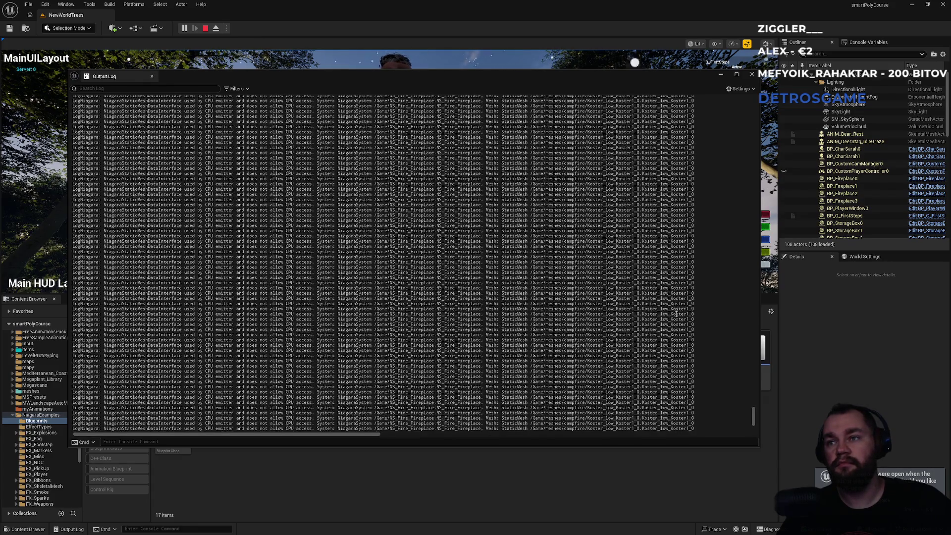
pyautogui.click(751, 74)
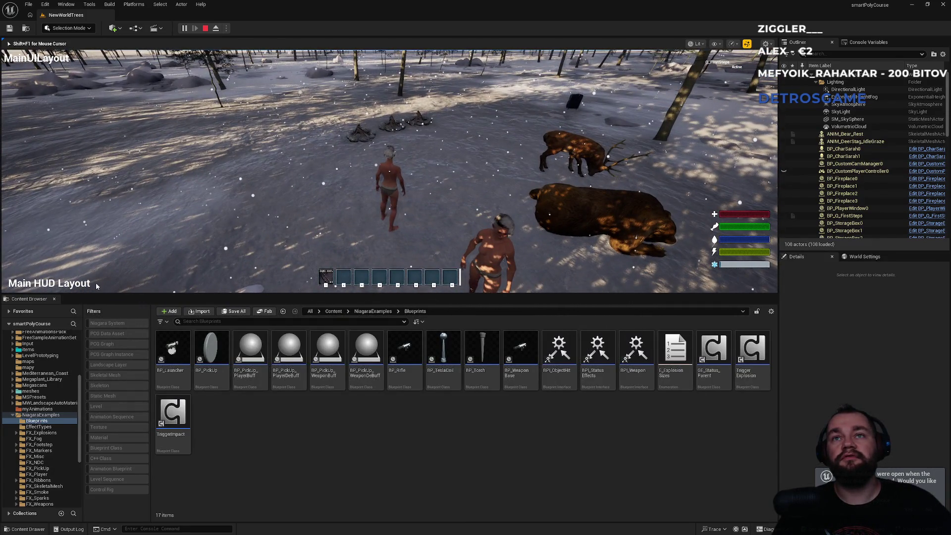
pyautogui.press('Escape')
pyautogui.press('super')
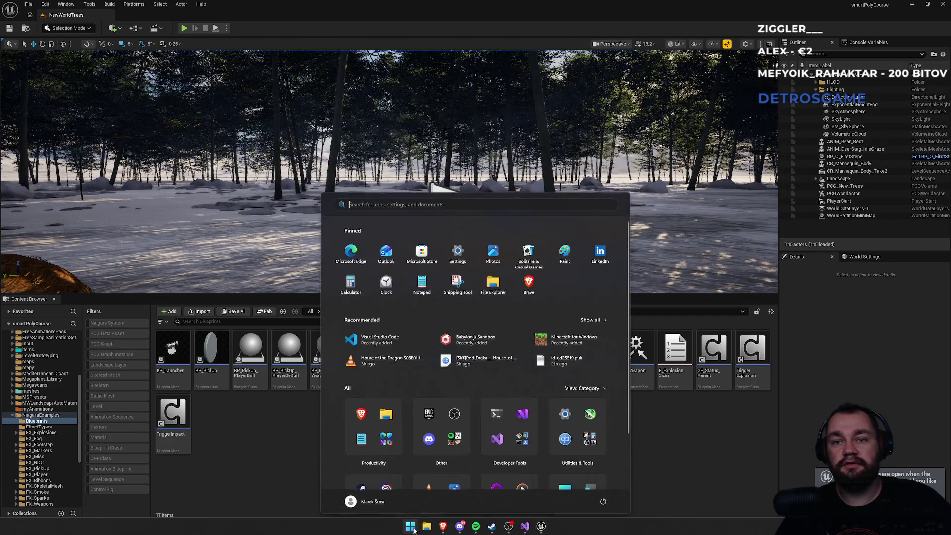
# Step: Recycle all 613 files in beyondTheHorizon 5.7's Saved\SaveGames folder, then return to Unreal Editor
pyautogui.press('super+e')
pyautogui.scroll(-3, 530, 356)
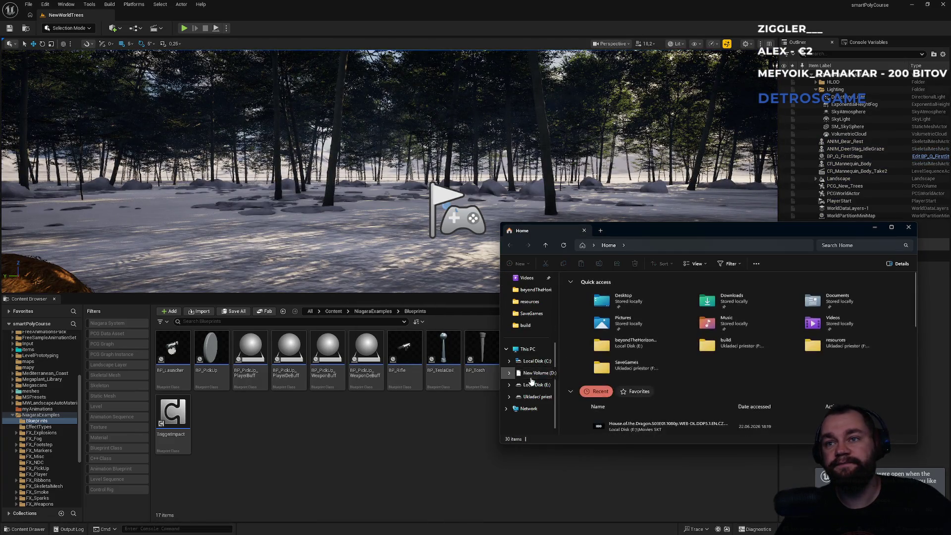
pyautogui.click(539, 290)
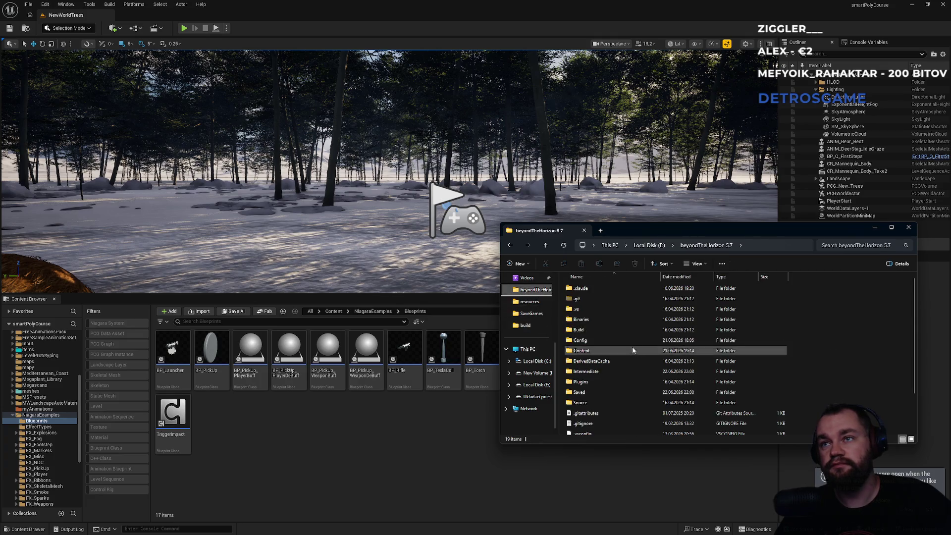
pyautogui.doubleClick(589, 392)
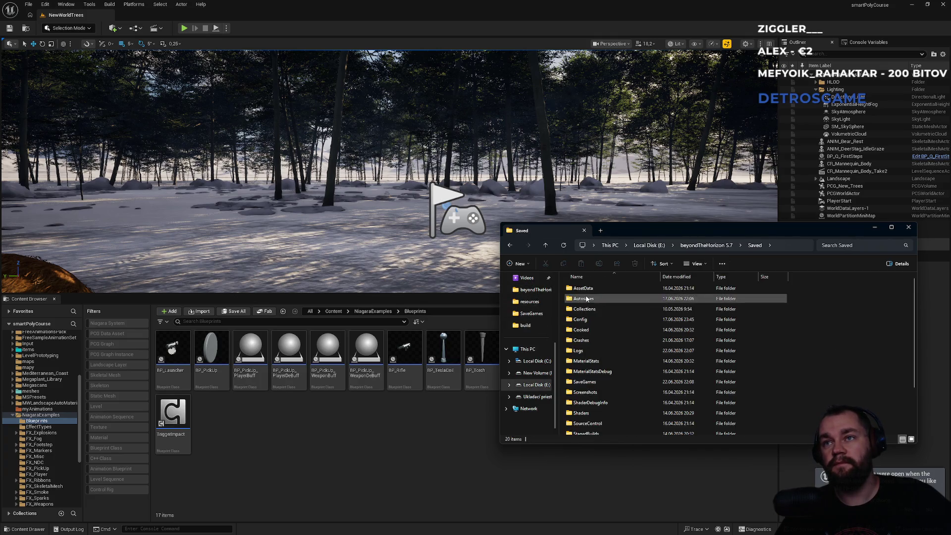
pyautogui.doubleClick(593, 386)
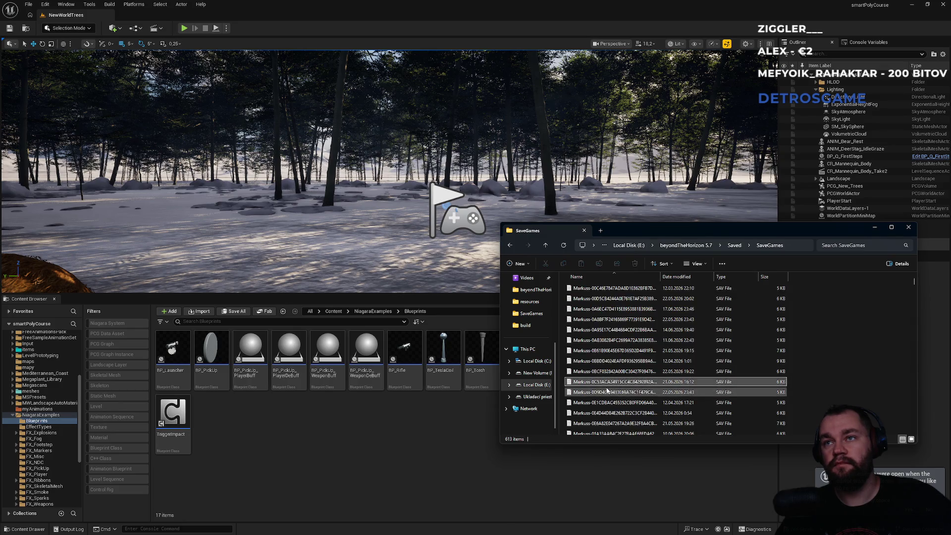
pyautogui.hotkey('ctrl', 'a')
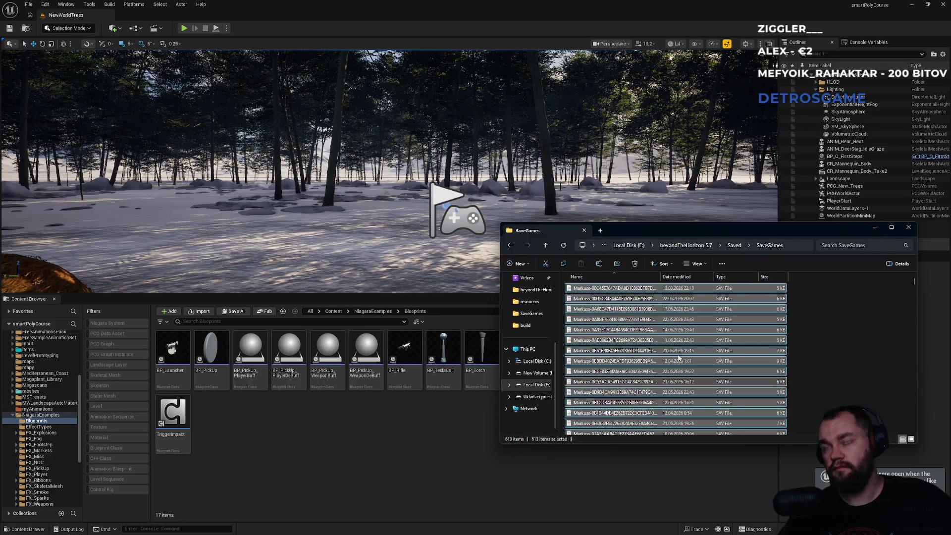
pyautogui.press('Delete')
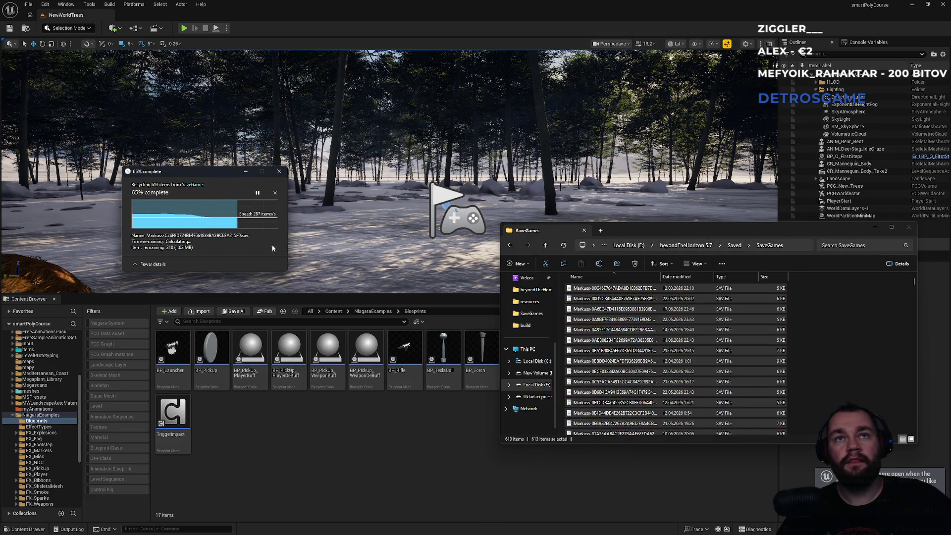
pyautogui.click(389, 464)
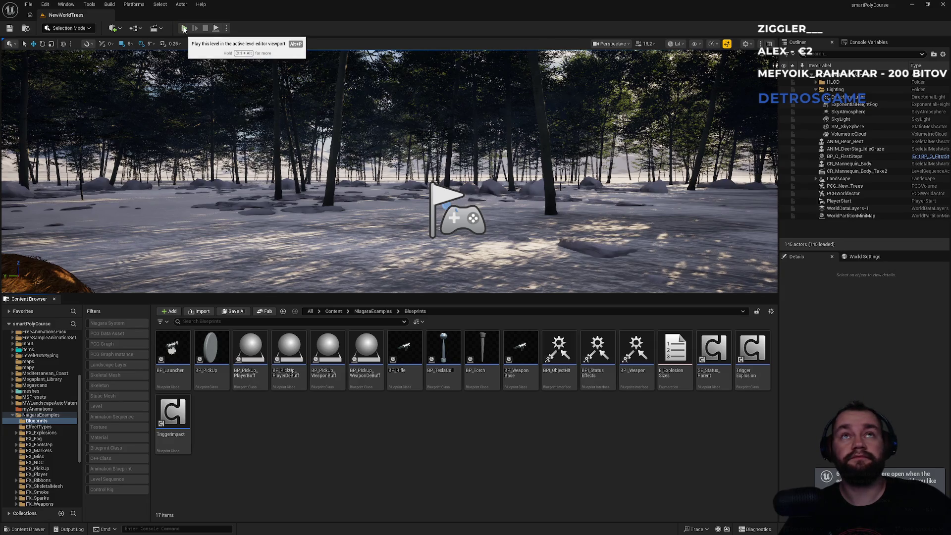
# Step: Start a new play session of the level and get back to the editor window
pyautogui.click(184, 29)
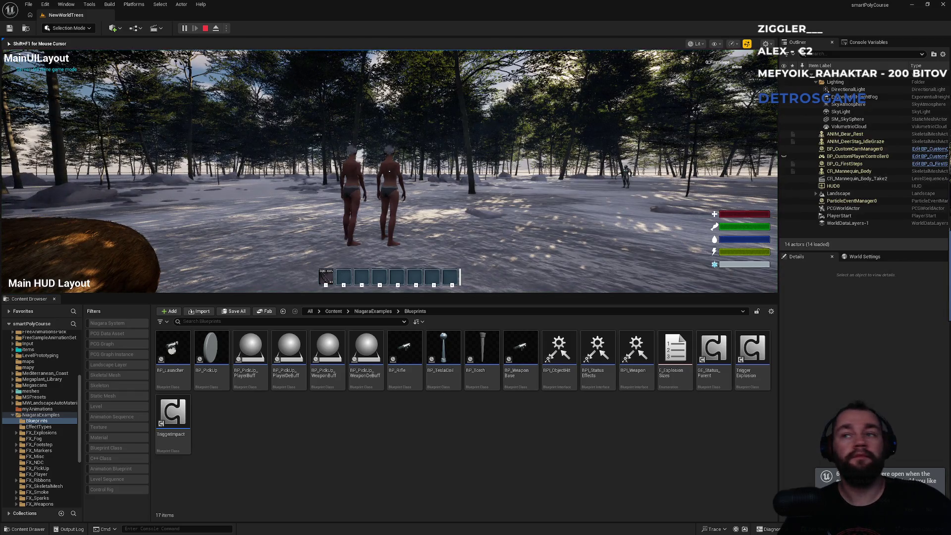
pyautogui.press('super')
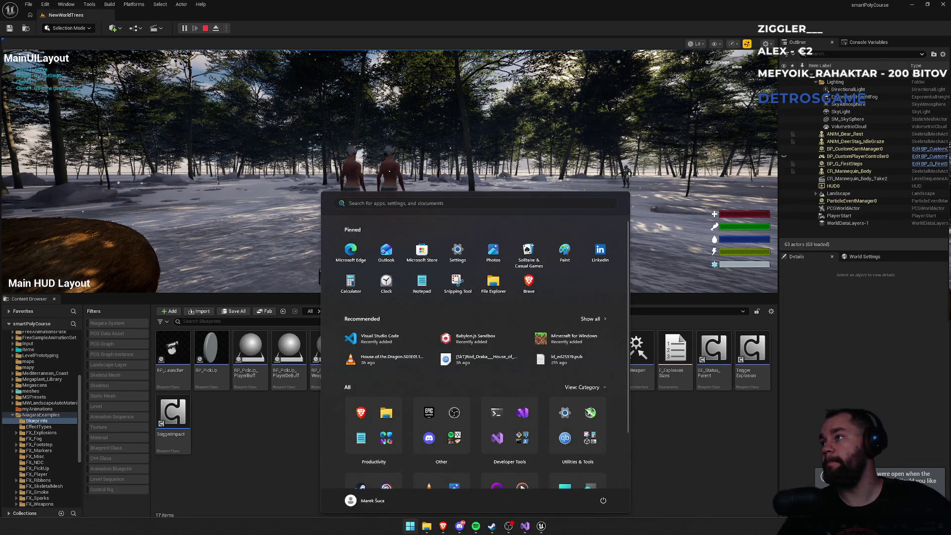
pyautogui.press('super')
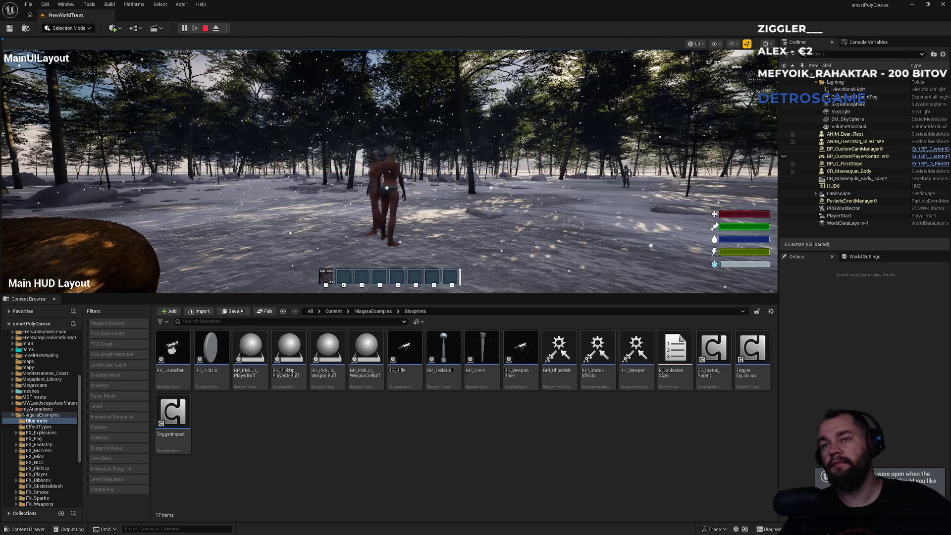
pyautogui.hotkey('alt', 'Tab')
pyautogui.press('super')
pyautogui.click(208, 454)
# Step: Open the Output Log and review its Settings Timestamp Mode options
pyautogui.click(63, 529)
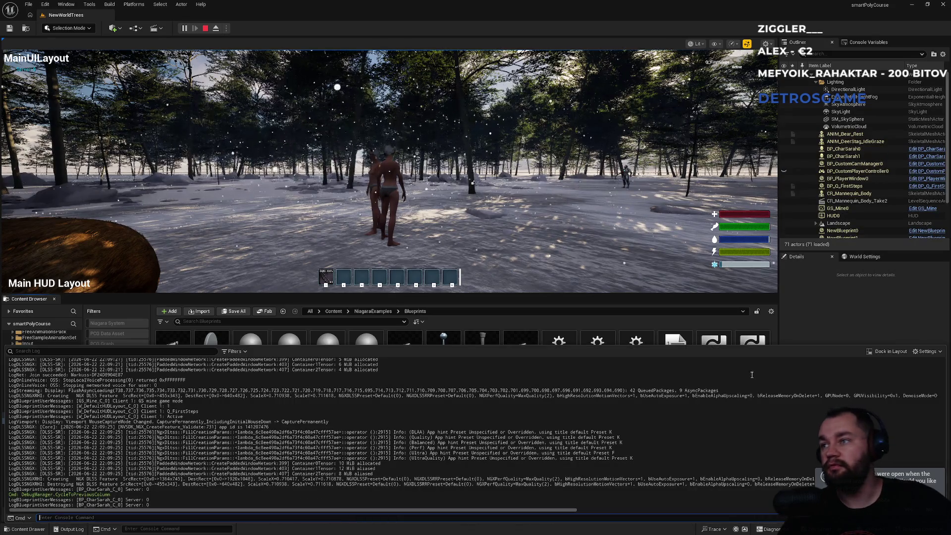
pyautogui.click(923, 352)
pyautogui.moveTo(919, 375)
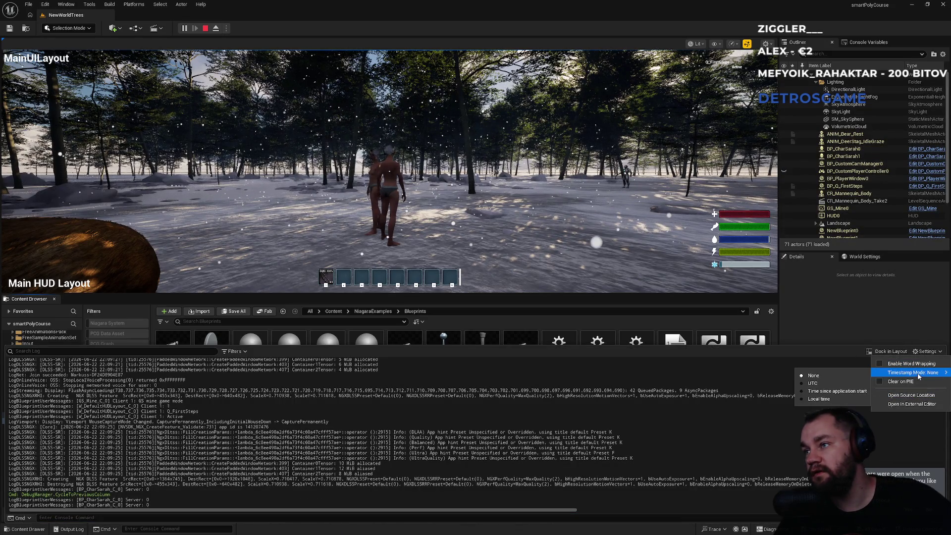
pyautogui.click(708, 352)
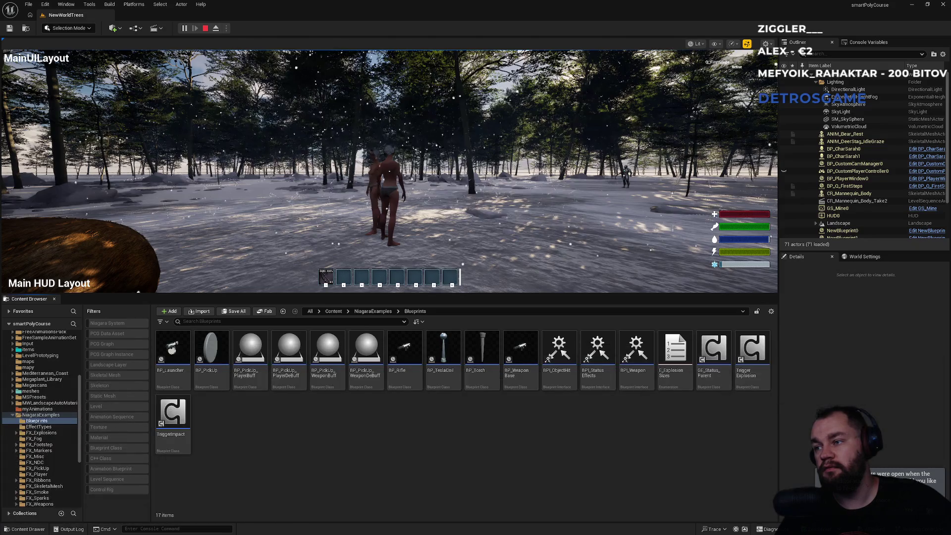
# Step: Float the Output Log in its own window, recheck Settings, move it aside, and stop Play-in-Editor
pyautogui.click(72, 529)
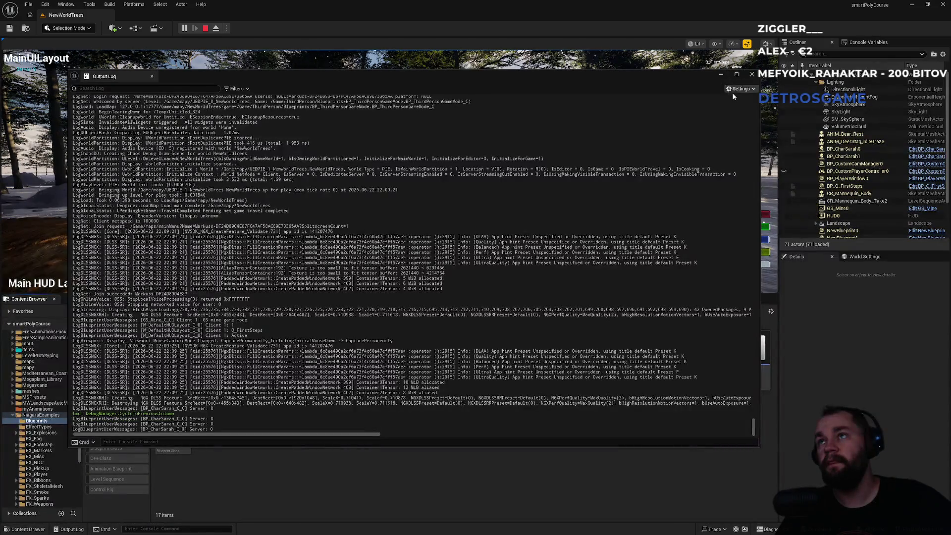
pyautogui.click(735, 90)
pyautogui.moveTo(760, 111)
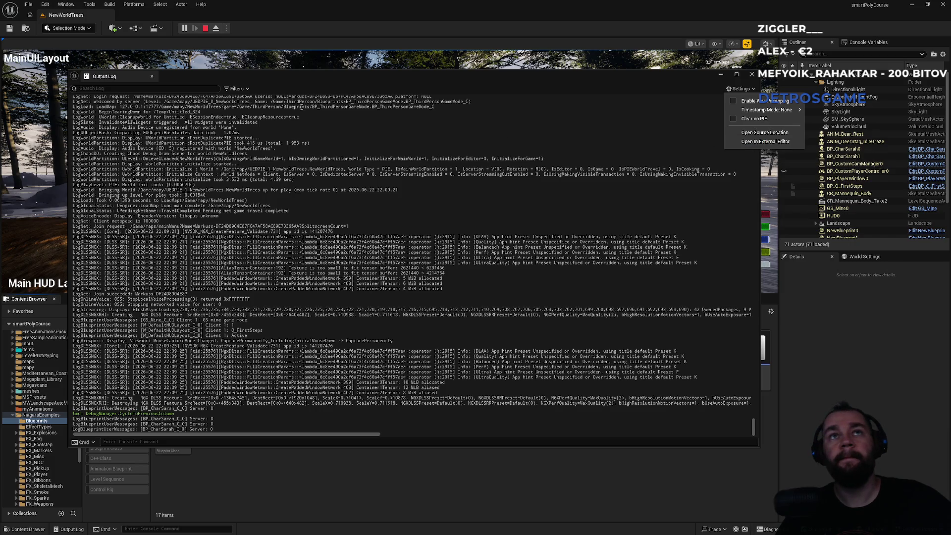
pyautogui.click(261, 77)
pyautogui.moveTo(275, 78)
pyautogui.mouseDown()
pyautogui.moveTo(731, 149)
pyautogui.moveTo(897, 347)
pyautogui.mouseUp()
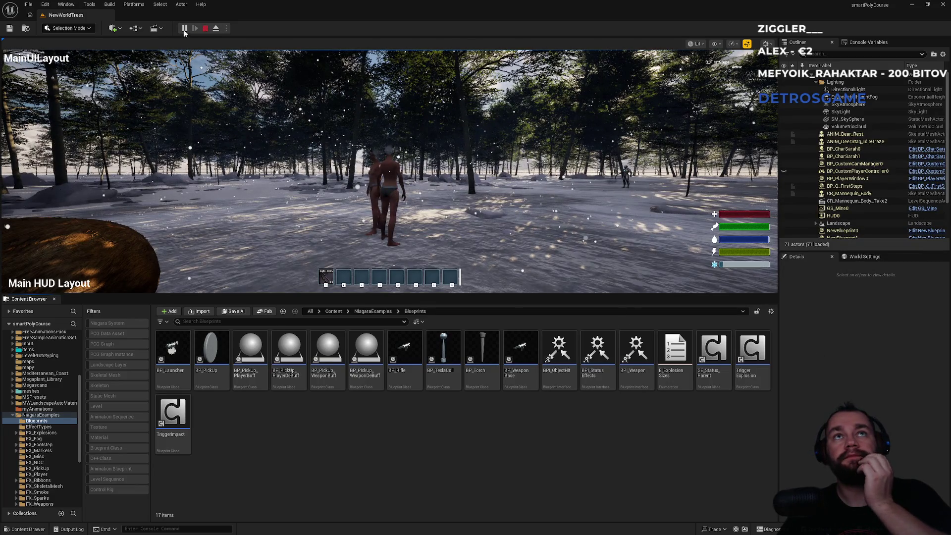
pyautogui.press('Escape')
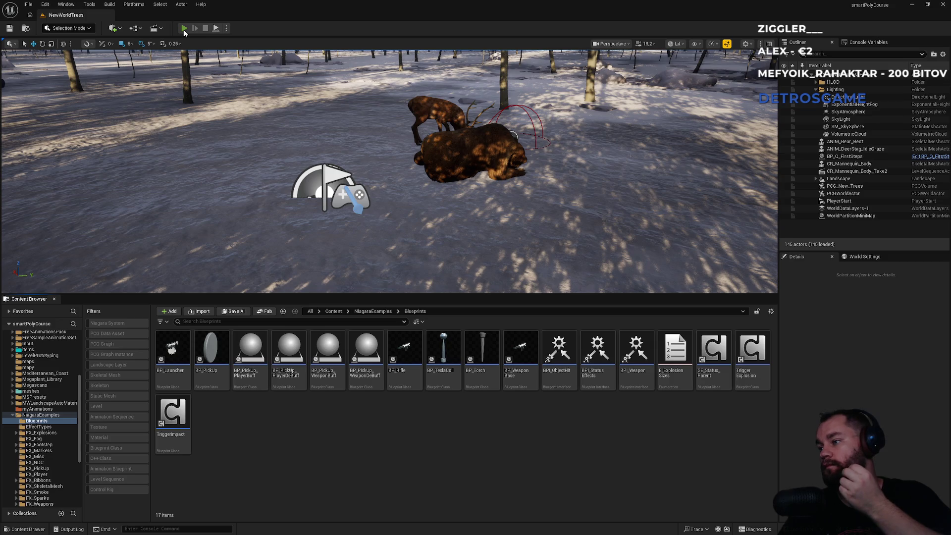
pyautogui.click(184, 29)
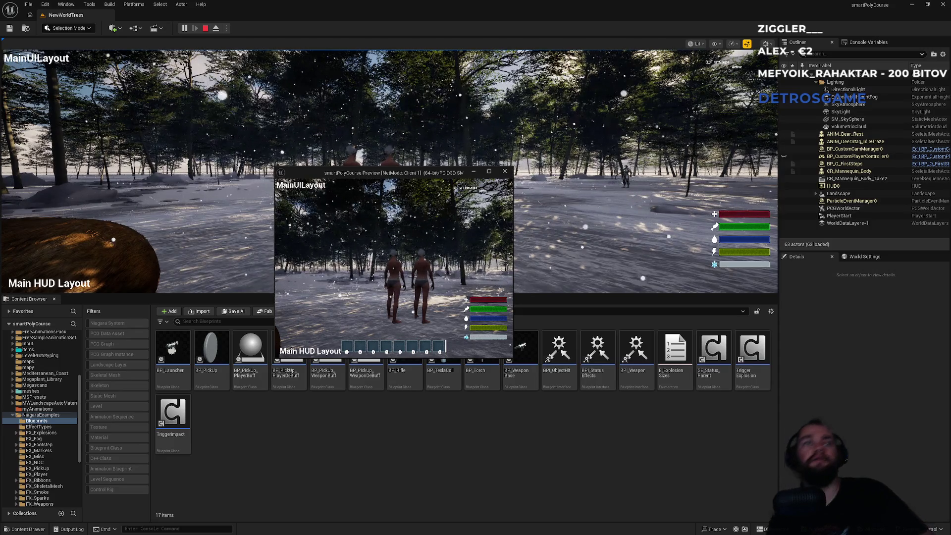
pyautogui.press('Escape')
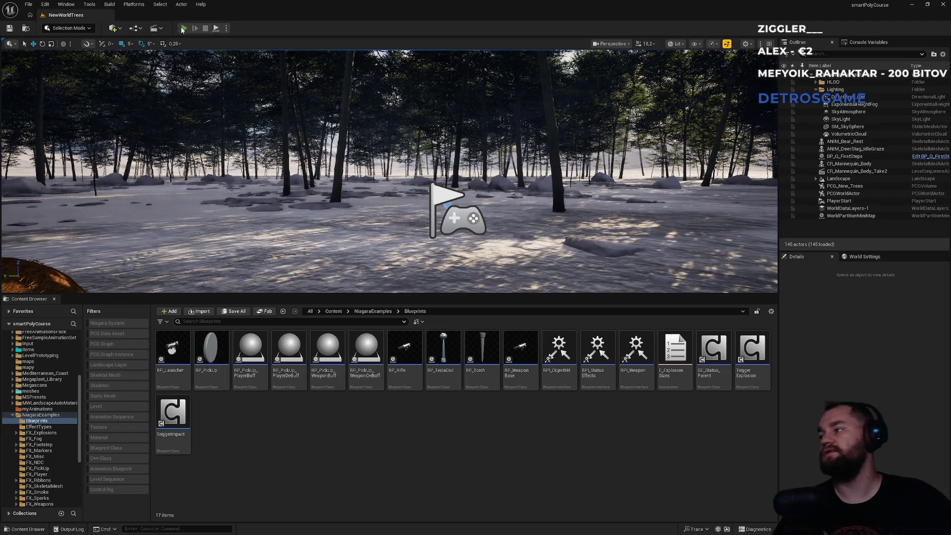
pyautogui.click(183, 29)
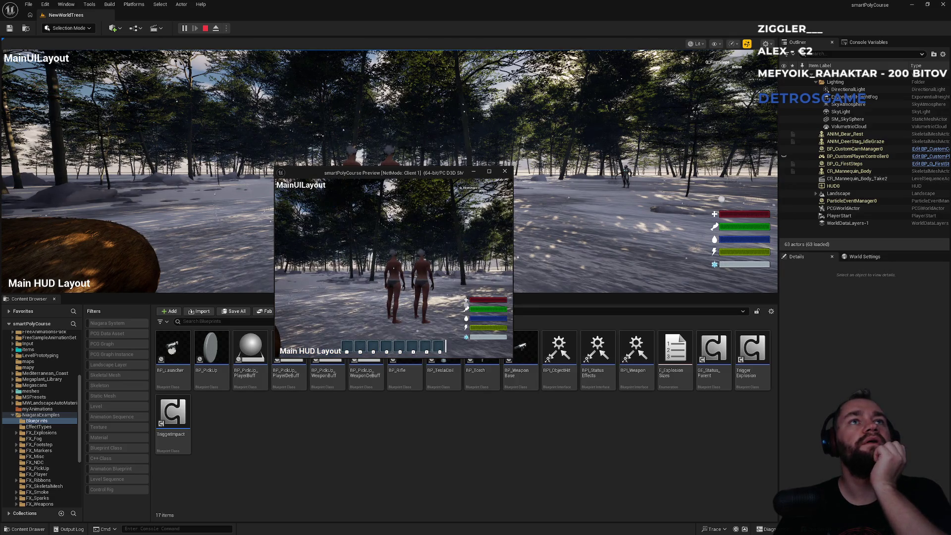
pyautogui.press('Escape')
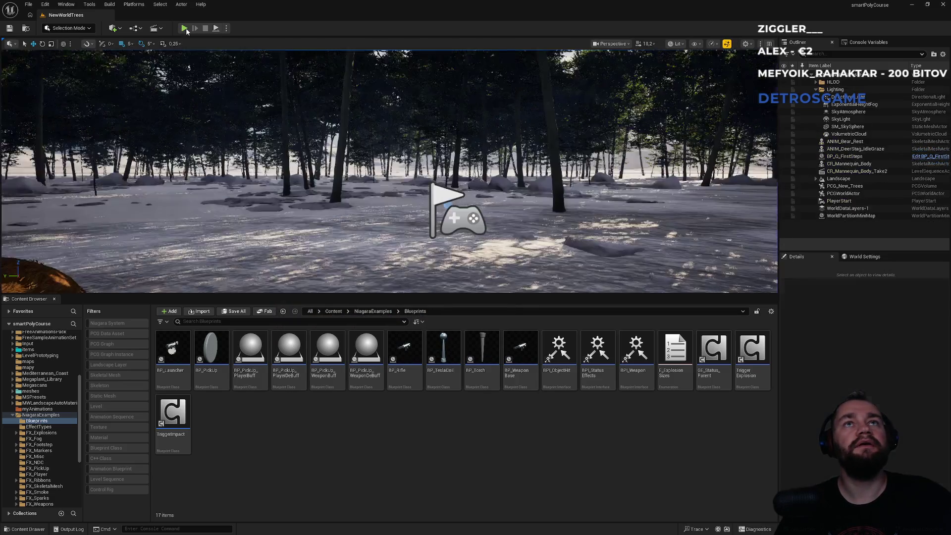
pyautogui.click(184, 28)
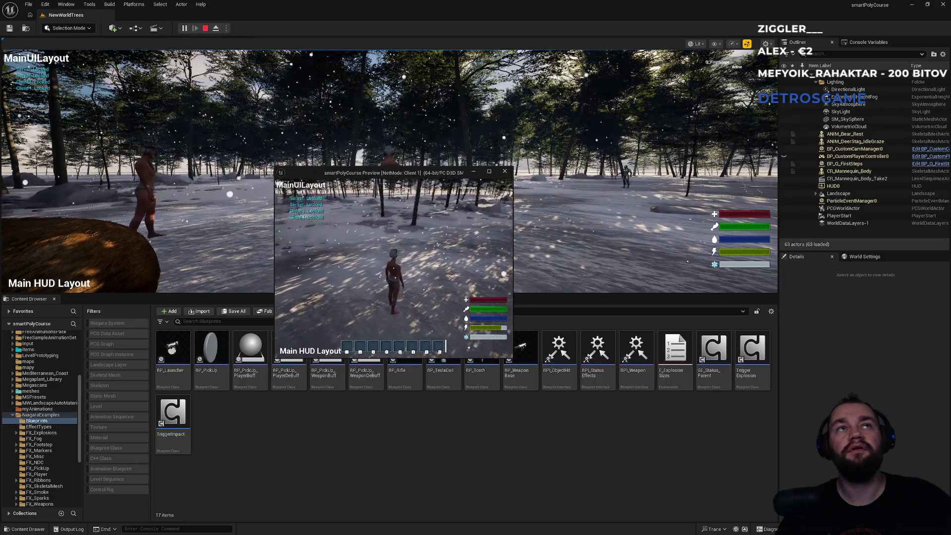
pyautogui.press('super')
pyautogui.press('super')
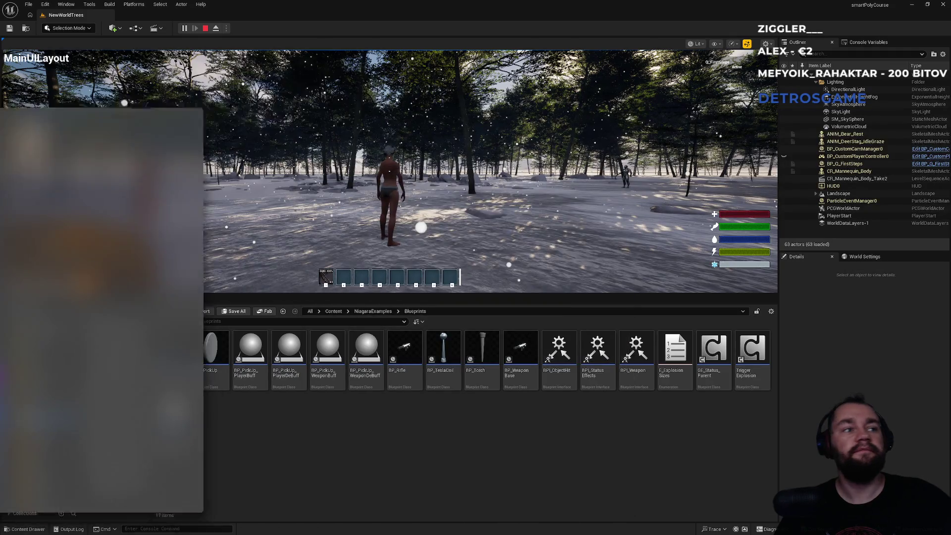
pyautogui.click(437, 163)
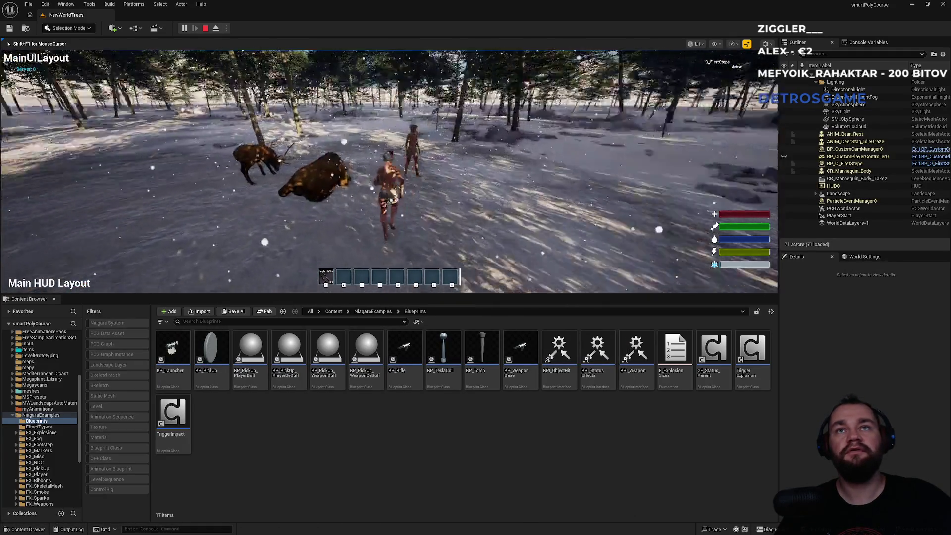
pyautogui.press('w')
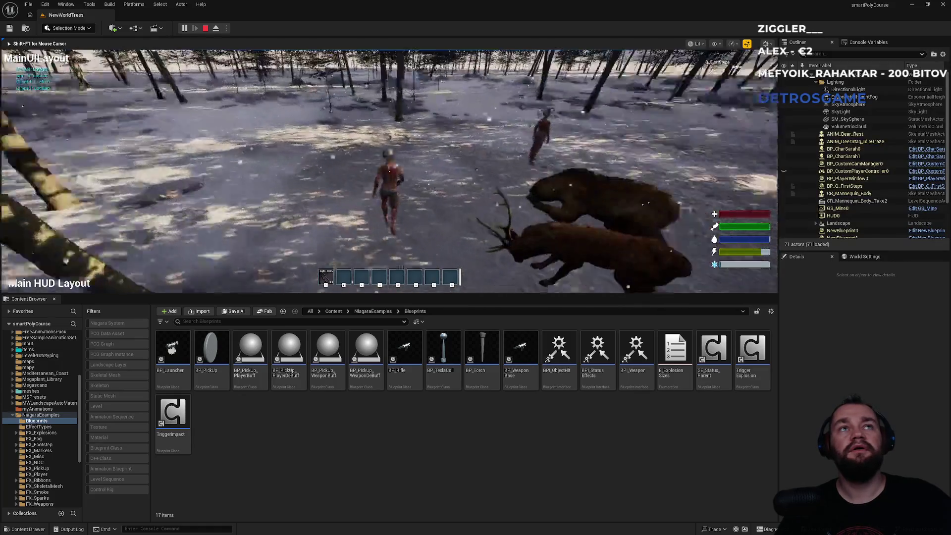
pyautogui.press('w')
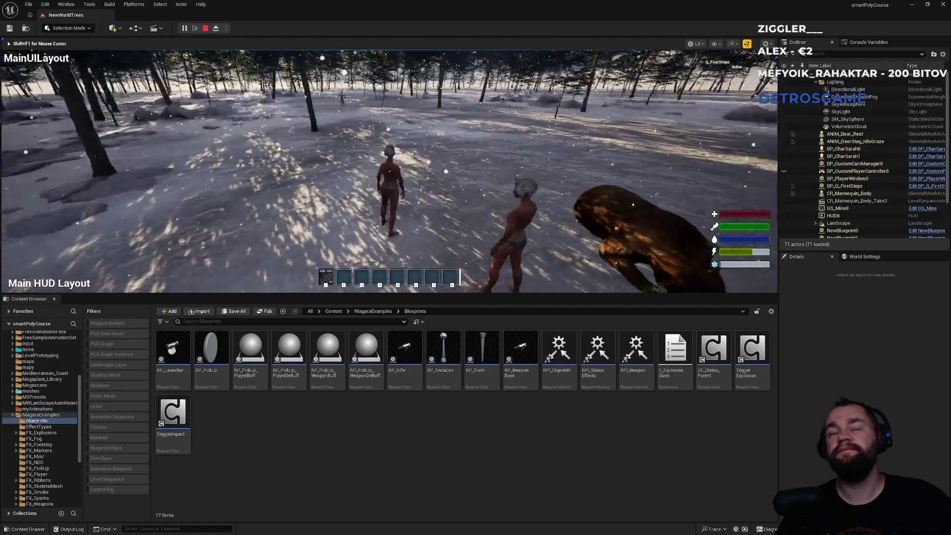
pyautogui.press('w')
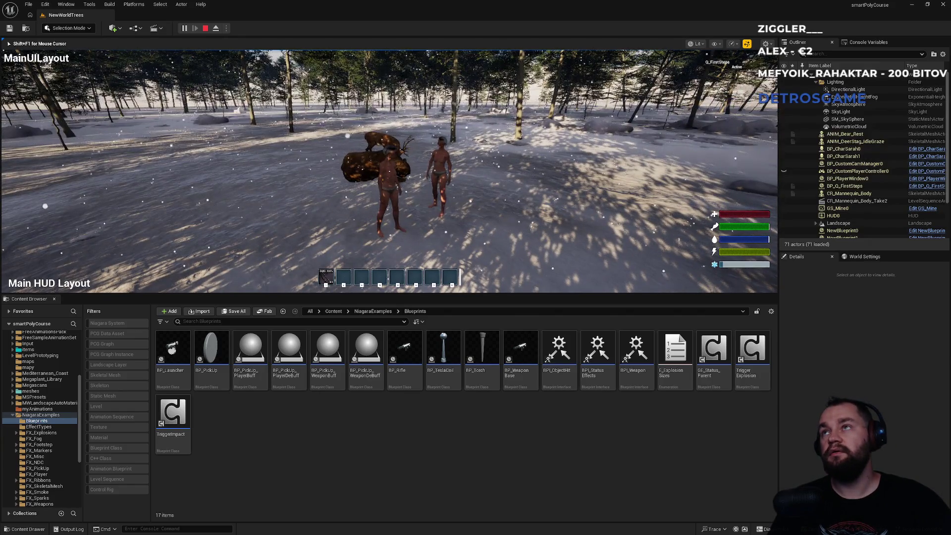
pyautogui.press('Escape')
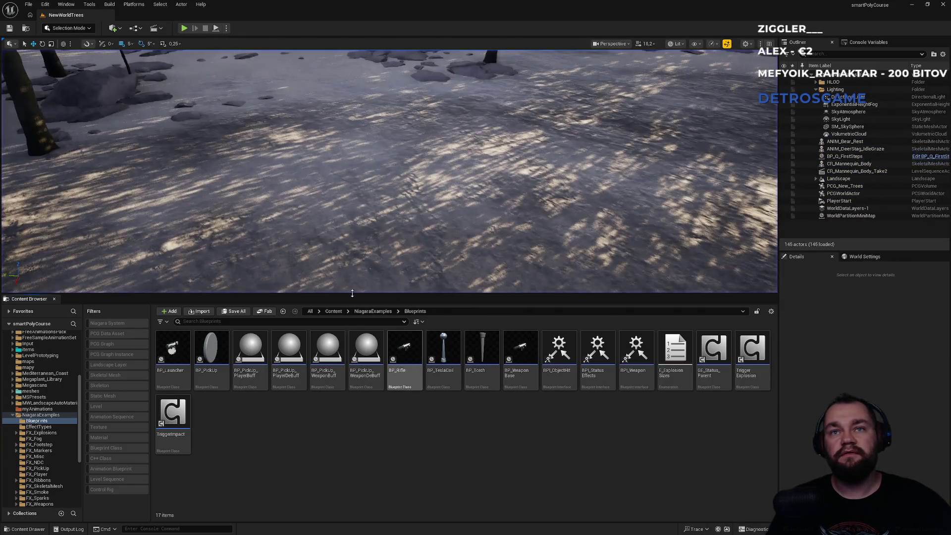
# Step: Open BP_CharSarah from the Content folder, then its parent BP_ThirdPersonCharacter via Parent class
pyautogui.click(334, 311)
pyautogui.scroll(-2, 490, 446)
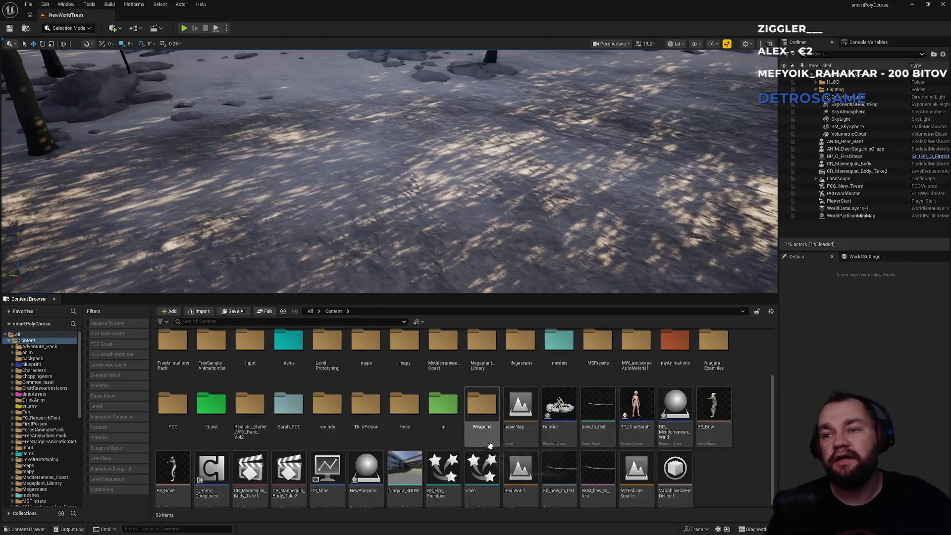
pyautogui.doubleClick(637, 439)
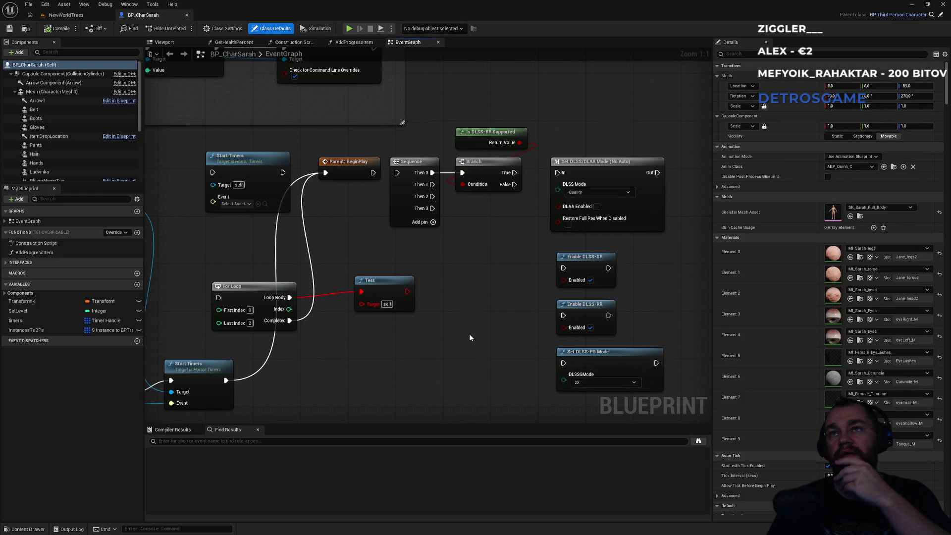
pyautogui.scroll(-3, 468, 334)
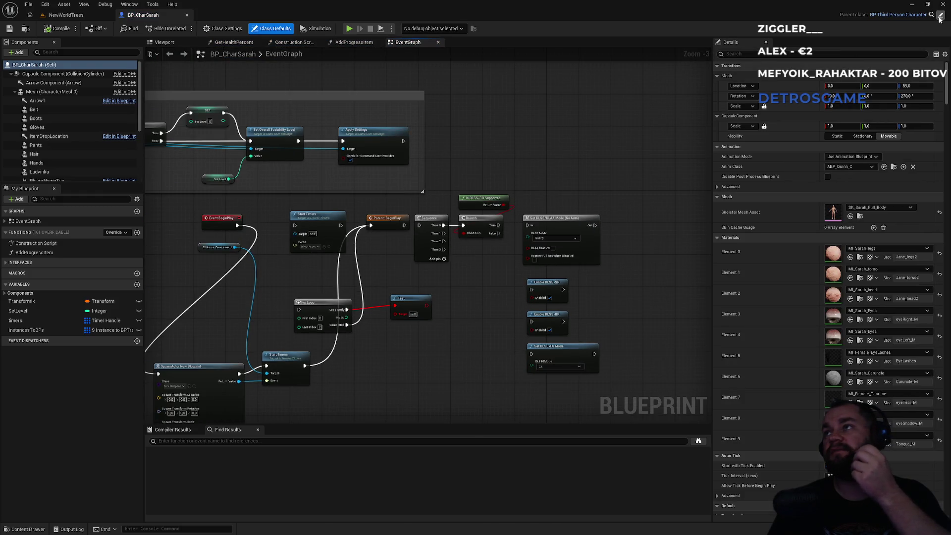
pyautogui.click(940, 17)
pyautogui.moveTo(349, 203)
pyautogui.mouseDown()
pyautogui.moveTo(408, 196)
pyautogui.moveTo(424, 170)
pyautogui.mouseUp()
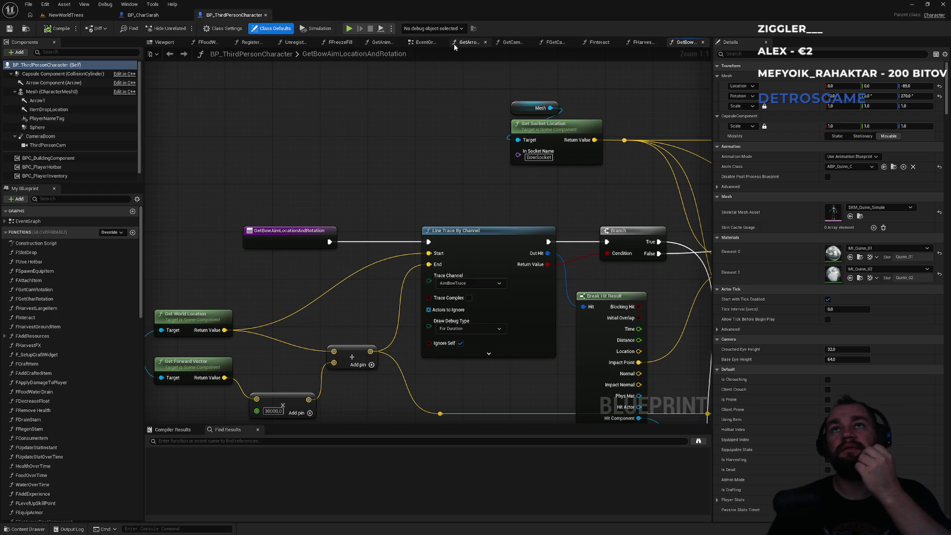
# Step: Close the extra function graph tabs, including FInteract, FFoodWaterDrain and GetAnimationStates
pyautogui.middleClick(473, 44)
pyautogui.middleClick(498, 44)
pyautogui.middleClick(524, 44)
pyautogui.middleClick(575, 40)
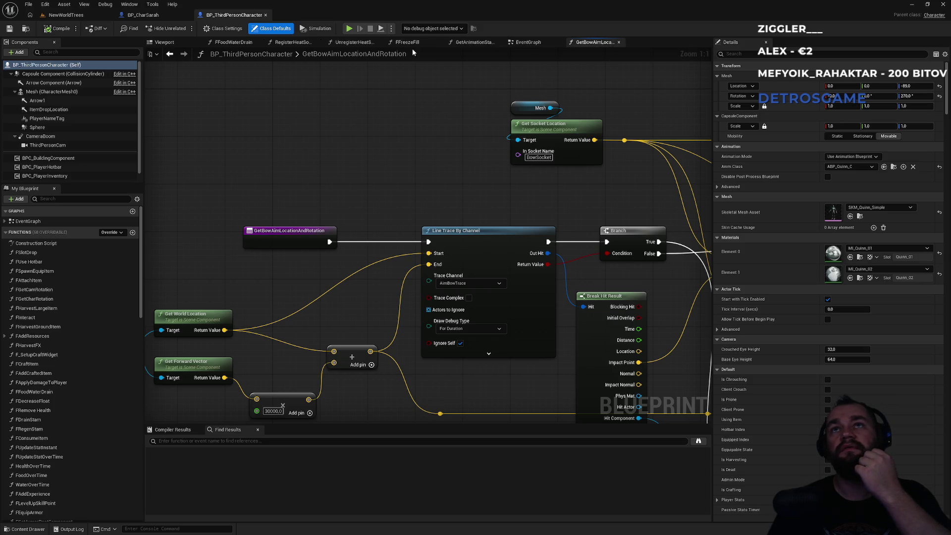
pyautogui.hotkey('ctrl', 'w')
pyautogui.middleClick(357, 44)
pyautogui.middleClick(302, 44)
pyautogui.middleClick(292, 44)
pyautogui.middleClick(238, 44)
pyautogui.middleClick(223, 44)
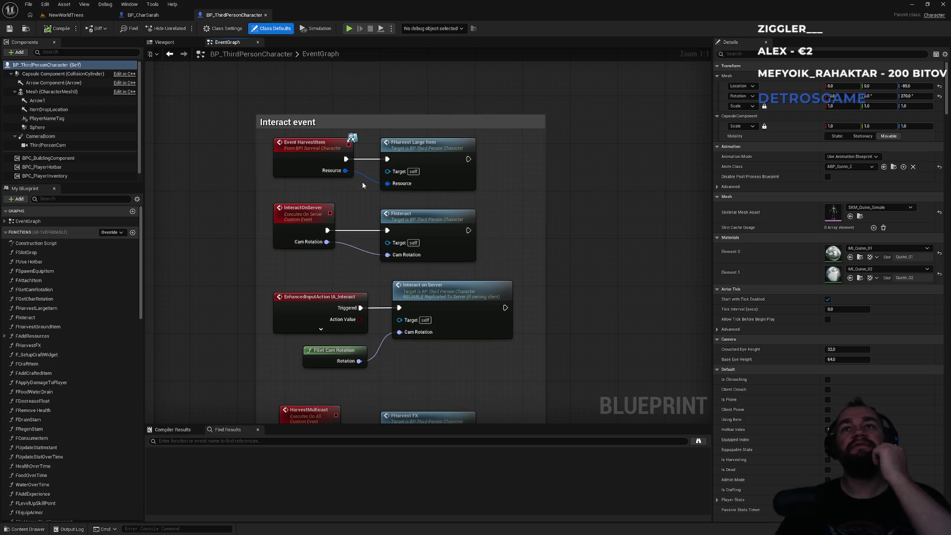
# Step: Pan the EventGraph through the K-key debug nodes to the SetDrawBack event nodes
pyautogui.scroll(-5, 401, 183)
pyautogui.scroll(-3, 322, 275)
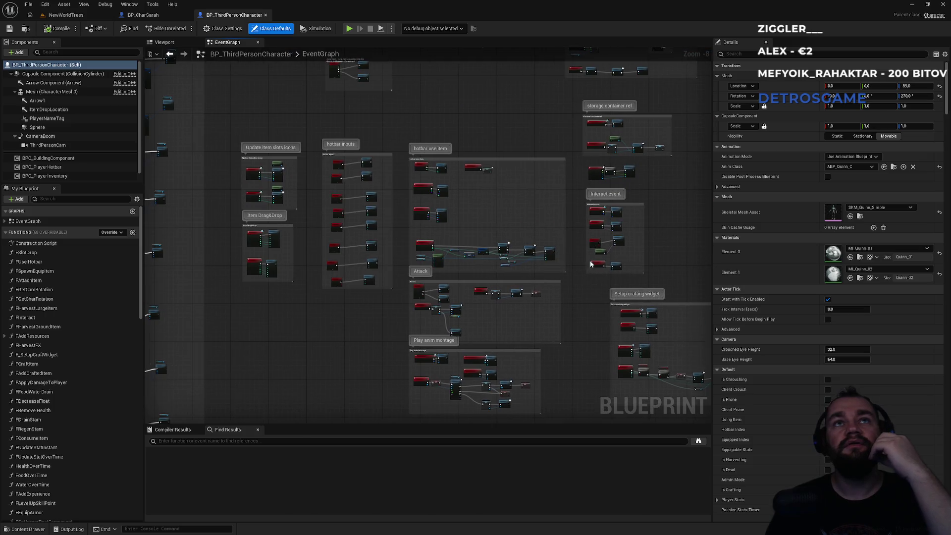
pyautogui.moveTo(236, 121); pyautogui.dragTo(419, 133)
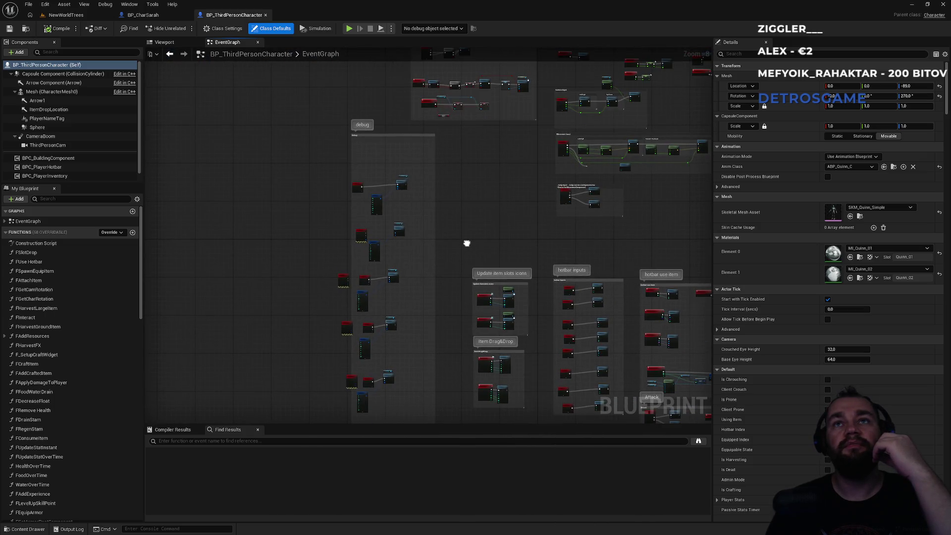
pyautogui.scroll(7, 351, 180)
pyautogui.scroll(-1, 379, 293)
pyautogui.moveTo(379, 294)
pyautogui.mouseDown()
pyautogui.moveTo(243, 156)
pyautogui.moveTo(236, 120)
pyautogui.mouseUp()
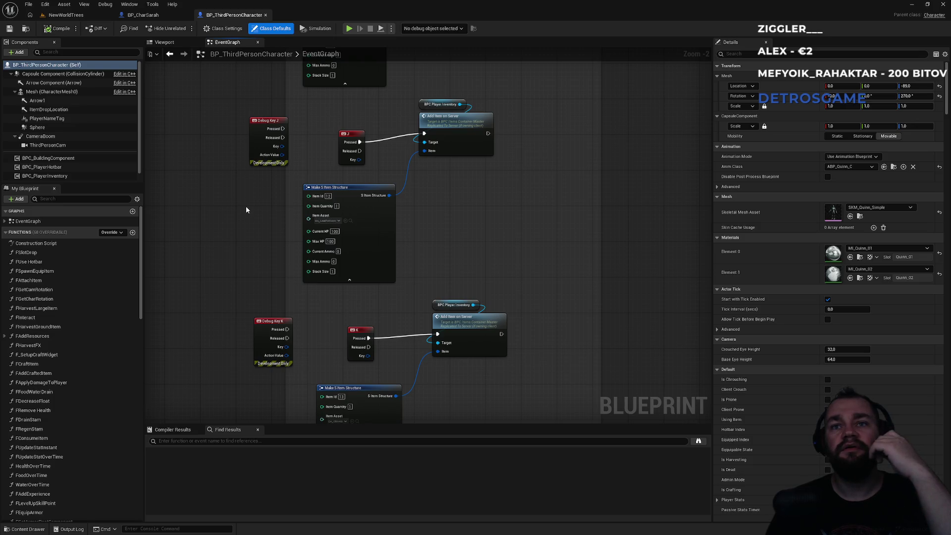
pyautogui.moveTo(249, 206)
pyautogui.mouseDown()
pyautogui.moveTo(501, 68)
pyautogui.moveTo(580, 241)
pyautogui.mouseUp()
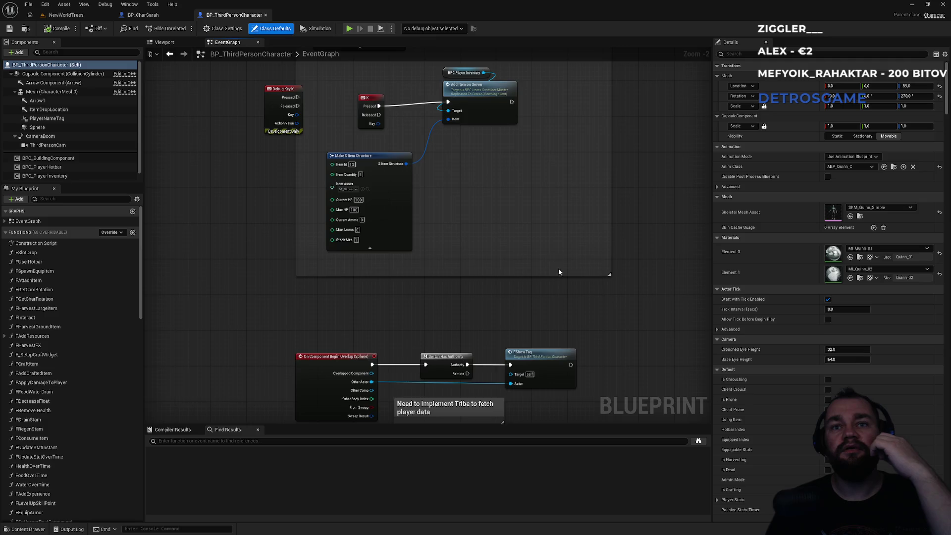
pyautogui.scroll(-5, 558, 272)
pyautogui.moveTo(559, 272); pyautogui.dragTo(508, 133)
pyautogui.moveTo(431, 260)
pyautogui.mouseDown()
pyautogui.moveTo(345, 159)
pyautogui.moveTo(325, 244)
pyautogui.moveTo(291, 273)
pyautogui.mouseUp()
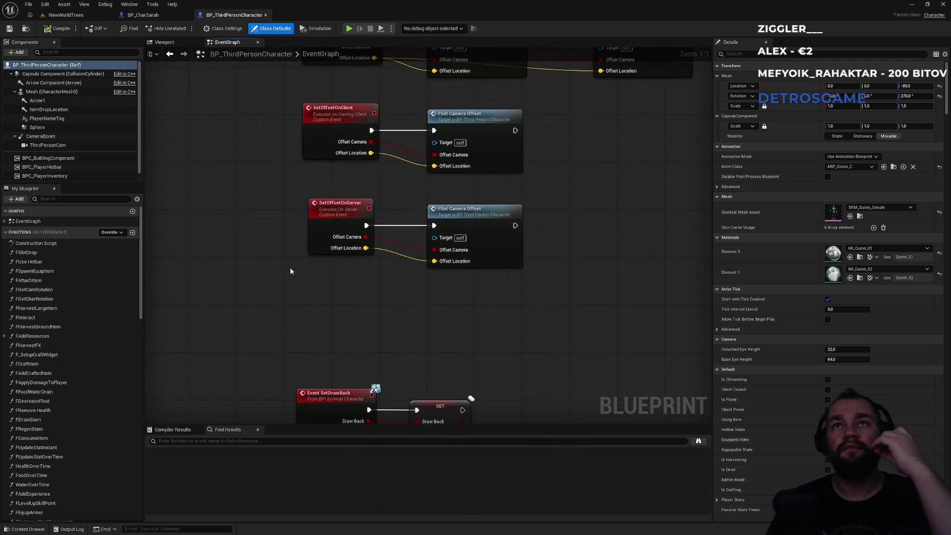
# Step: Inspect the debug and AIM comment groups, then return to the NewWorldTrees level
pyautogui.scroll(-8, 269, 190)
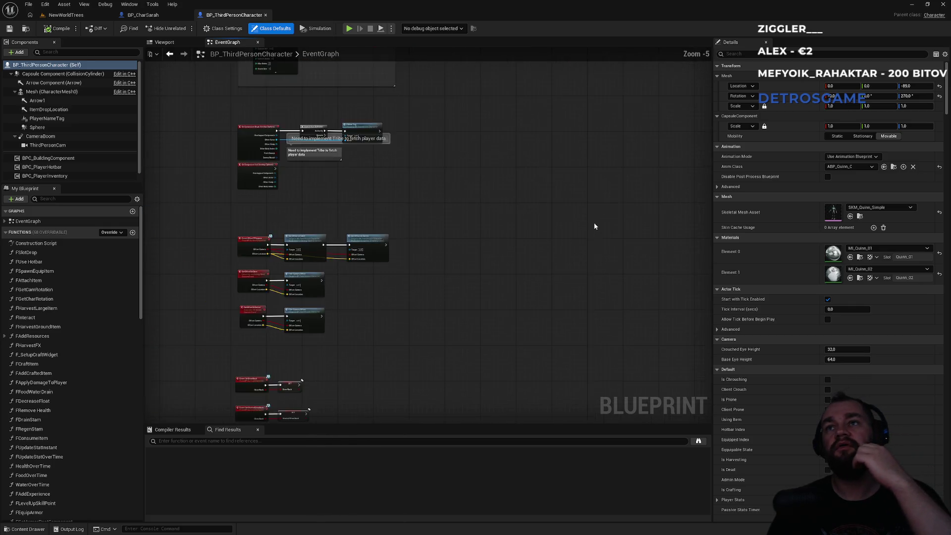
pyautogui.scroll(6, 329, 263)
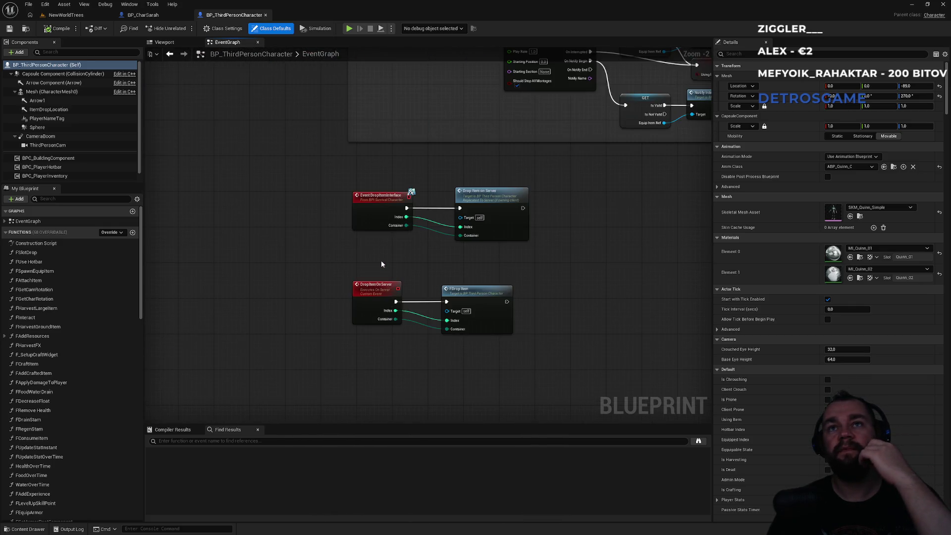
pyautogui.scroll(-9, 381, 264)
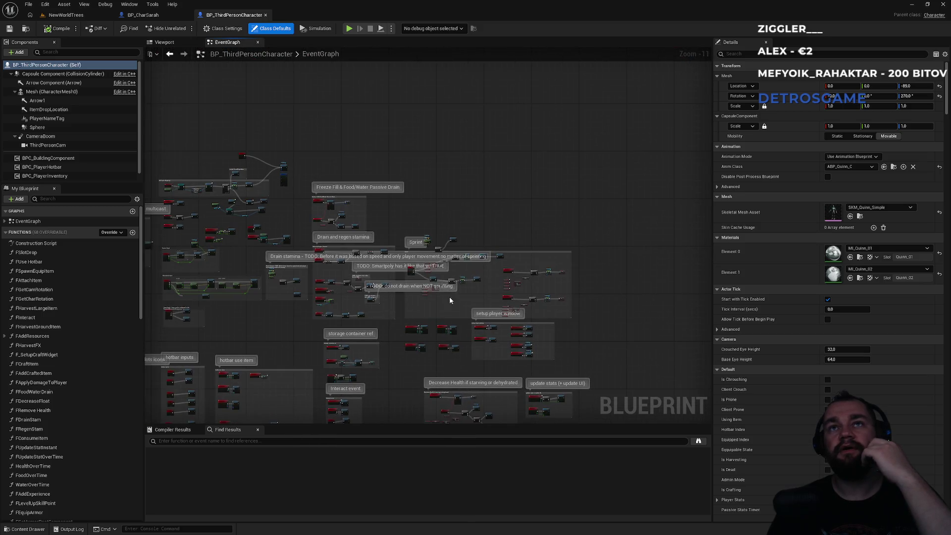
pyautogui.scroll(5, 417, 214)
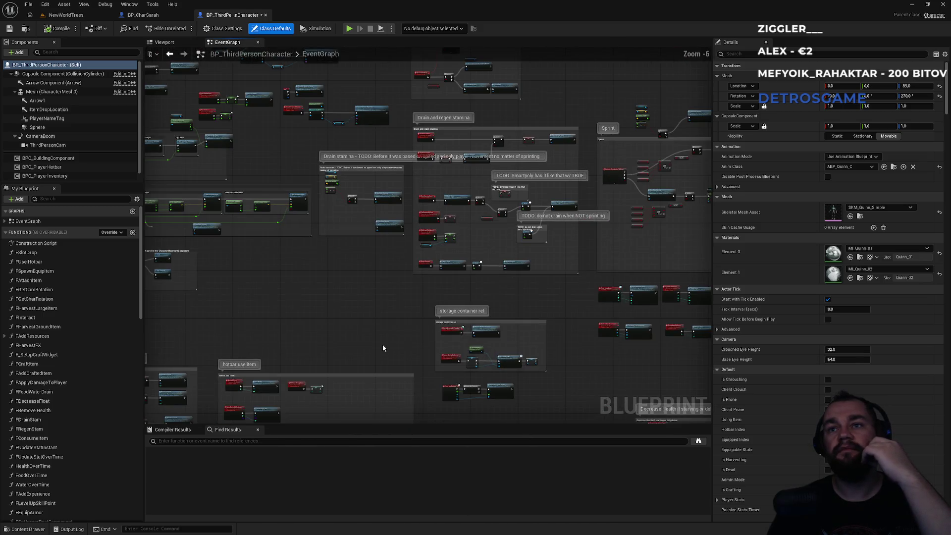
pyautogui.moveTo(445, 244); pyautogui.dragTo(609, 352)
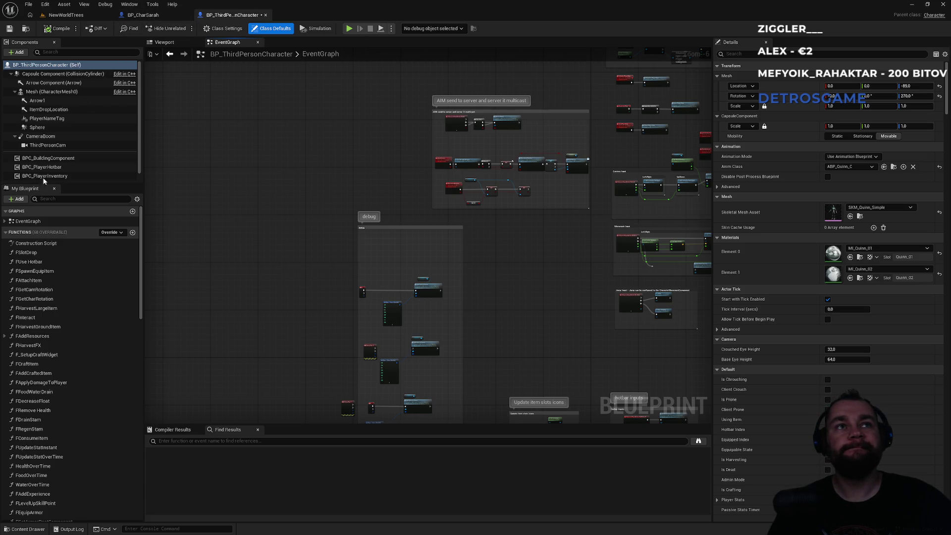
pyautogui.scroll(-1, 63, 162)
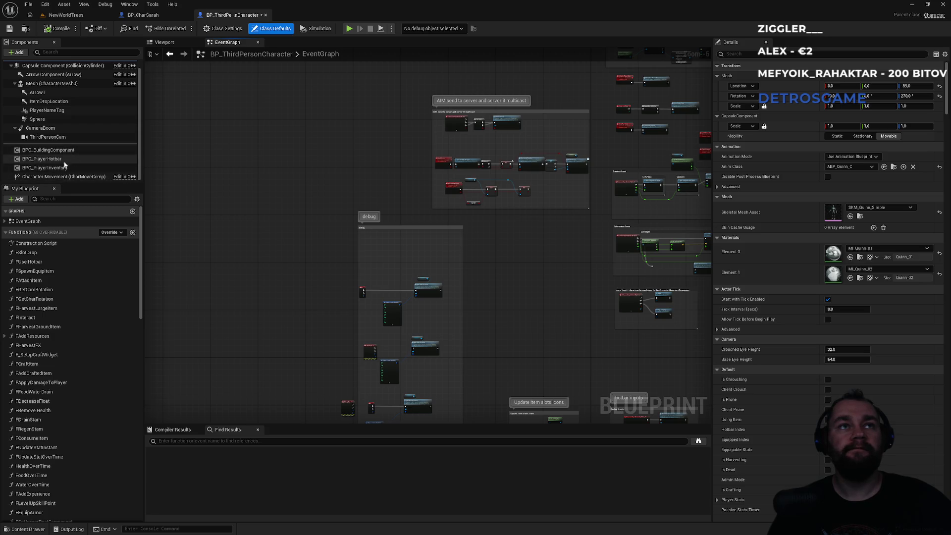
pyautogui.click(64, 15)
pyautogui.scroll(3, 283, 399)
# Step: Browse past the blueprint and ui folders to Content > Quest and open BP_Q_FirstSteps
pyautogui.doubleClick(290, 345)
pyautogui.click(333, 311)
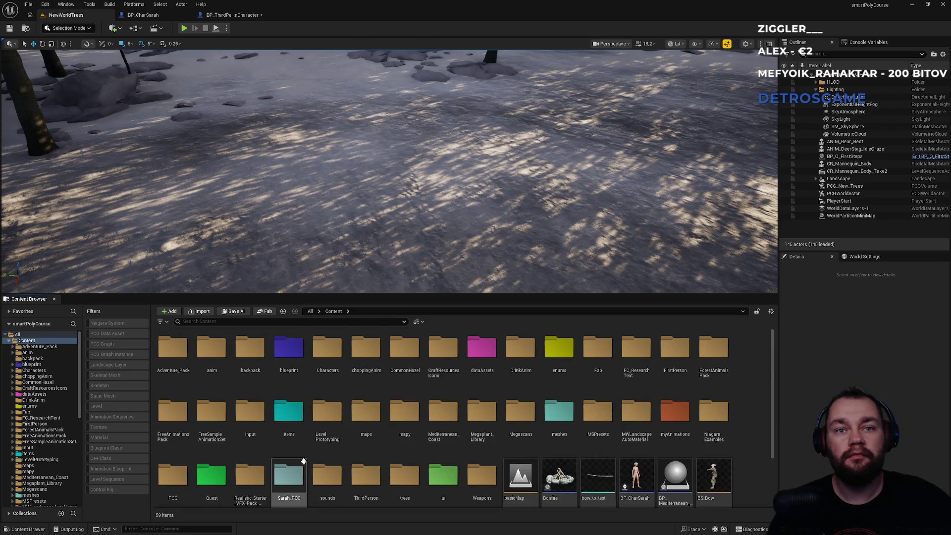
pyautogui.scroll(-3, 461, 416)
pyautogui.doubleClick(443, 419)
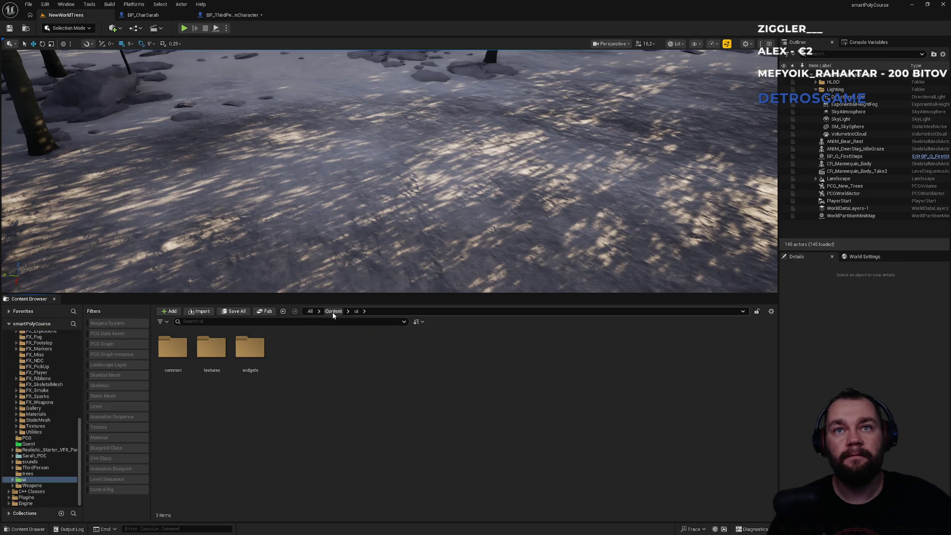
pyautogui.click(333, 311)
pyautogui.scroll(-3, 286, 449)
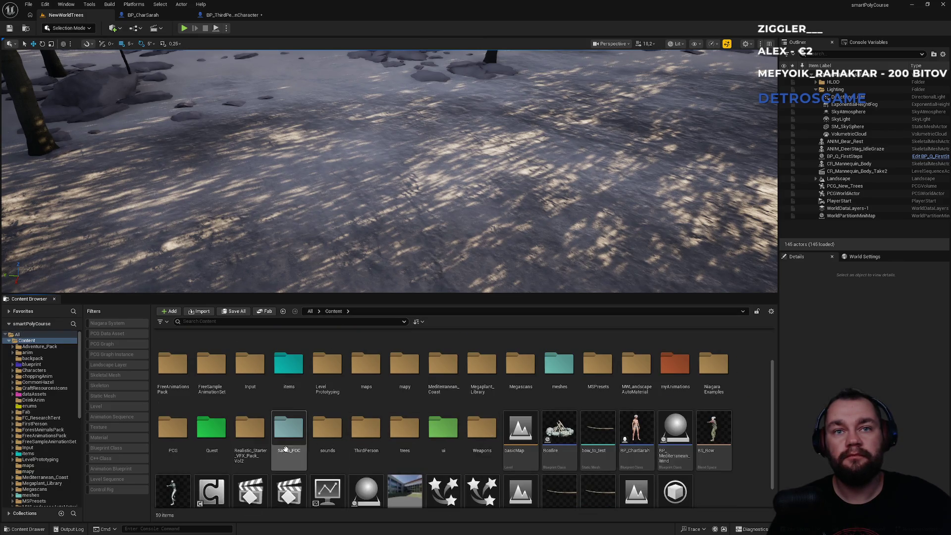
pyautogui.doubleClick(211, 429)
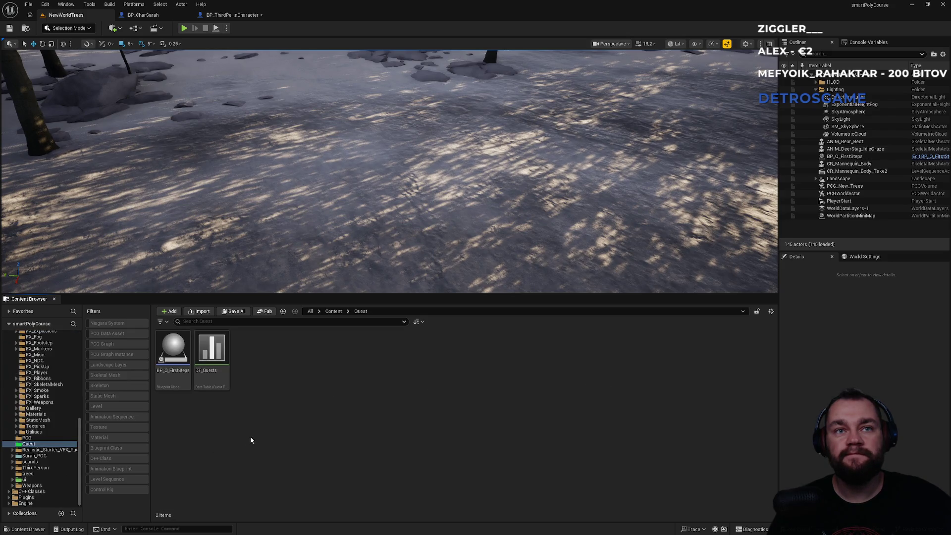
pyautogui.doubleClick(175, 370)
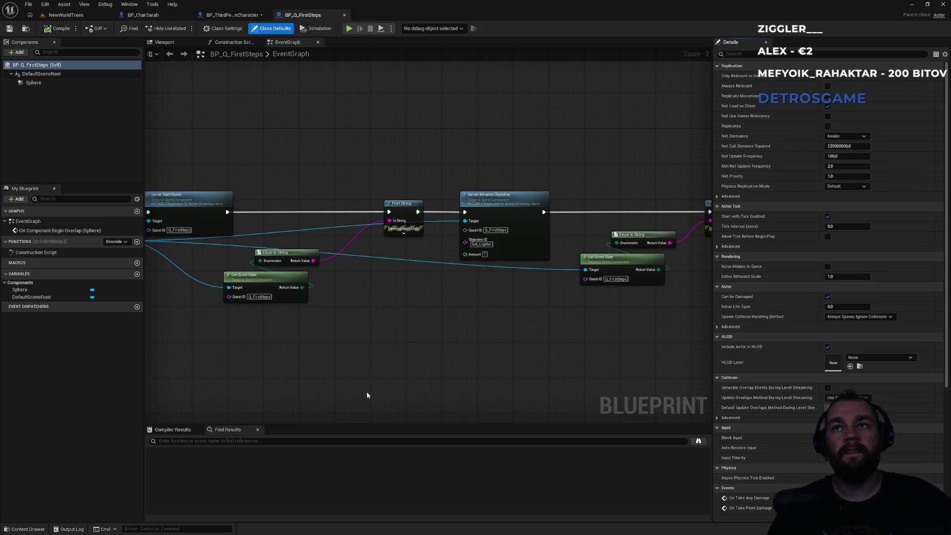
# Step: Pan BP_Q_FirstSteps' EventGraph across the overlap event, casts and quest-start nodes
pyautogui.moveTo(367, 396)
pyautogui.mouseDown()
pyautogui.moveTo(641, 361)
pyautogui.moveTo(555, 334)
pyautogui.mouseUp()
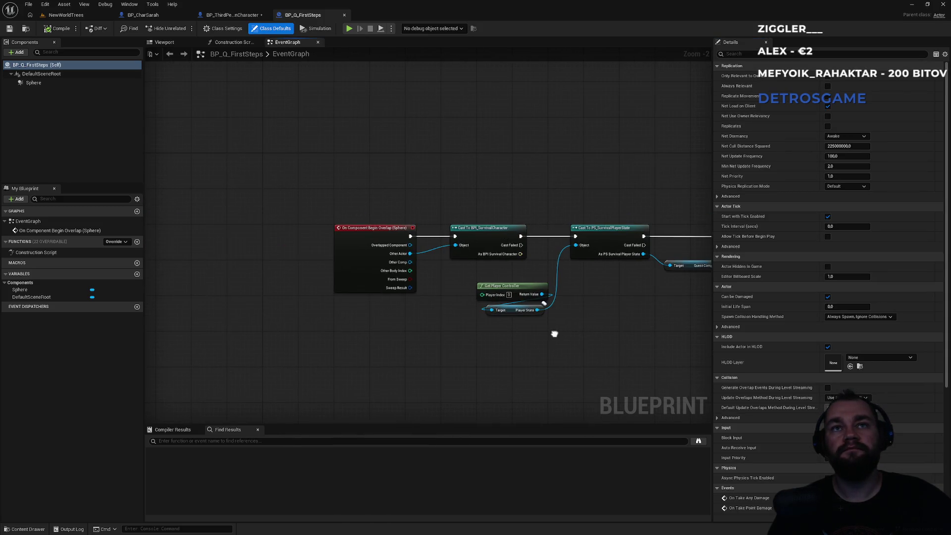
pyautogui.moveTo(453, 321)
pyautogui.mouseDown()
pyautogui.moveTo(424, 319)
pyautogui.moveTo(441, 293)
pyautogui.moveTo(164, 298)
pyautogui.mouseUp()
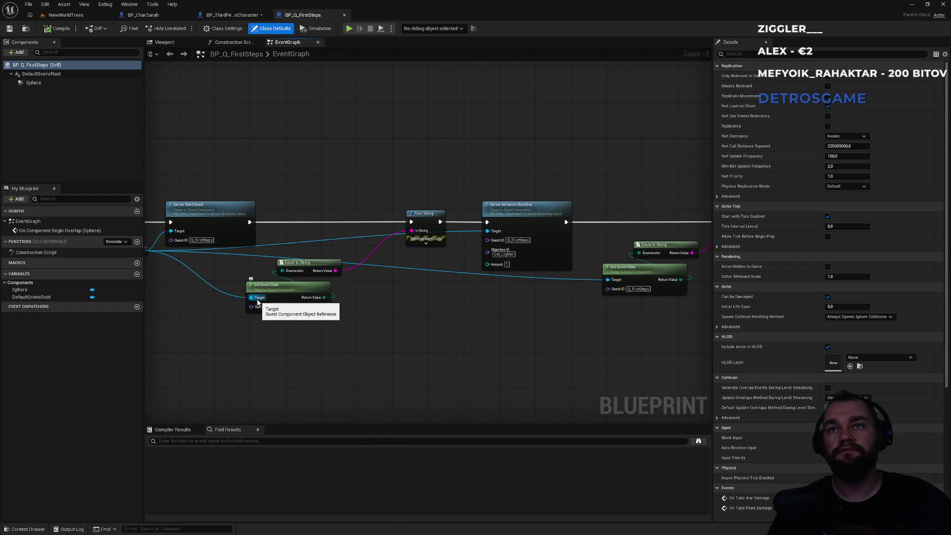
pyautogui.moveTo(301, 339); pyautogui.dragTo(331, 180)
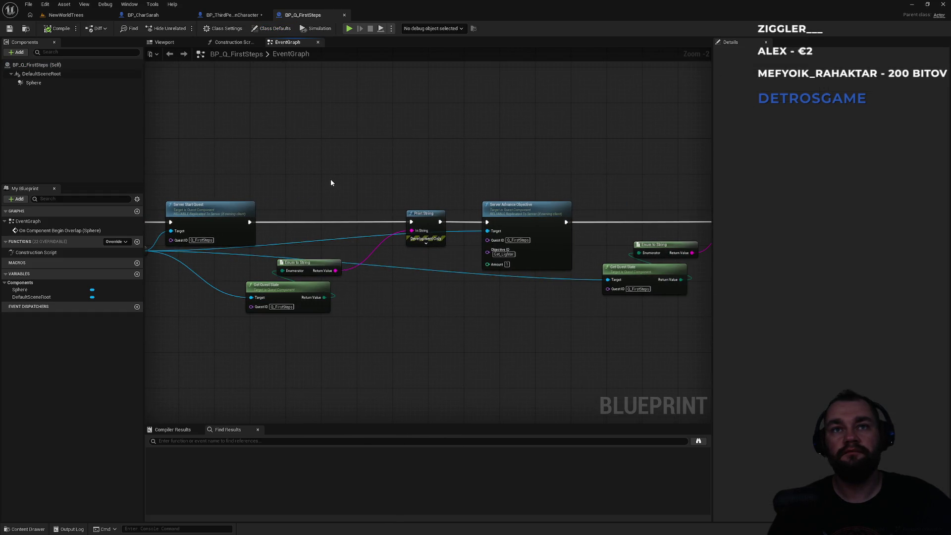
pyautogui.moveTo(307, 369)
pyautogui.mouseDown()
pyautogui.moveTo(308, 237)
pyautogui.moveTo(319, 244)
pyautogui.mouseUp()
pyautogui.moveTo(289, 343)
pyautogui.mouseDown()
pyautogui.moveTo(257, 345)
pyautogui.moveTo(533, 354)
pyautogui.mouseUp()
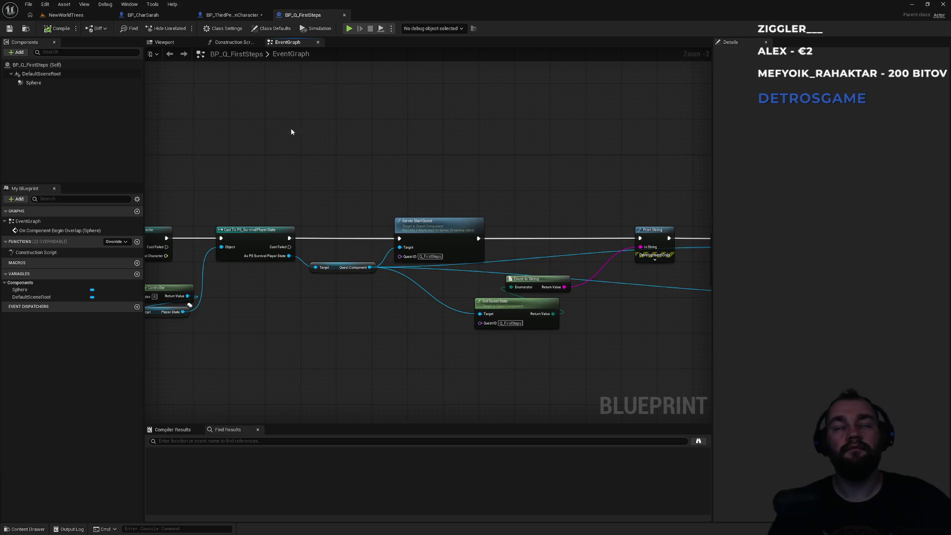
pyautogui.moveTo(280, 172)
pyautogui.mouseDown()
pyautogui.moveTo(482, 179)
pyautogui.moveTo(444, 176)
pyautogui.mouseUp()
pyautogui.scroll(2, 337, 195)
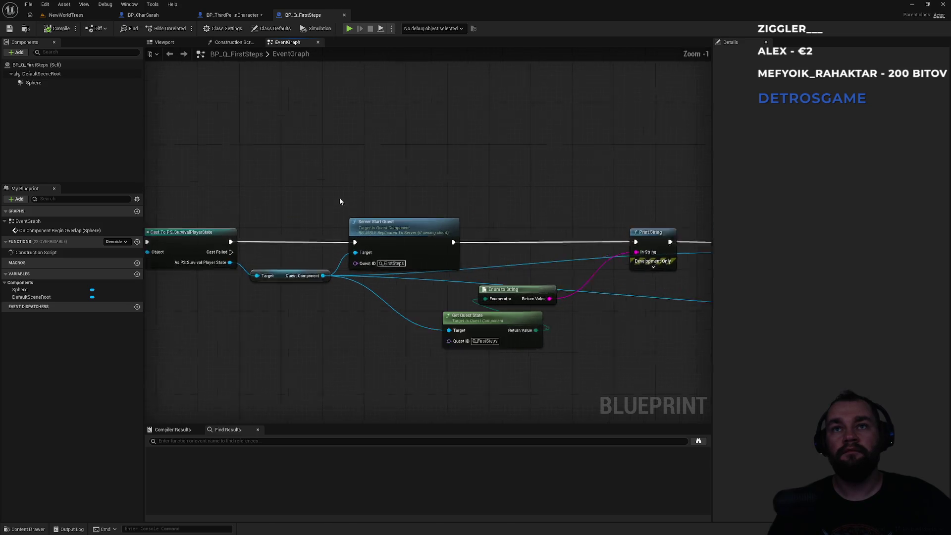
# Step: Find references to the Server Start Quest node by name
pyautogui.click(389, 235)
pyautogui.rightClick(389, 235)
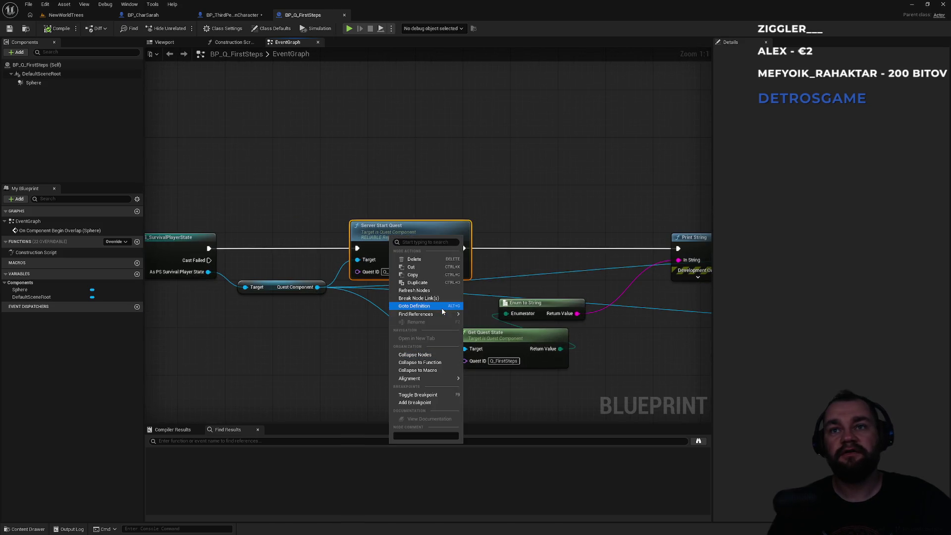
pyautogui.moveTo(442, 314)
pyautogui.click(499, 320)
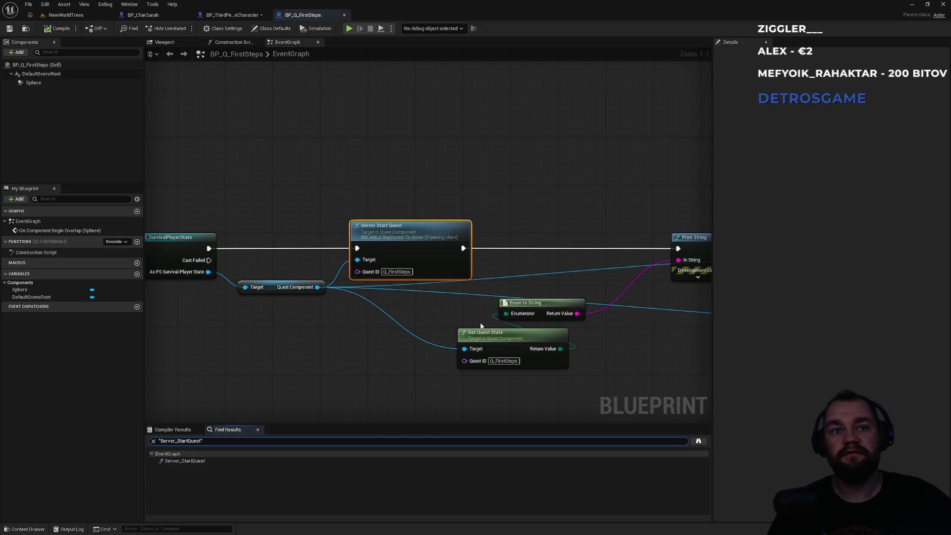
pyautogui.rightClick(415, 229)
pyautogui.moveTo(477, 307)
pyautogui.click(508, 311)
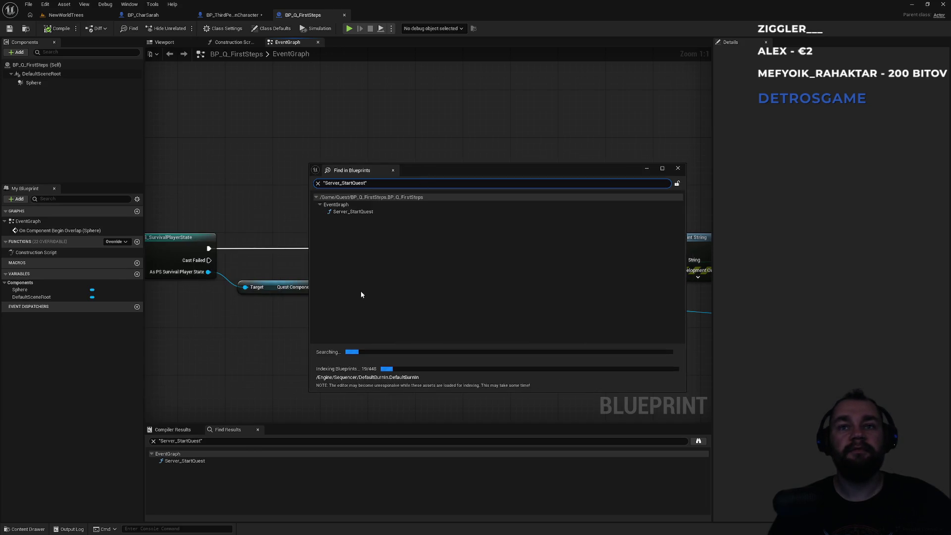
# Step: From the search results, jump to the Server_StartQuest calls in BP_ThirdPersonCharacter, then GS_Mine
pyautogui.moveTo(429, 171); pyautogui.dragTo(600, 184)
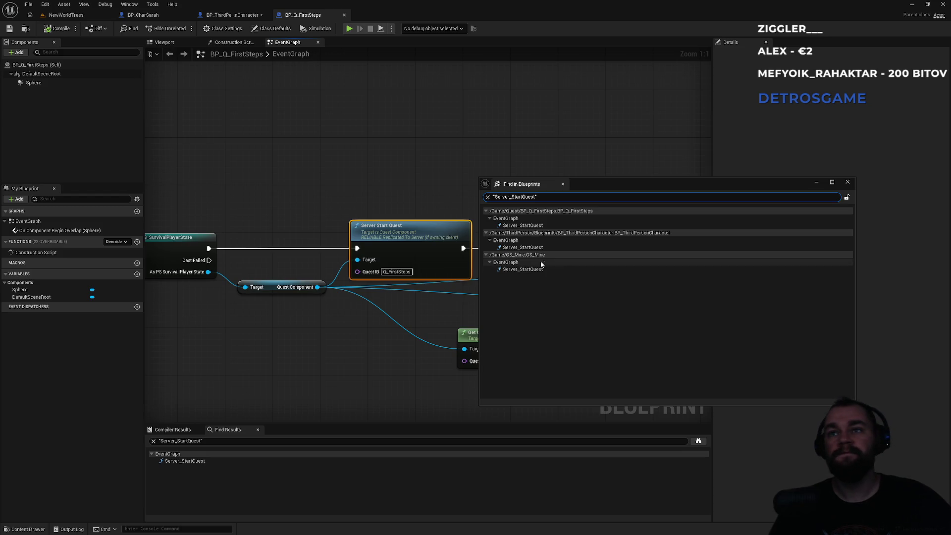
pyautogui.doubleClick(533, 248)
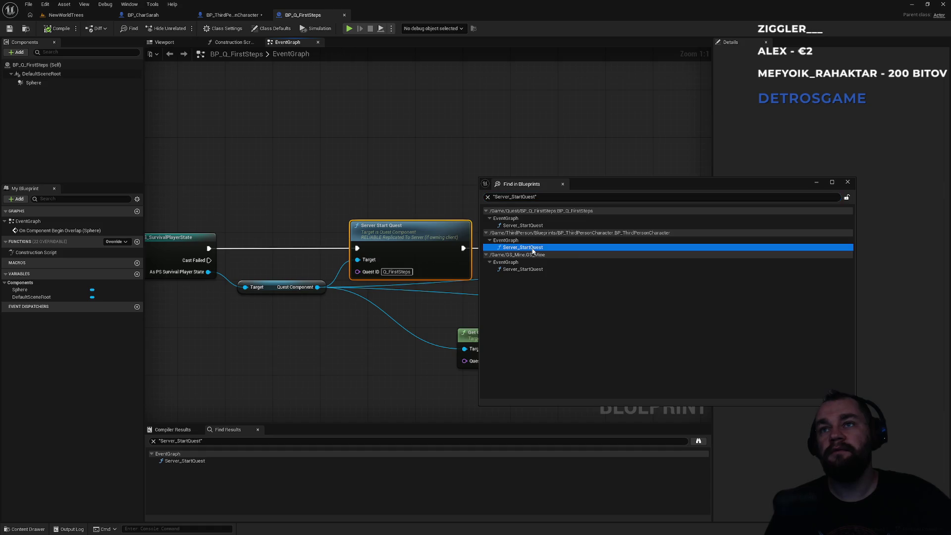
pyautogui.moveTo(297, 235)
pyautogui.mouseDown()
pyautogui.moveTo(198, 265)
pyautogui.moveTo(297, 285)
pyautogui.moveTo(218, 278)
pyautogui.moveTo(436, 294)
pyautogui.moveTo(245, 284)
pyautogui.mouseUp()
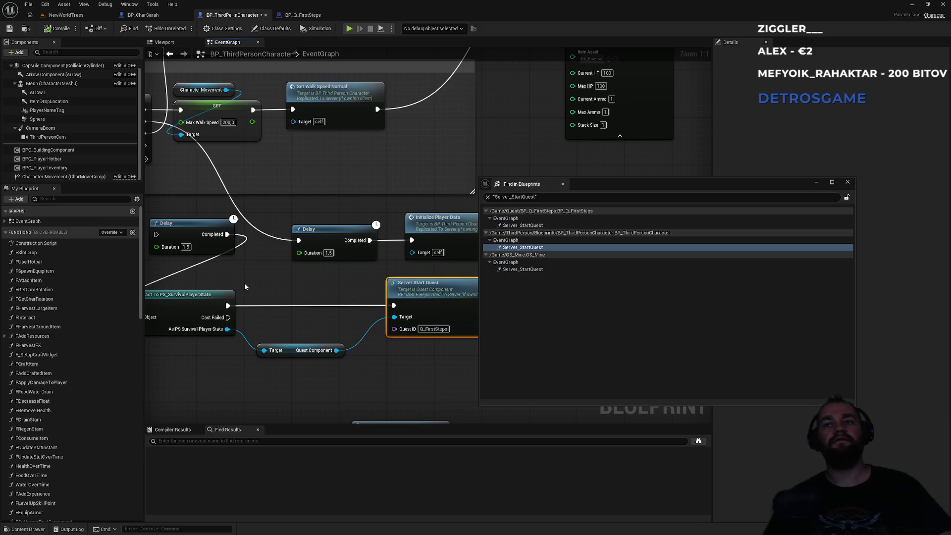
pyautogui.click(517, 268)
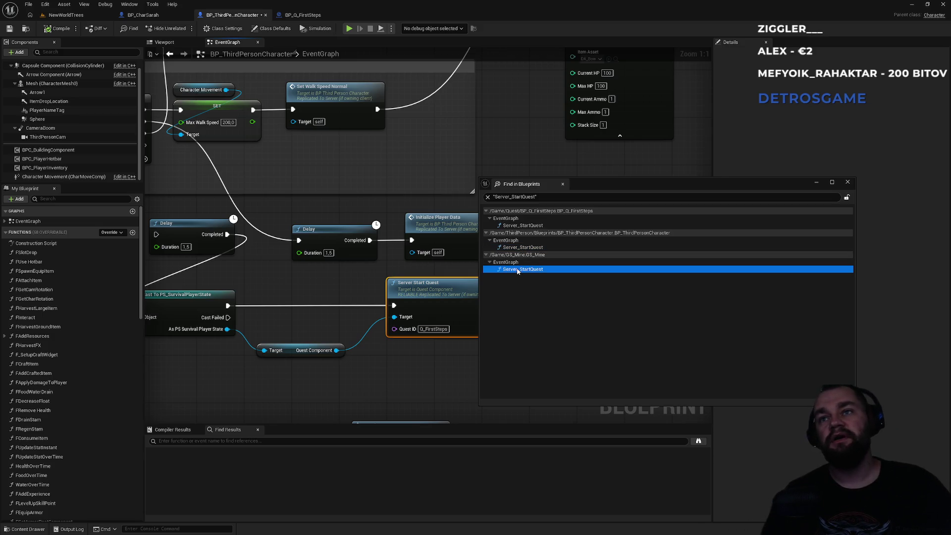
pyautogui.doubleClick(517, 271)
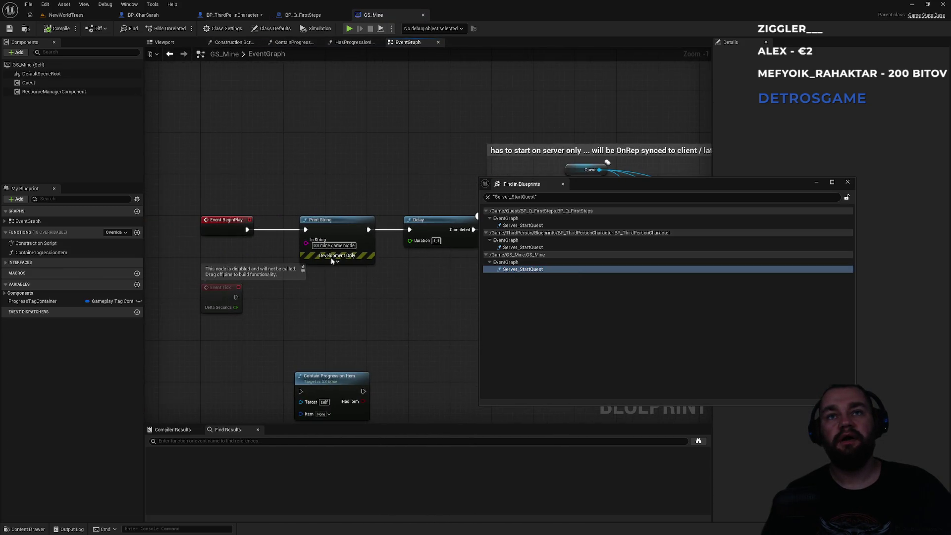
# Step: Tidy GS_Mine's Set Quest Data Table, Initialize Available Quests and Server Start Quest nodes; close search results
pyautogui.moveTo(332, 266); pyautogui.dragTo(239, 296)
pyautogui.moveTo(386, 298); pyautogui.dragTo(330, 268)
pyautogui.moveTo(272, 239); pyautogui.dragTo(256, 240)
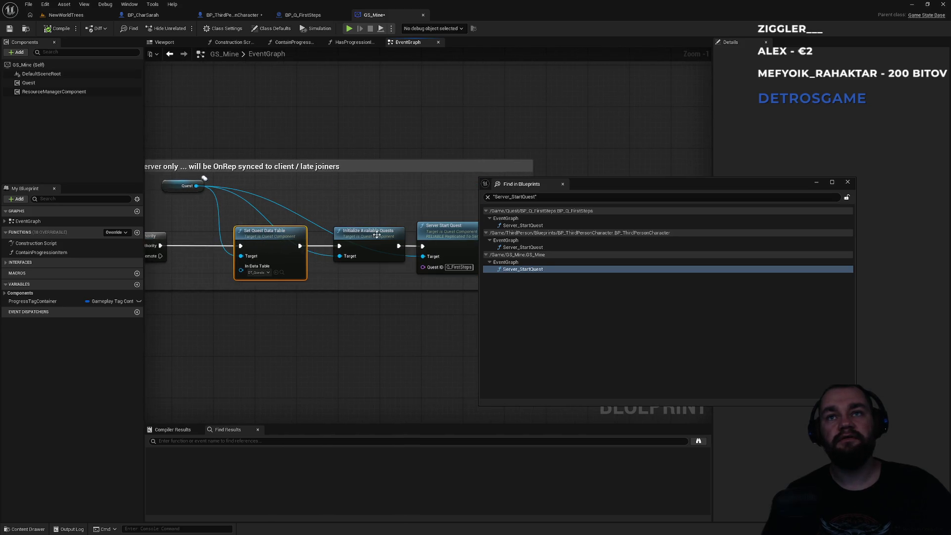
pyautogui.moveTo(367, 239); pyautogui.dragTo(361, 239)
pyautogui.moveTo(431, 343)
pyautogui.mouseDown()
pyautogui.moveTo(308, 325)
pyautogui.moveTo(329, 317)
pyautogui.mouseUp()
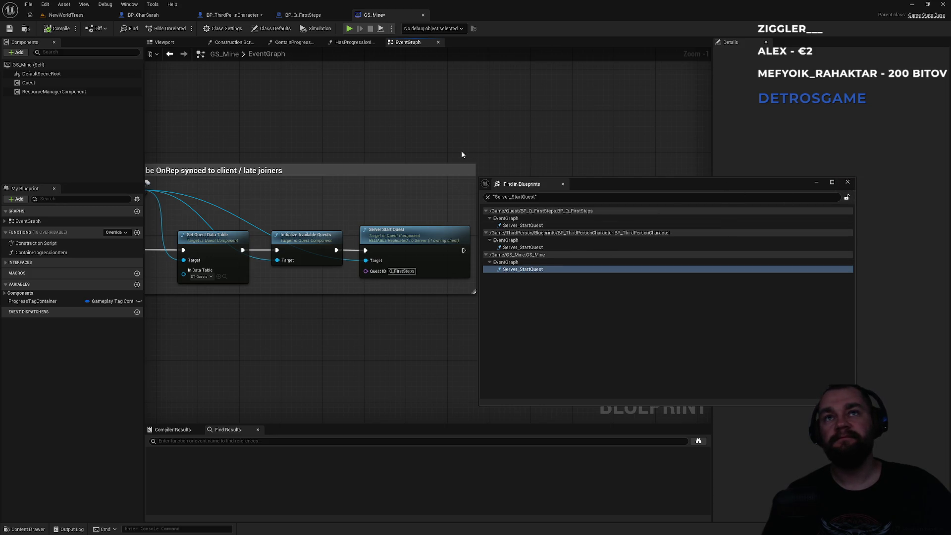
pyautogui.click(848, 184)
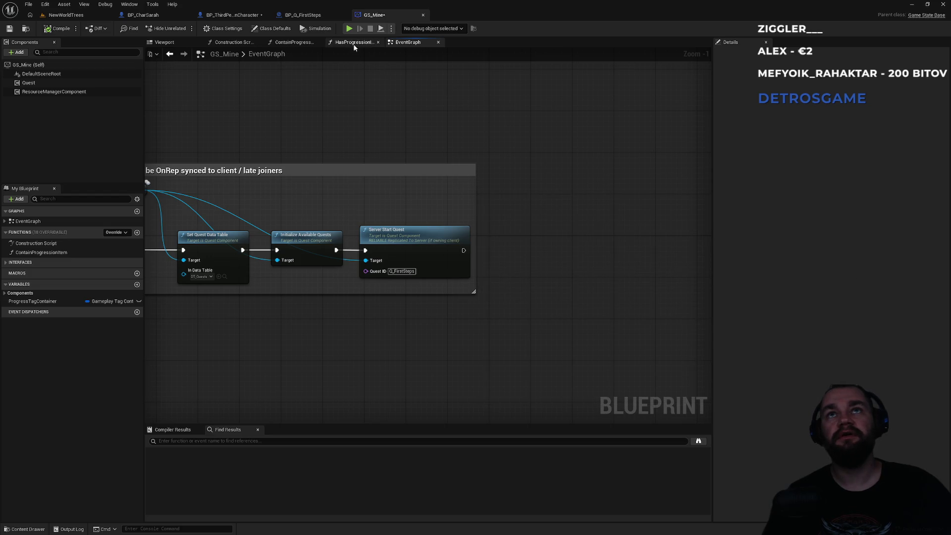
pyautogui.moveTo(357, 185); pyautogui.dragTo(663, 186)
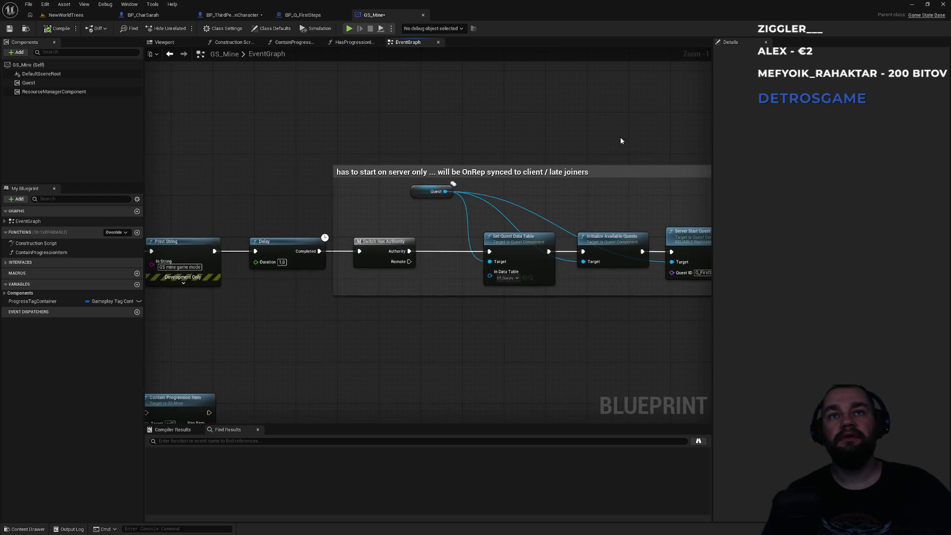
# Step: Inspect GS_Mine's HasProgressionItem, ContainProgressionItem and Construction Script graphs, then return to the event graph
pyautogui.click(356, 44)
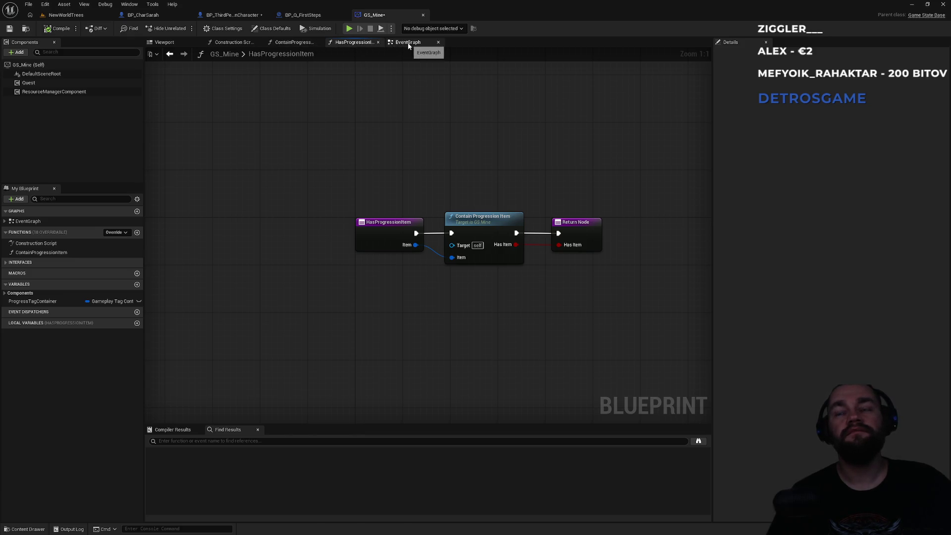
pyautogui.click(475, 218)
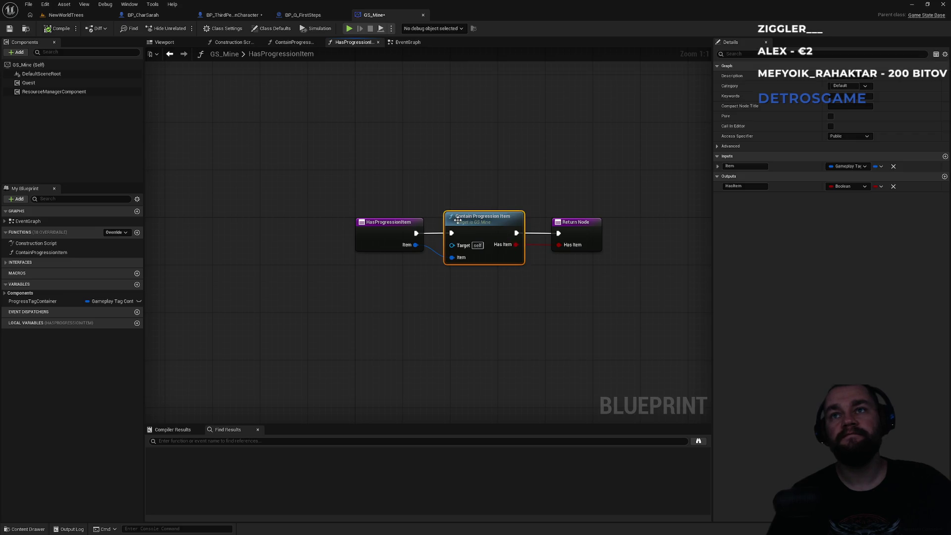
pyautogui.click(294, 42)
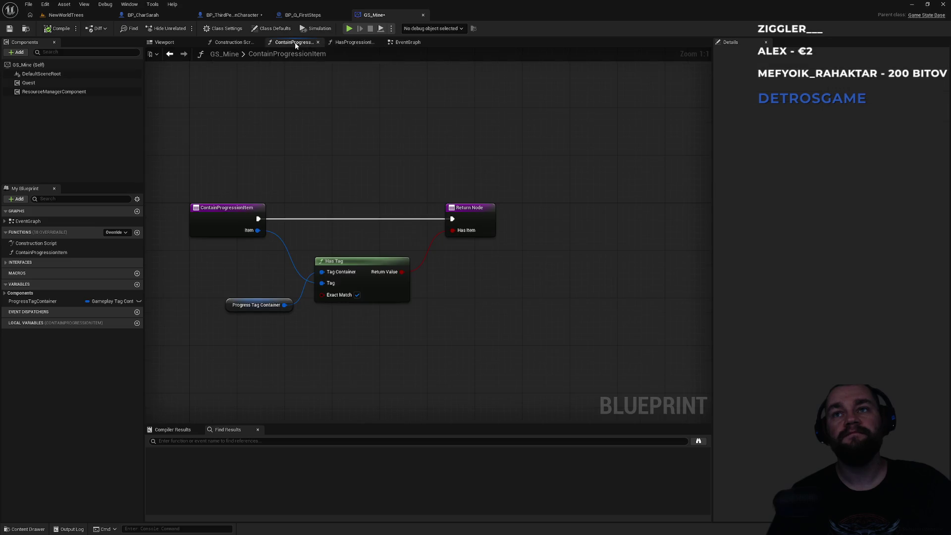
pyautogui.click(234, 42)
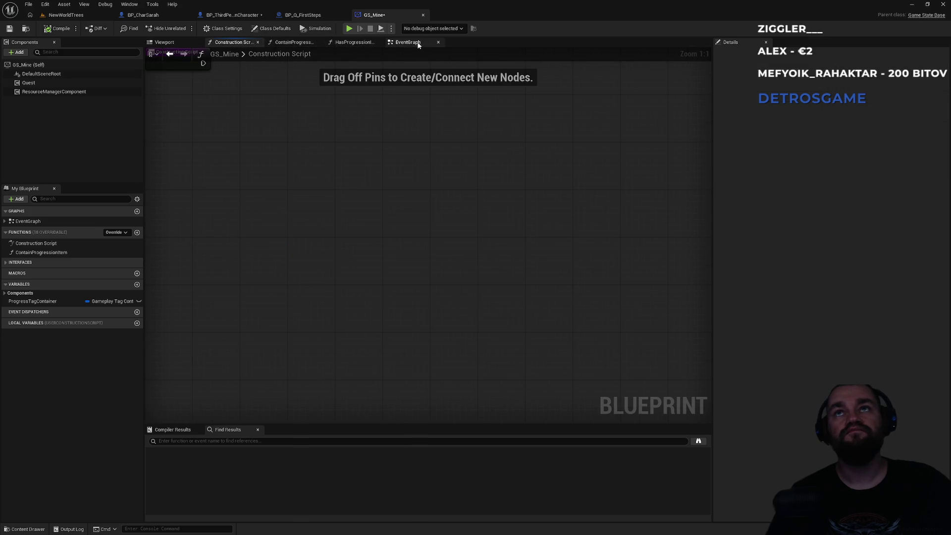
pyautogui.click(418, 43)
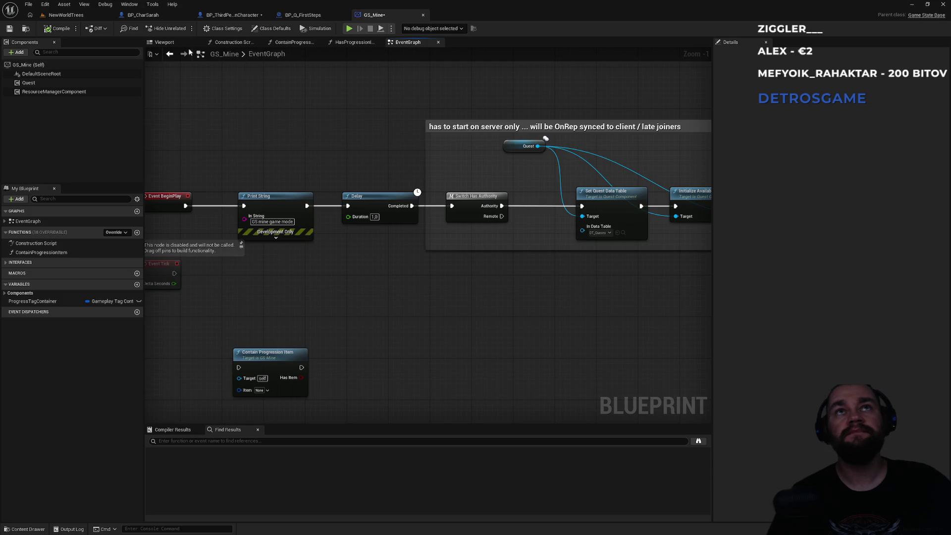
# Step: Review BP_ThirdPersonCharacter's event graph, panning and zooming across its nodes
pyautogui.click(303, 15)
pyautogui.click(231, 16)
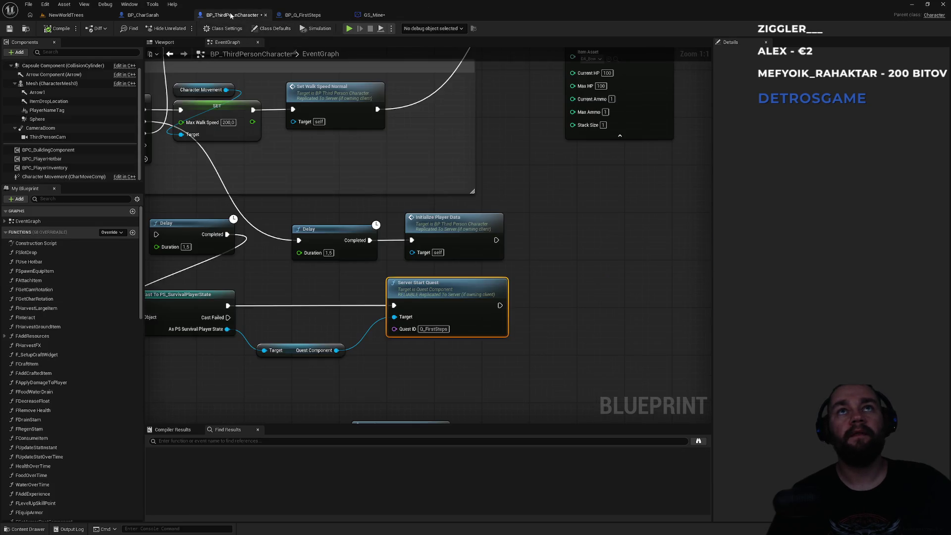
pyautogui.moveTo(296, 305)
pyautogui.mouseDown()
pyautogui.moveTo(414, 308)
pyautogui.moveTo(465, 342)
pyautogui.mouseUp()
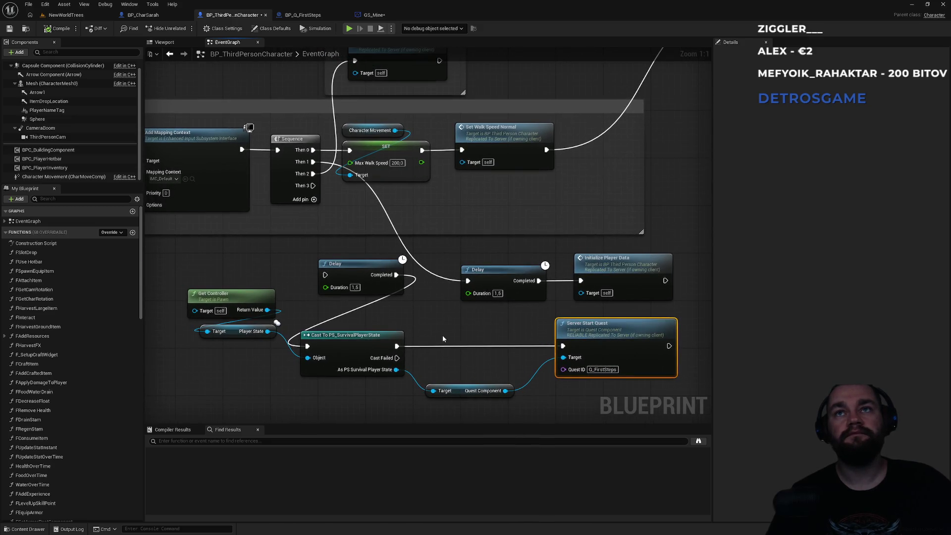
pyautogui.scroll(-2, 442, 335)
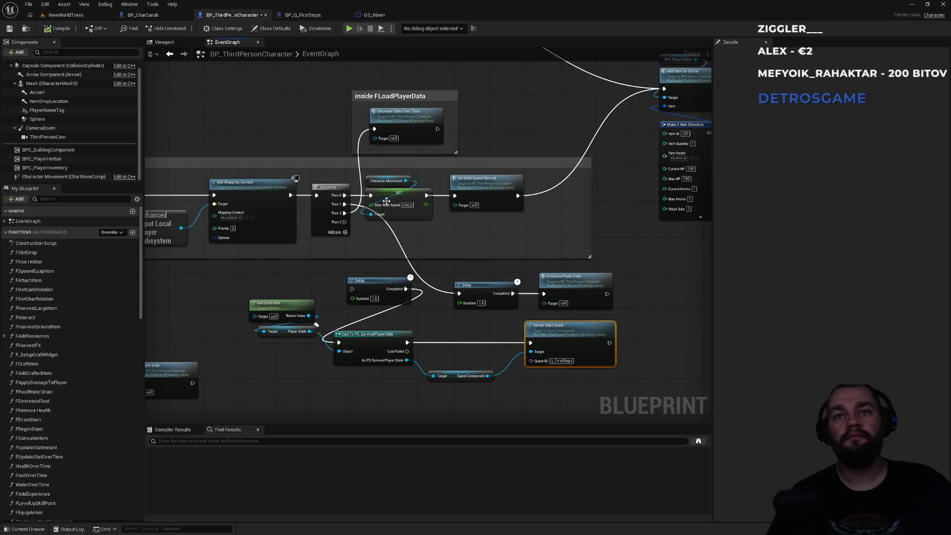
# Step: Back in GS_Mine, review the quest nodes and select the Quest component to see its details
pyautogui.click(377, 15)
pyautogui.moveTo(472, 264); pyautogui.dragTo(270, 276)
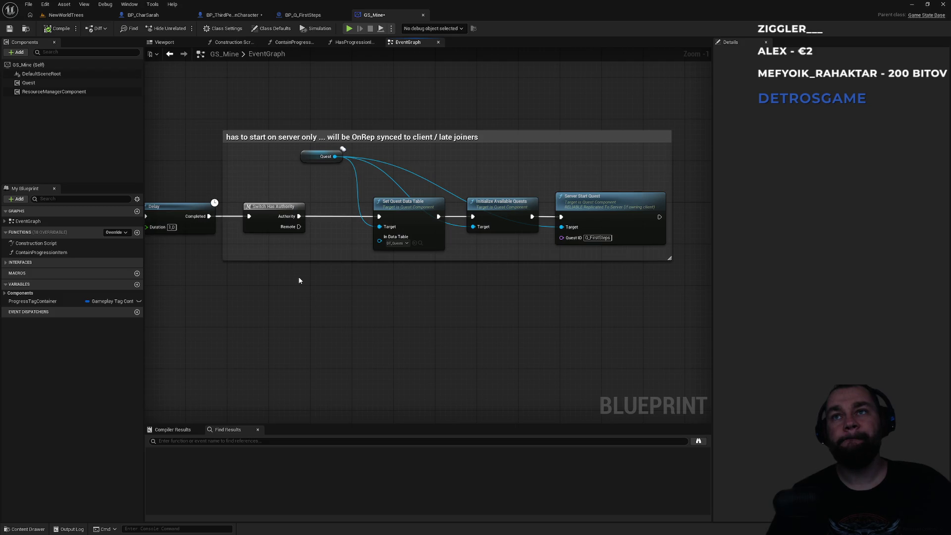
pyautogui.scroll(1, 478, 290)
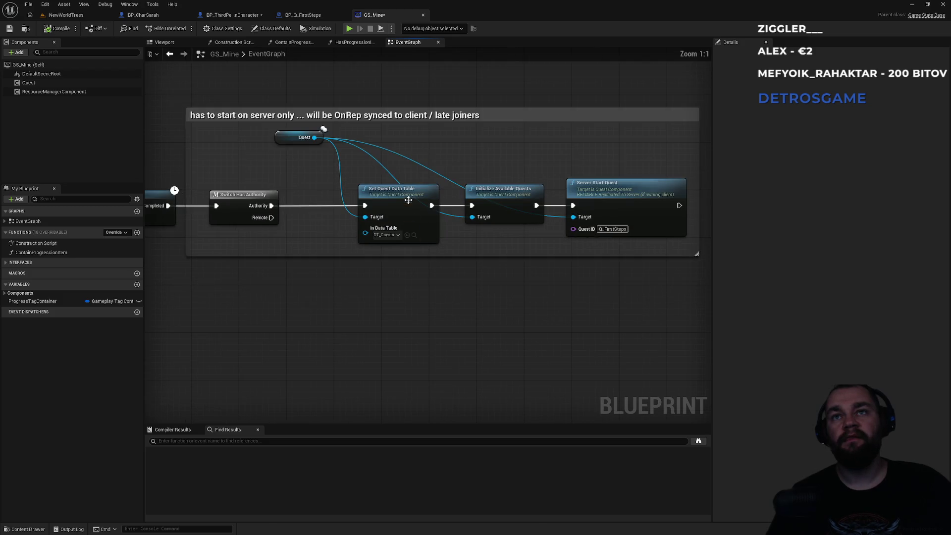
pyautogui.moveTo(379, 157); pyautogui.dragTo(526, 231)
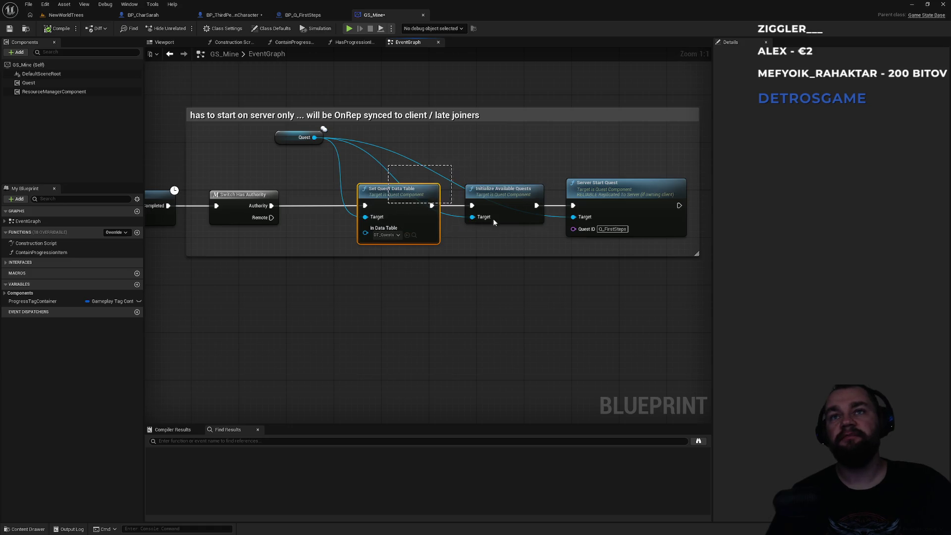
pyautogui.click(515, 242)
pyautogui.click(75, 83)
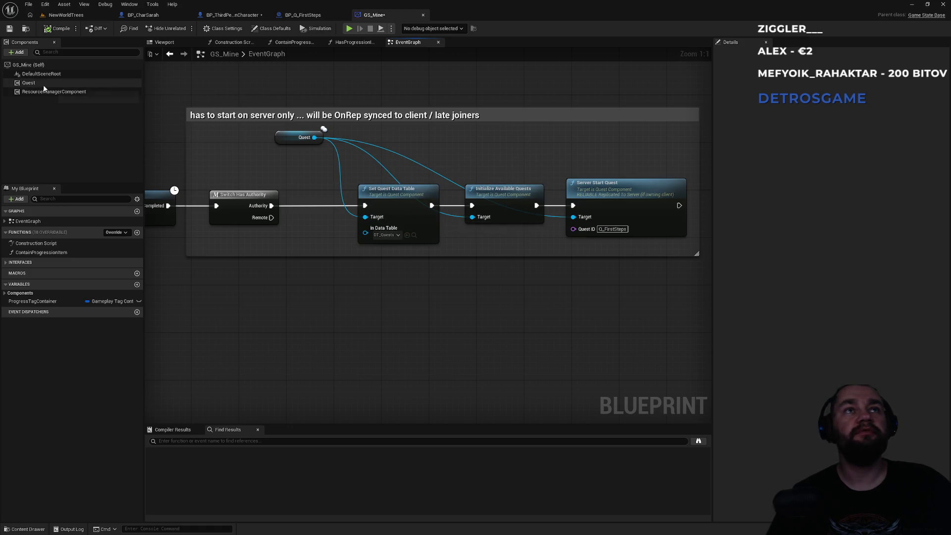
pyautogui.hotkey('alt', 'Tab')
# Step: In Visual Studio, scroll QuestComponent.cpp up and select the BeginPlay body on lines 13–20
pyautogui.press('Tab')
pyautogui.press('Tab')
pyautogui.scroll(14, 481, 226)
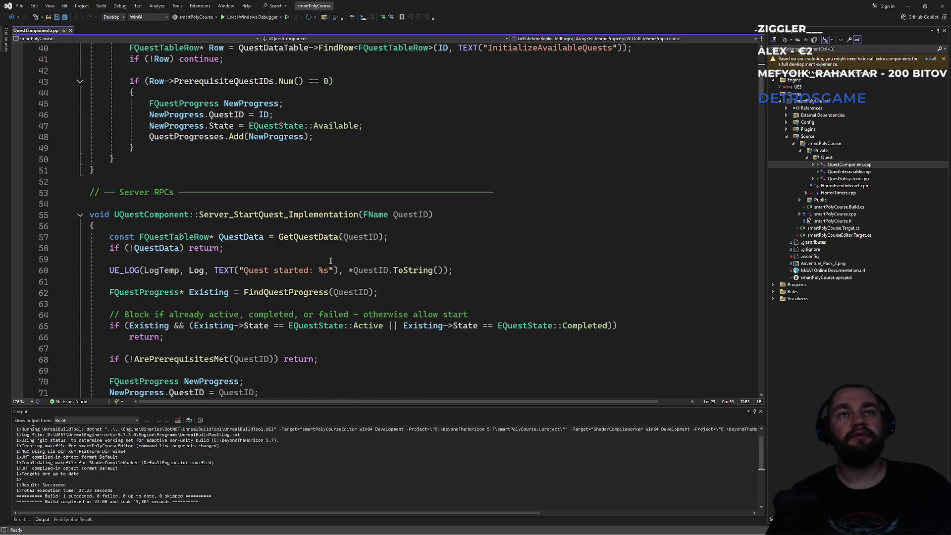
pyautogui.scroll(9, 282, 226)
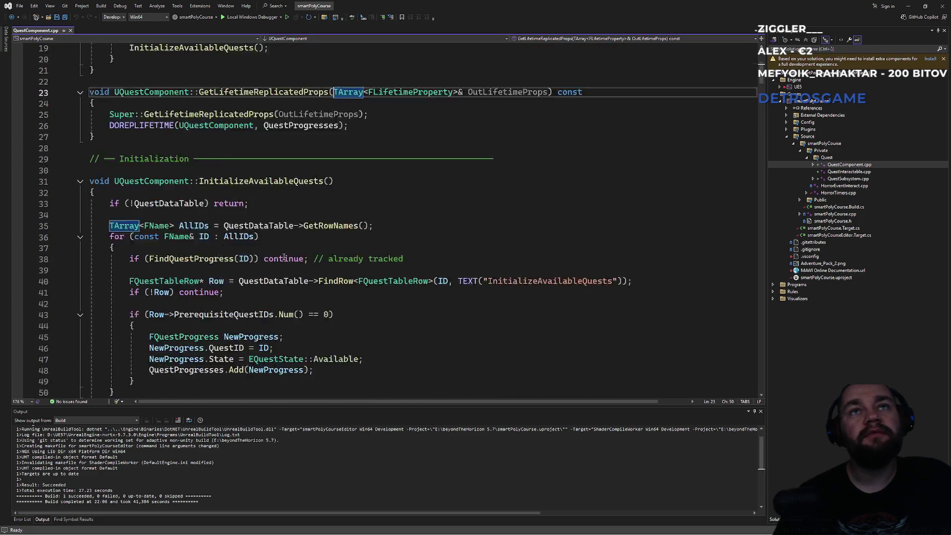
pyautogui.doubleClick(268, 250)
pyautogui.scroll(3, 267, 250)
pyautogui.click(248, 203)
pyautogui.moveTo(90, 137)
pyautogui.mouseDown()
pyautogui.moveTo(215, 149)
pyautogui.moveTo(276, 233)
pyautogui.mouseUp()
pyautogui.moveTo(199, 148); pyautogui.dragTo(250, 228)
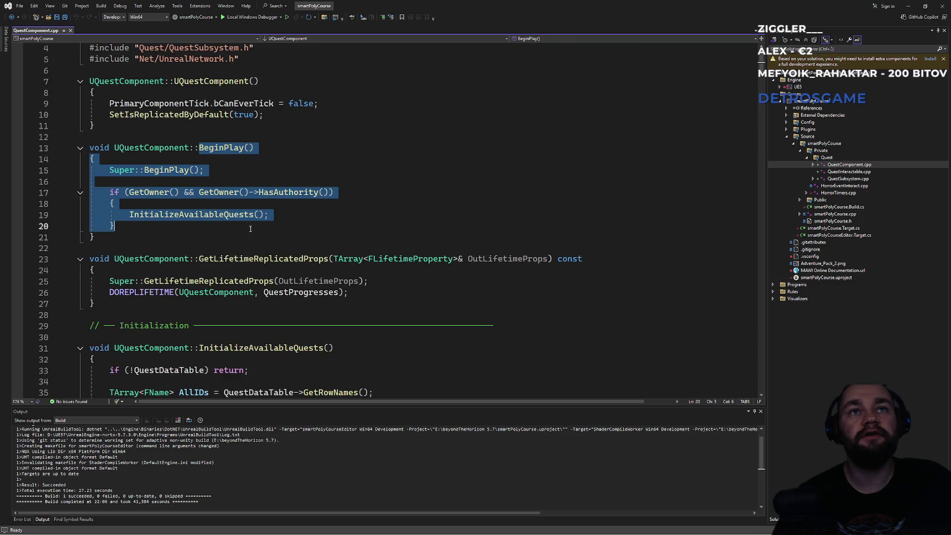
# Step: Highlight InitializeAvailableQuests and QuestDataTable uses, reviewing the row lookup on lines 35–41
pyautogui.click(222, 217)
pyautogui.scroll(-4, 222, 220)
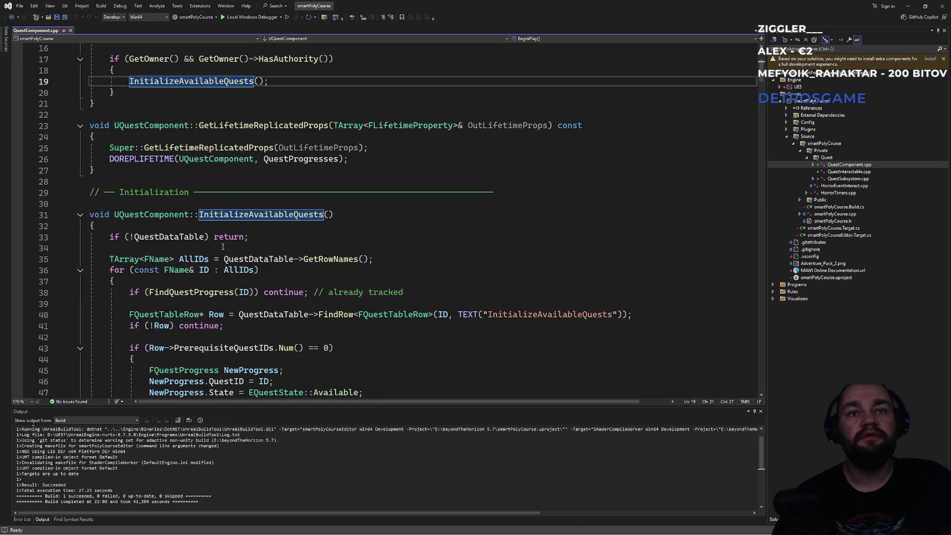
pyautogui.moveTo(260, 256); pyautogui.dragTo(130, 337)
pyautogui.click(130, 337)
pyautogui.click(275, 262)
pyautogui.hotkey('alt', 'Tab')
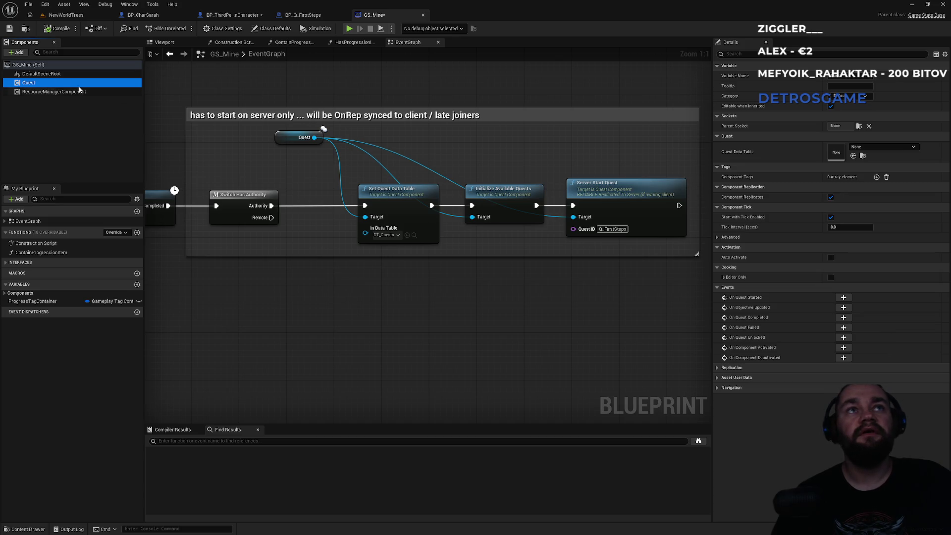
# Step: Set the Quest component's Quest Data Table to DT_Quests
pyautogui.click(871, 147)
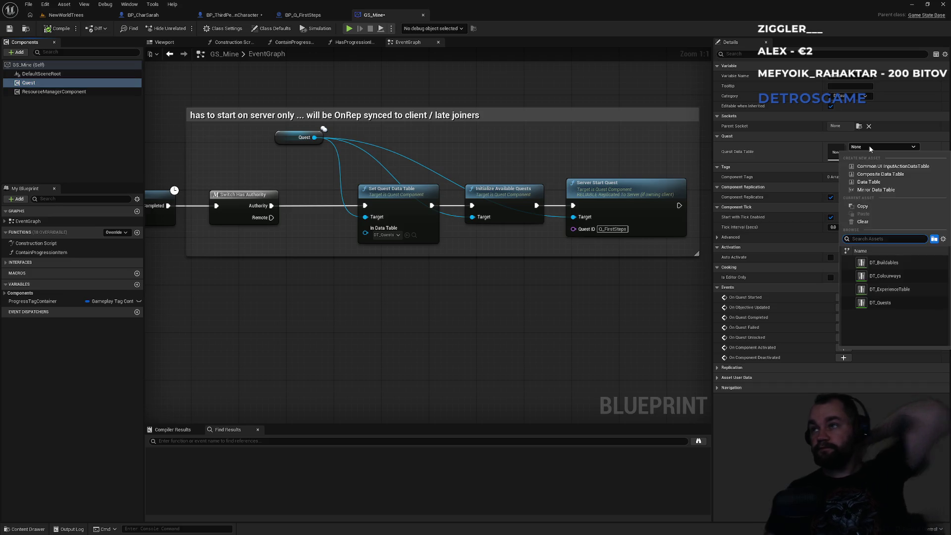
pyautogui.click(880, 303)
pyautogui.click(553, 209)
# Step: Disconnect Authority from Set Quest Data Table, move Server Start Quest up, compile, and return to NewWorldTrees
pyautogui.keyDown('alt'); pyautogui.click(365, 206); pyautogui.keyUp('alt')
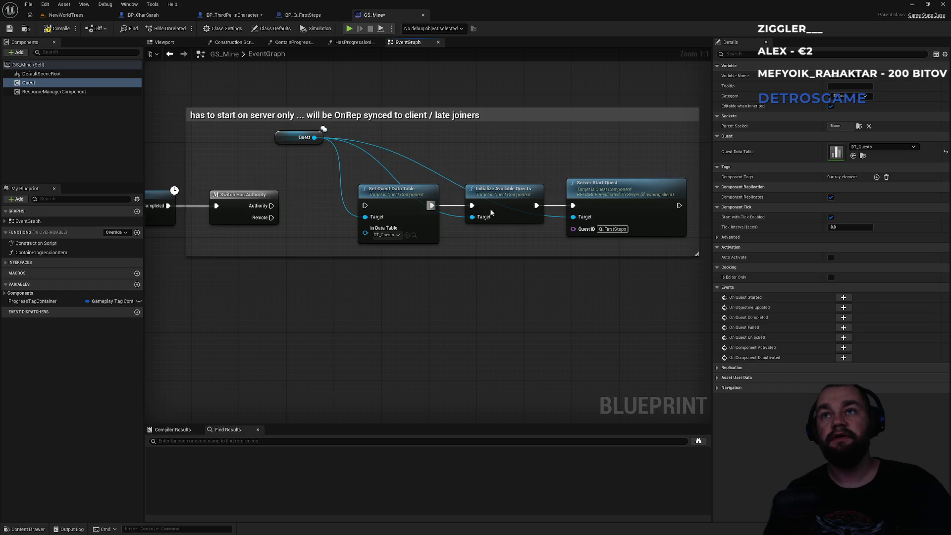
pyautogui.moveTo(570, 205)
pyautogui.mouseDown()
pyautogui.moveTo(302, 159)
pyautogui.moveTo(510, 142)
pyautogui.moveTo(322, 168)
pyautogui.moveTo(502, 151)
pyautogui.moveTo(308, 178)
pyautogui.moveTo(272, 206)
pyautogui.mouseUp()
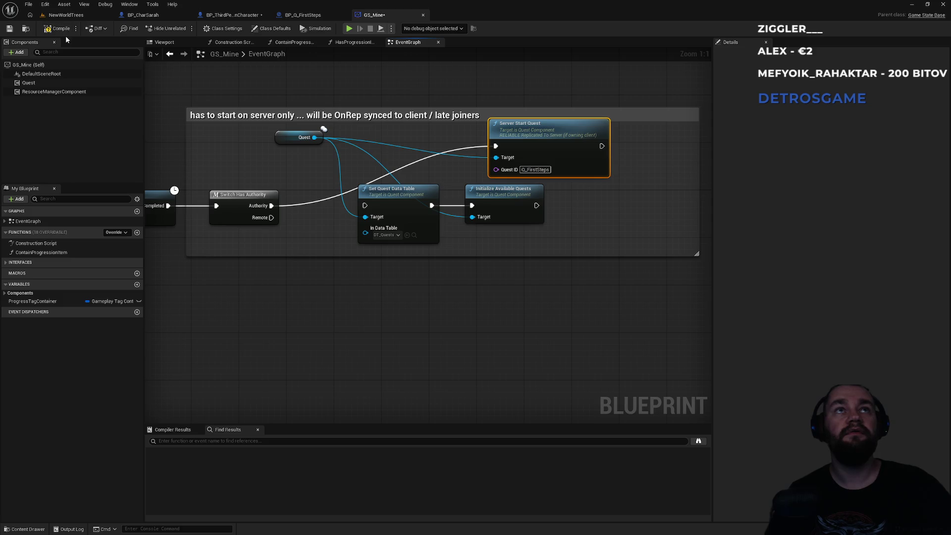
pyautogui.click(73, 19)
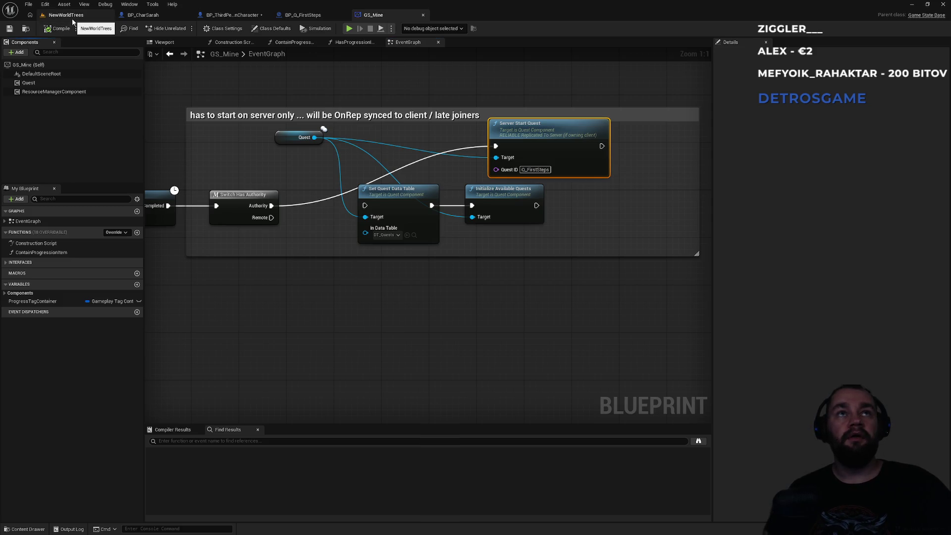
pyautogui.click(75, 18)
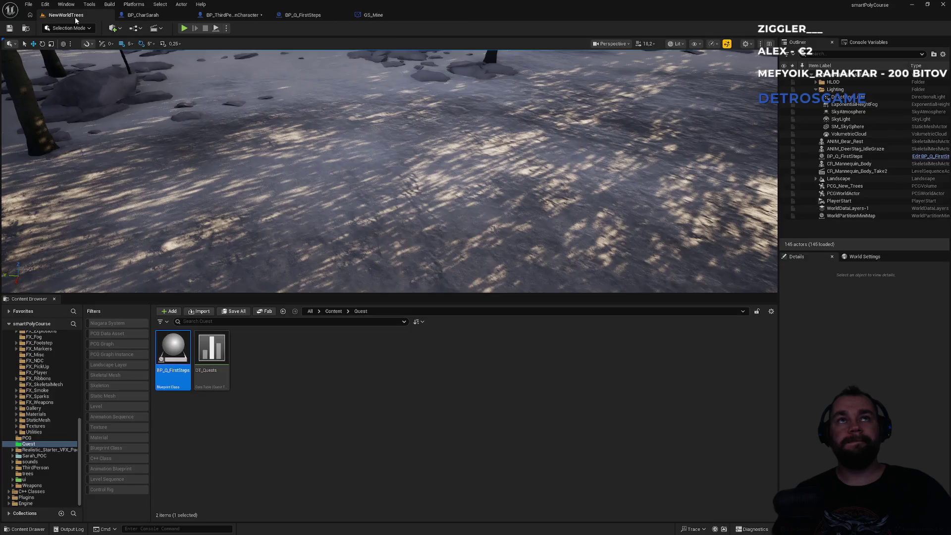
pyautogui.click(184, 29)
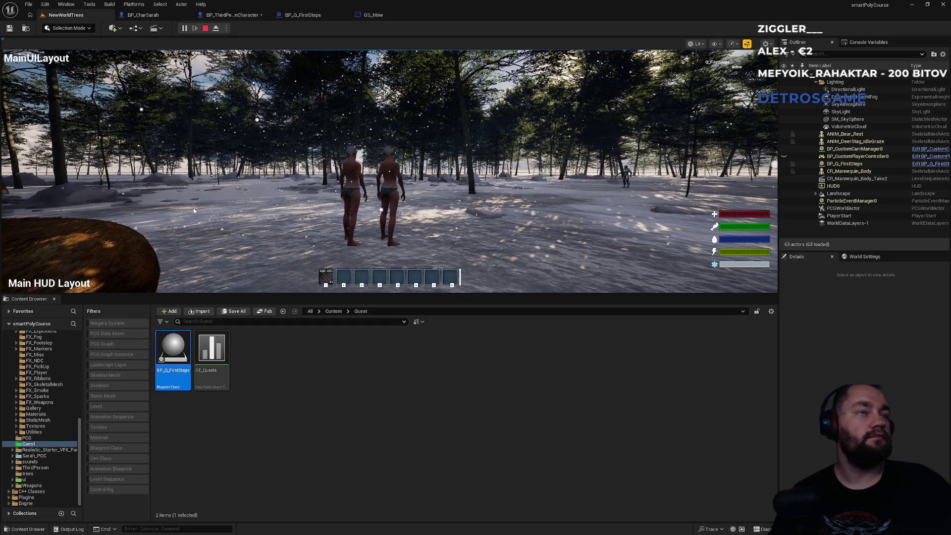
pyautogui.press('Escape')
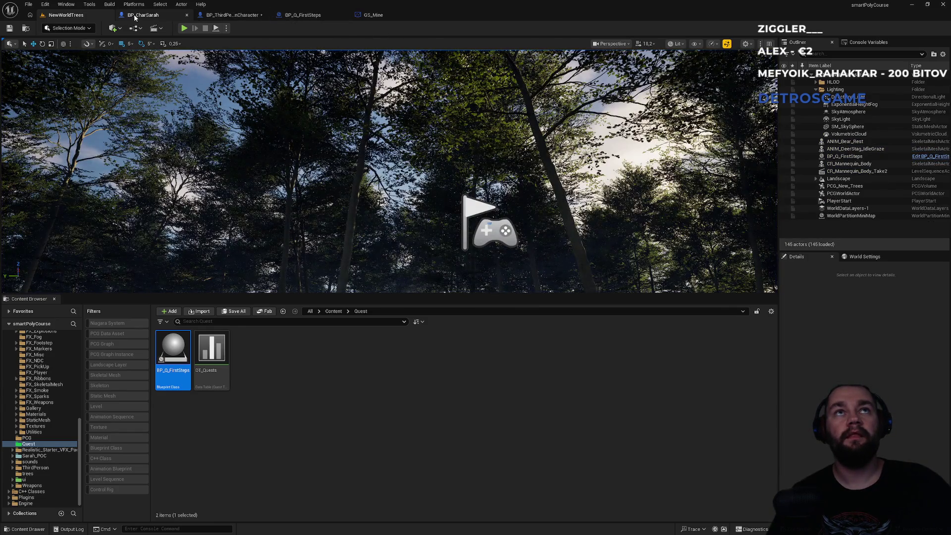
pyautogui.click(357, 515)
# Step: Browse from the Content root into ui > widgets, peeking into menus, PlayerWidgets/stats and hud
pyautogui.click(339, 312)
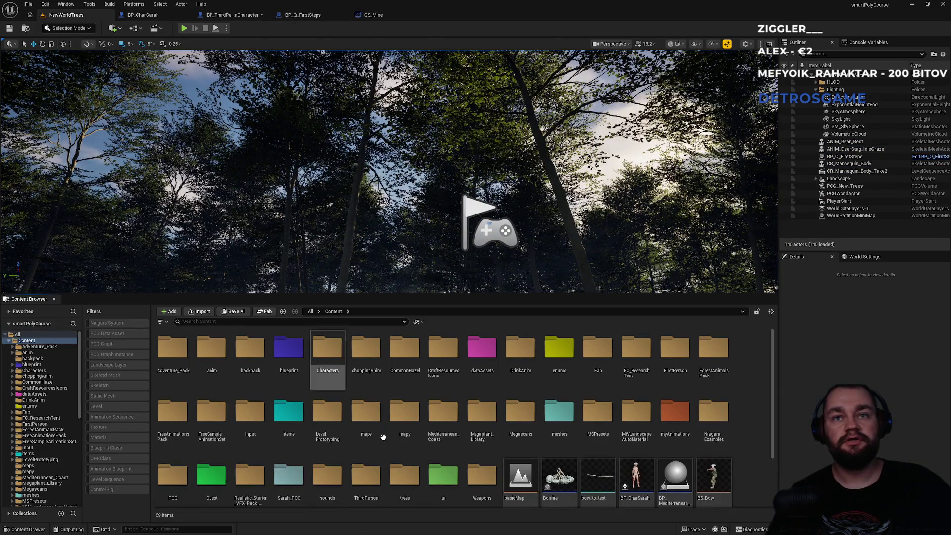
pyautogui.scroll(-2, 404, 436)
pyautogui.doubleClick(417, 448)
pyautogui.doubleClick(235, 366)
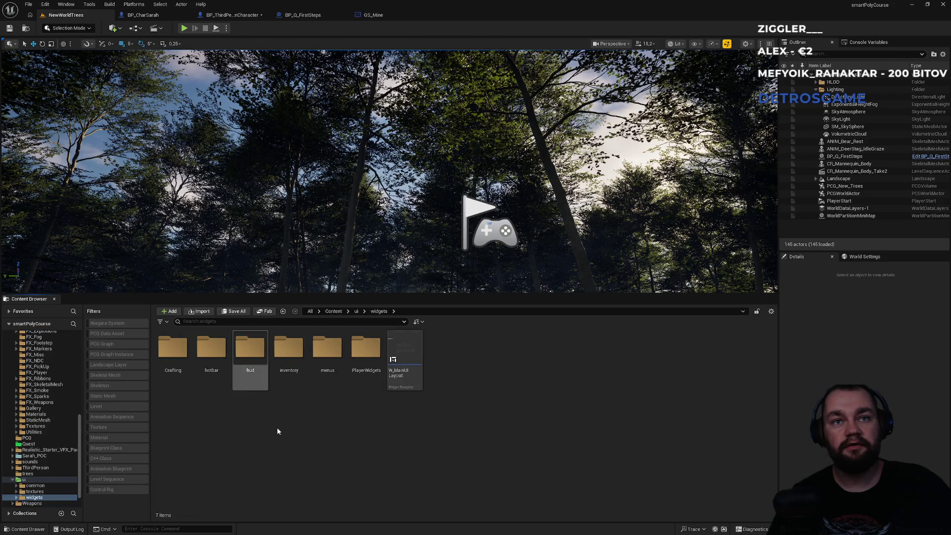
pyautogui.doubleClick(333, 387)
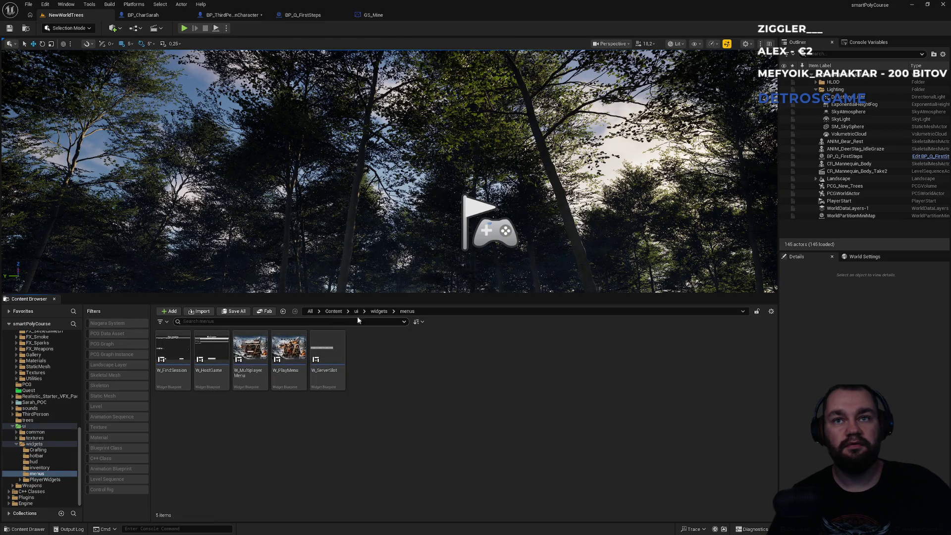
pyautogui.click(362, 339)
pyautogui.click(377, 312)
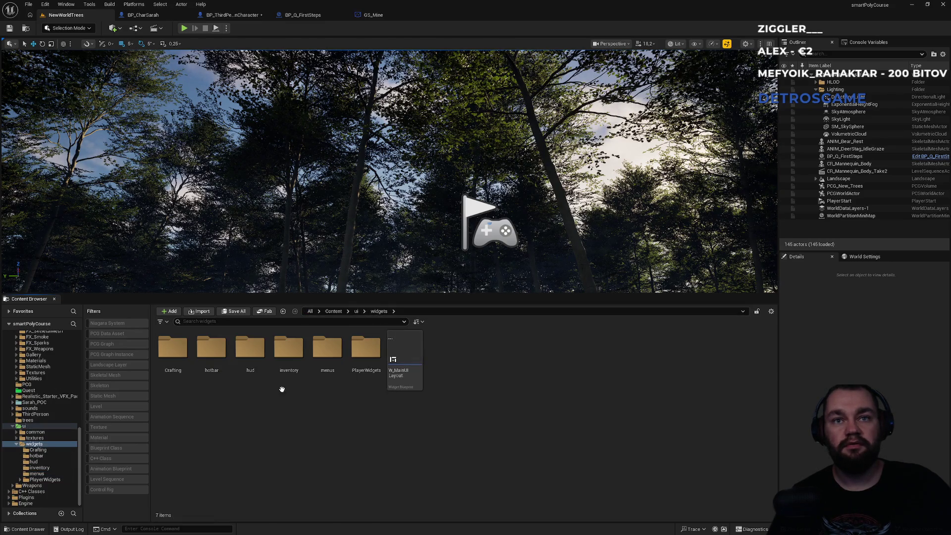
pyautogui.doubleClick(367, 379)
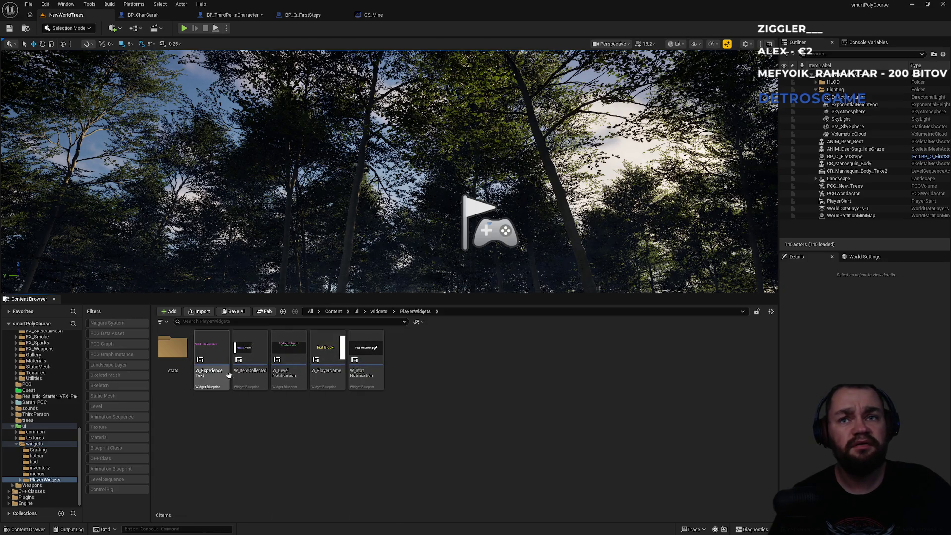
pyautogui.doubleClick(175, 352)
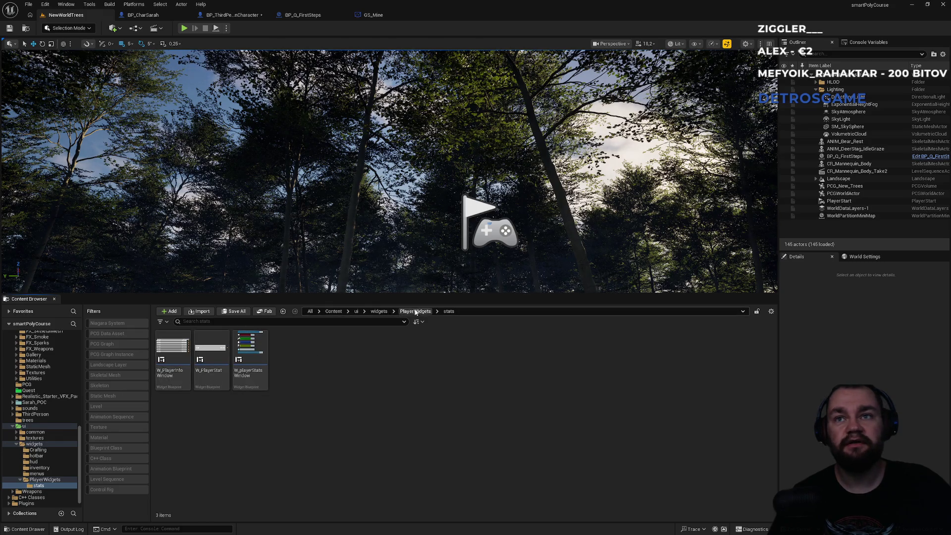
pyautogui.click(379, 312)
pyautogui.doubleClick(248, 353)
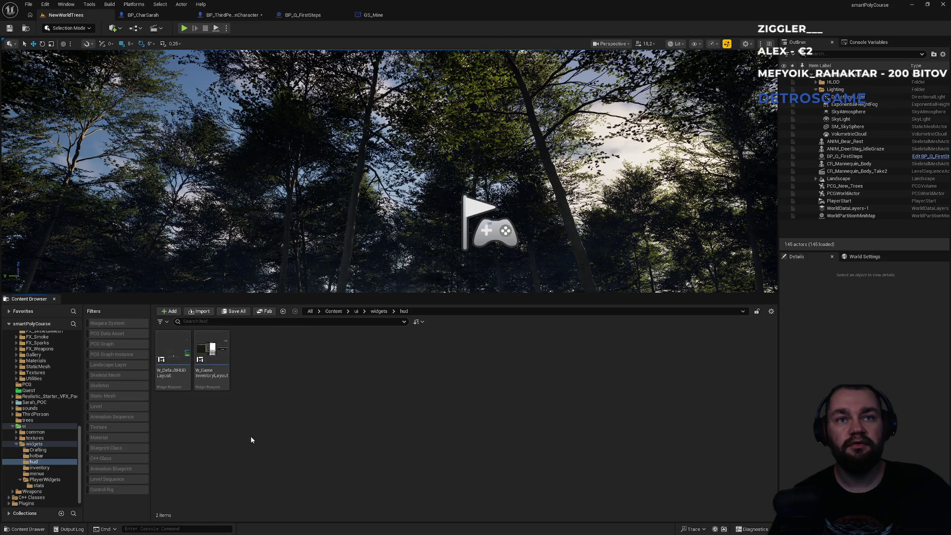
# Step: Revisit the widgets subfolders hud, menus, inventory and PlayerWidgets/stats via the path bar
pyautogui.moveTo(215, 378)
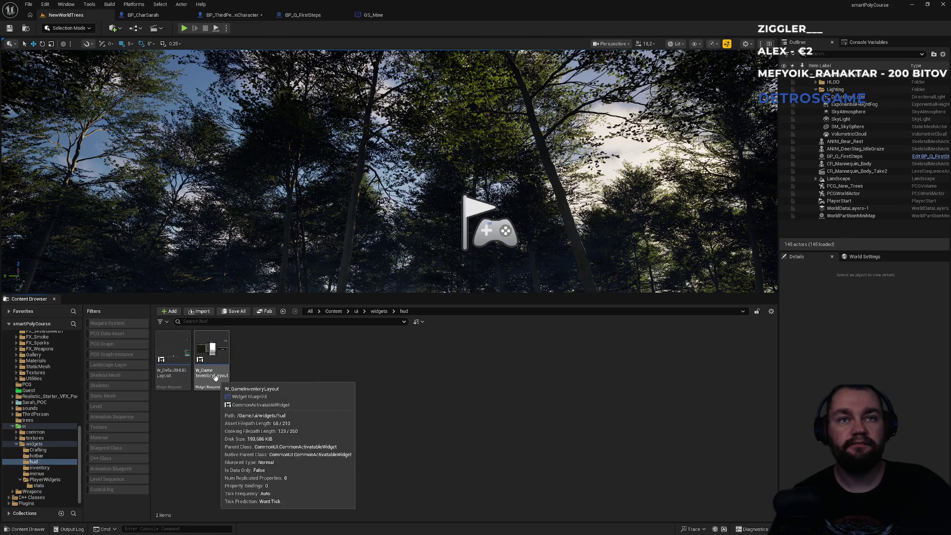
pyautogui.click(364, 311)
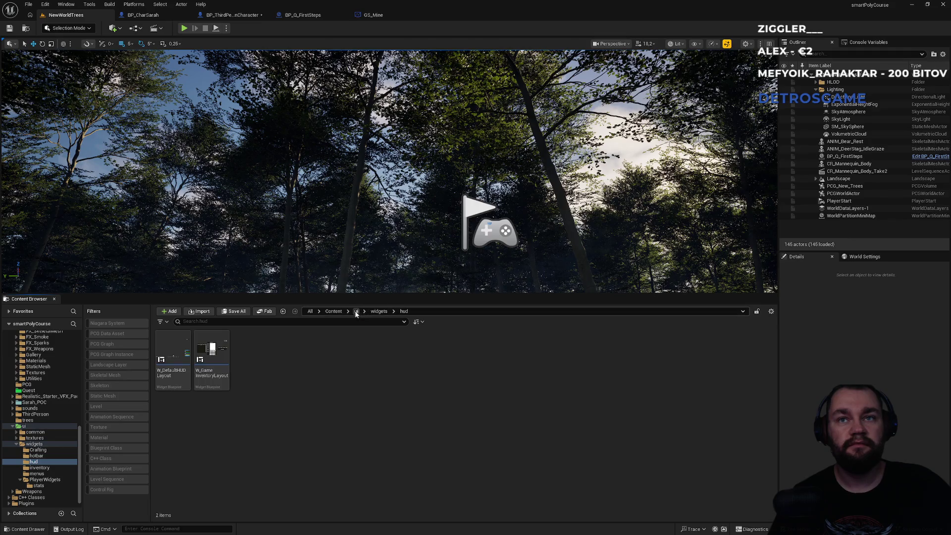
pyautogui.click(356, 311)
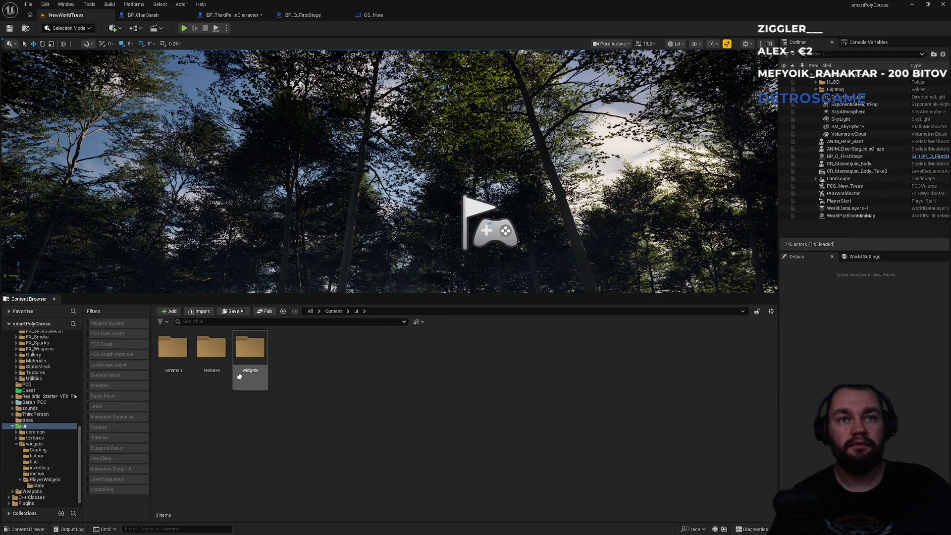
pyautogui.doubleClick(240, 380)
pyautogui.doubleClick(240, 389)
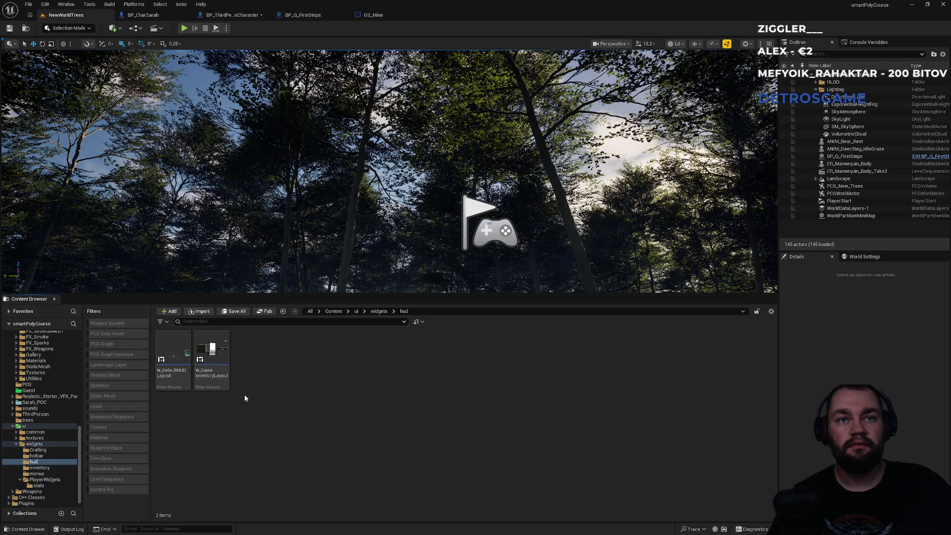
pyautogui.click(379, 311)
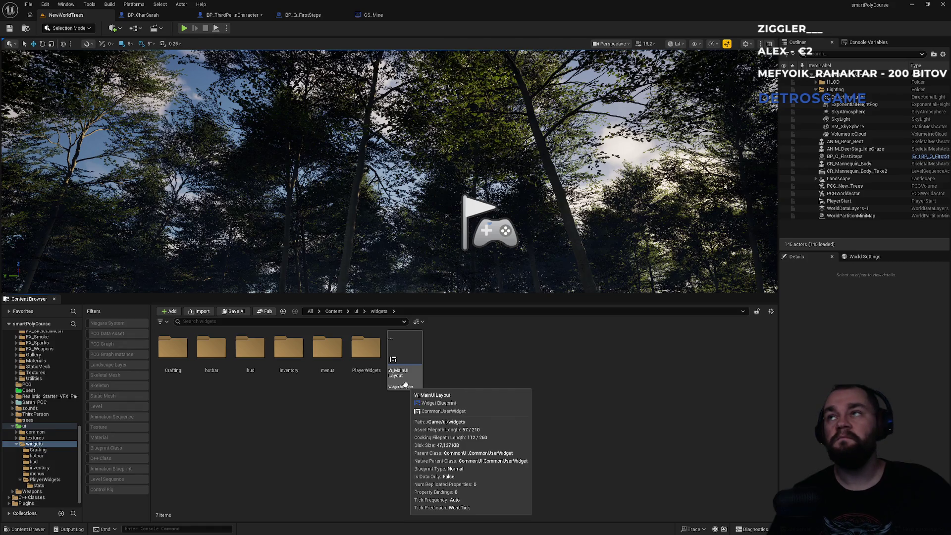
pyautogui.doubleClick(328, 349)
pyautogui.rightClick(321, 385)
pyautogui.click(316, 425)
pyautogui.click(379, 312)
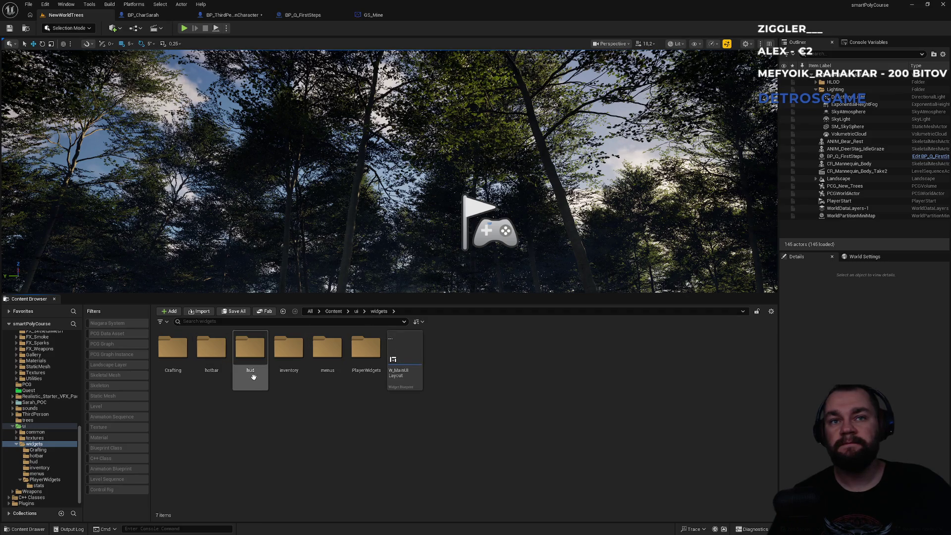
pyautogui.doubleClick(283, 378)
pyautogui.click(379, 311)
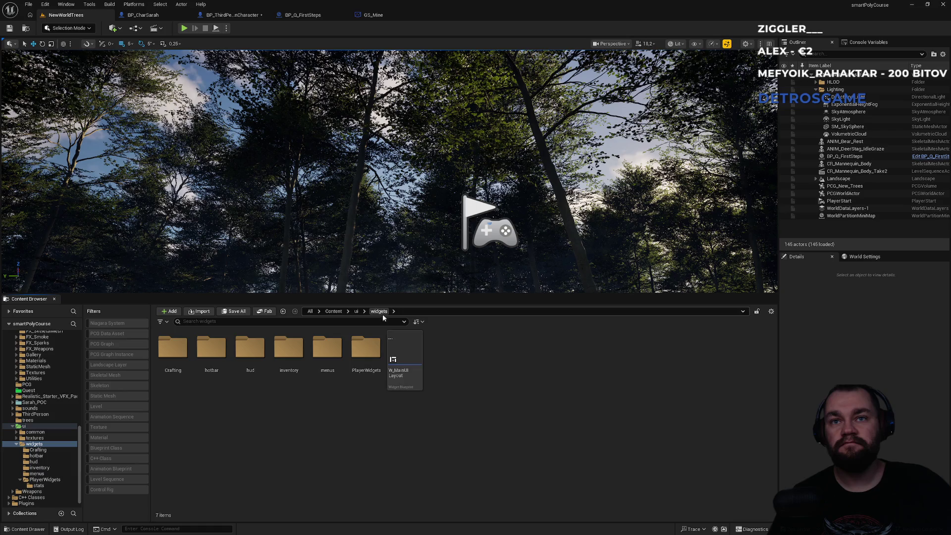
pyautogui.doubleClick(366, 349)
pyautogui.doubleClick(173, 350)
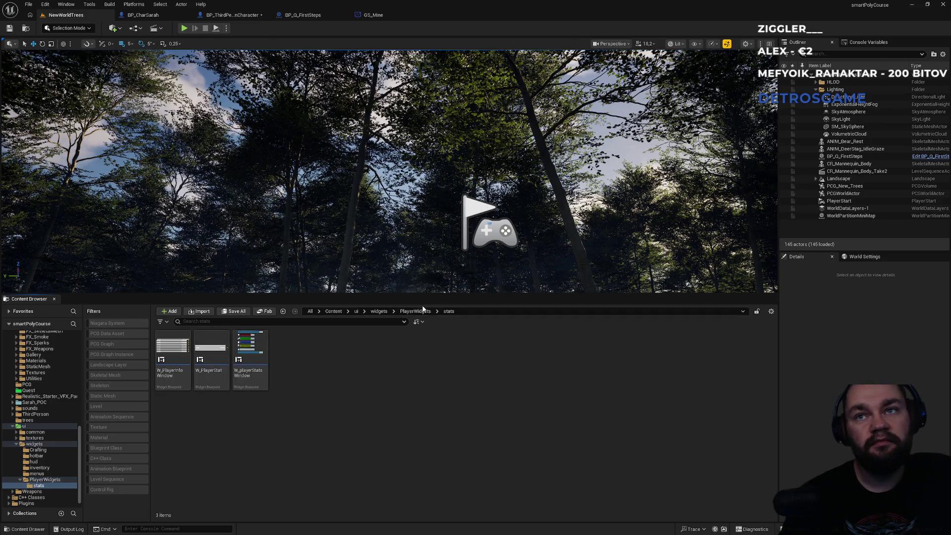
# Step: Check ui's common and textures folders, then go to widgets > hud and open W_DefaultHUDLayout
pyautogui.click(384, 311)
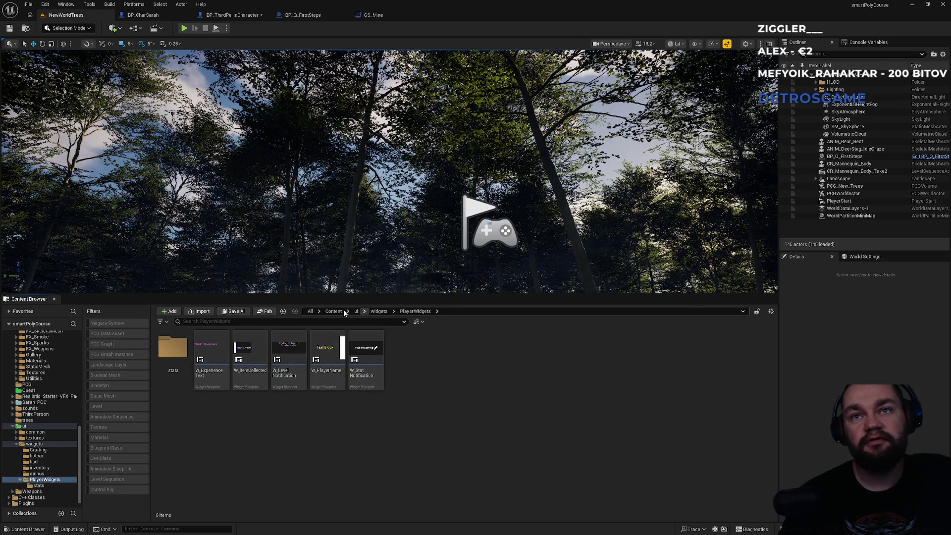
pyautogui.click(335, 311)
pyautogui.scroll(-3, 347, 397)
pyautogui.doubleClick(366, 440)
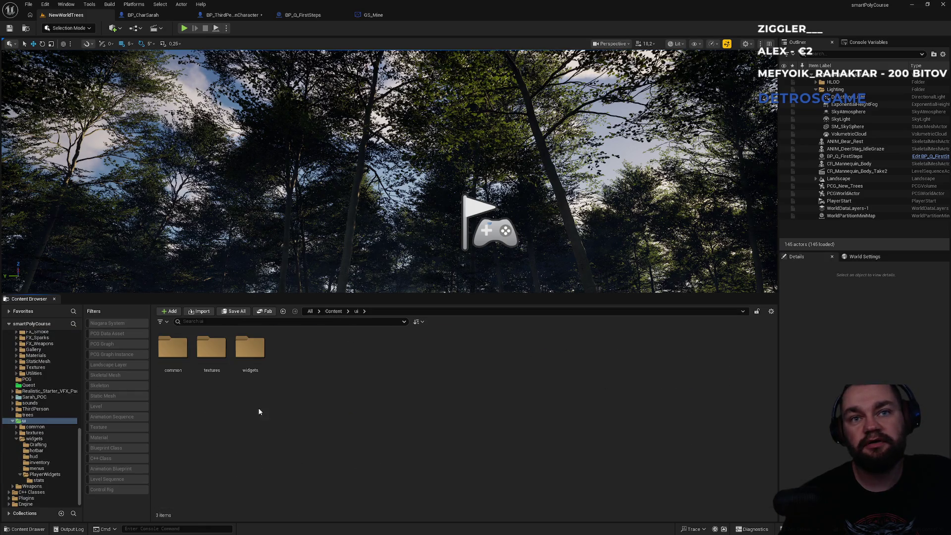
pyautogui.doubleClick(174, 364)
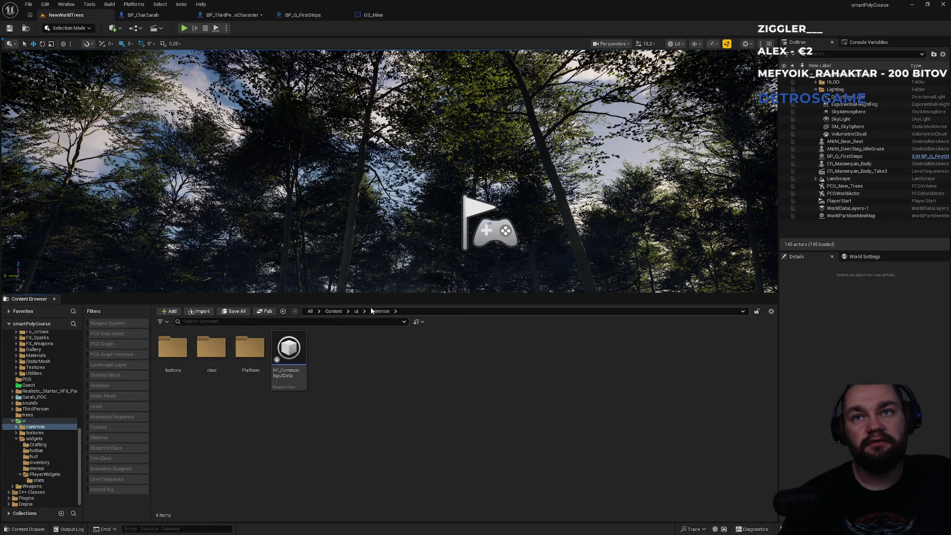
pyautogui.click(356, 311)
pyautogui.doubleClick(250, 350)
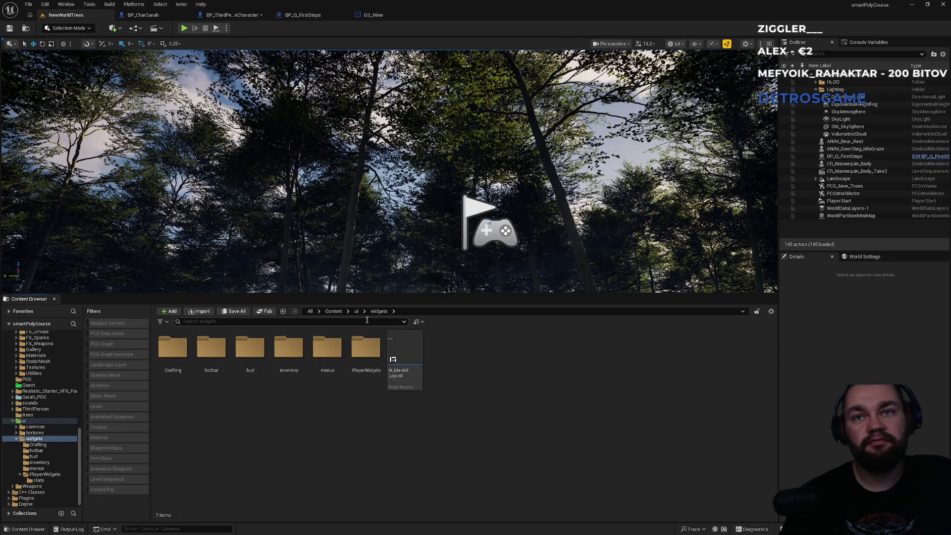
pyautogui.click(356, 311)
pyautogui.doubleClick(211, 349)
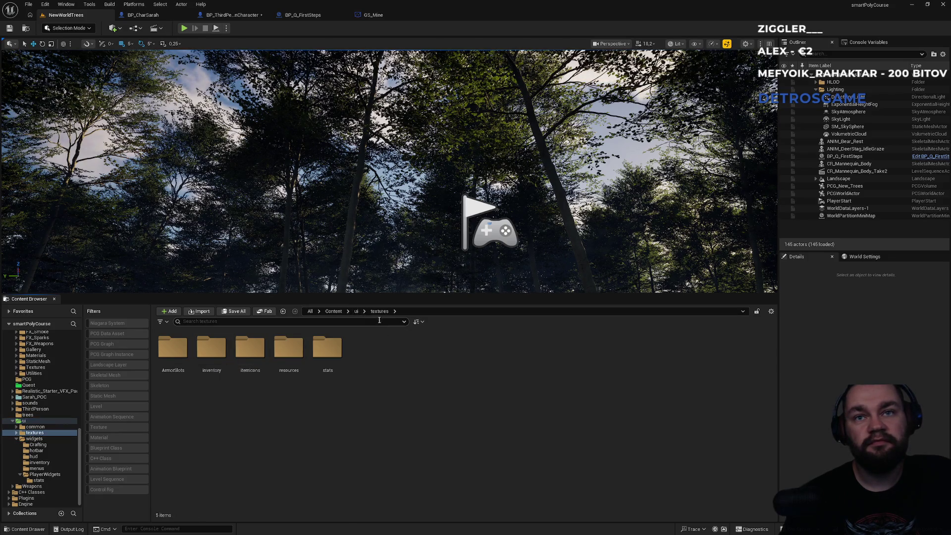
pyautogui.click(354, 311)
pyautogui.doubleClick(250, 349)
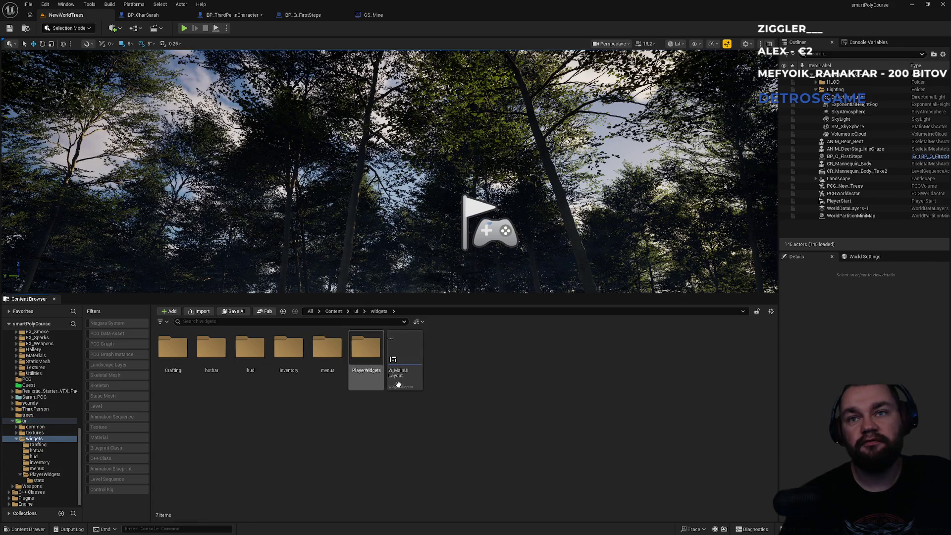
pyautogui.click(297, 372)
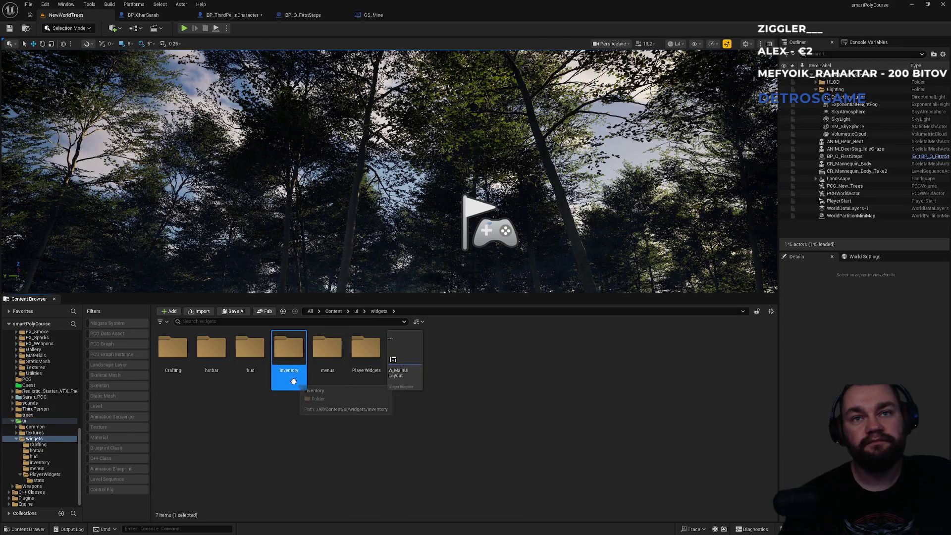
pyautogui.doubleClick(256, 379)
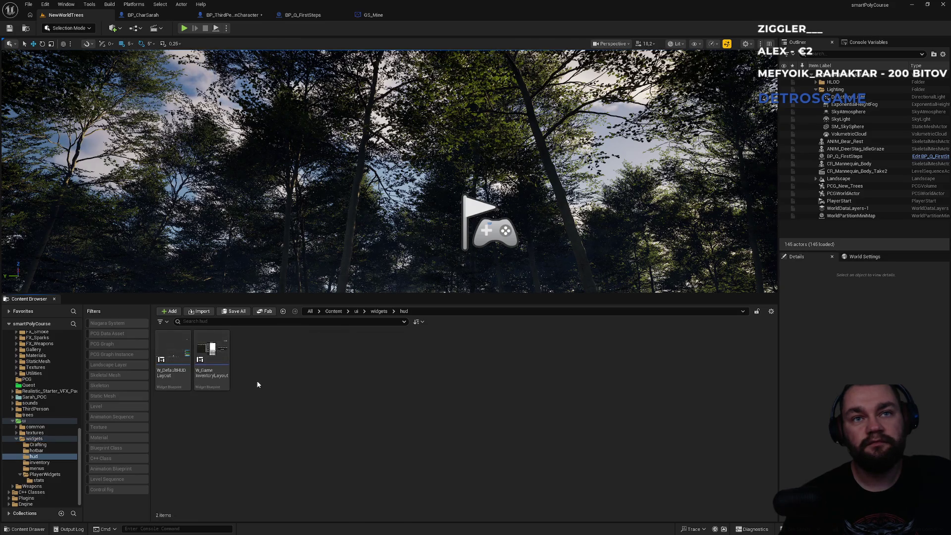
pyautogui.doubleClick(169, 387)
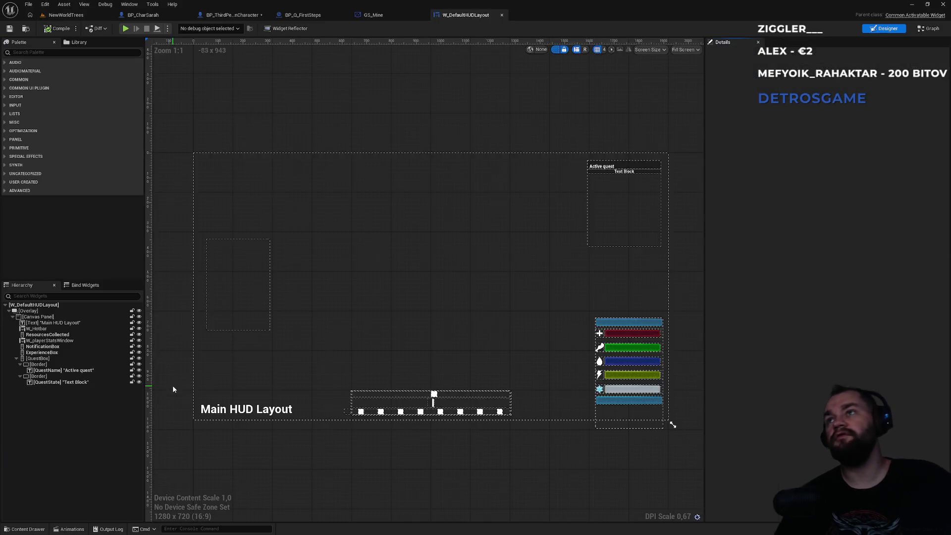
# Step: Select the HUD's QuestBox and pan the graph to the For Each Loop and SetText nodes
pyautogui.click(635, 178)
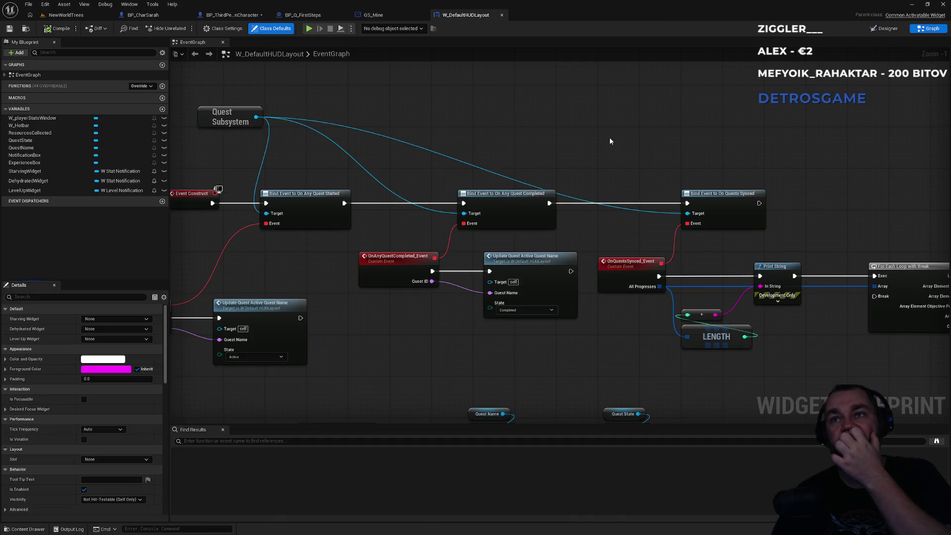
pyautogui.moveTo(450, 121); pyautogui.dragTo(577, 119)
pyautogui.moveTo(440, 280); pyautogui.dragTo(443, 260)
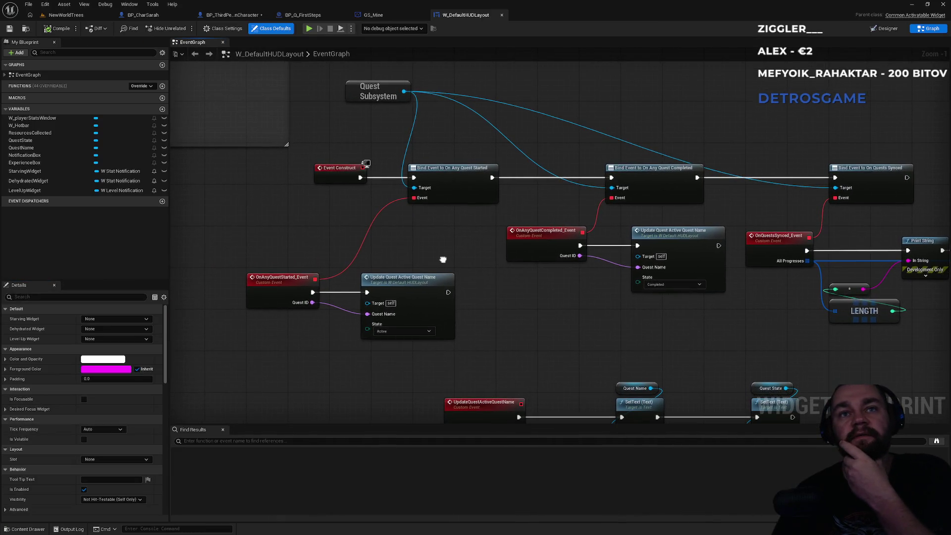
pyautogui.moveTo(361, 86); pyautogui.dragTo(302, 130)
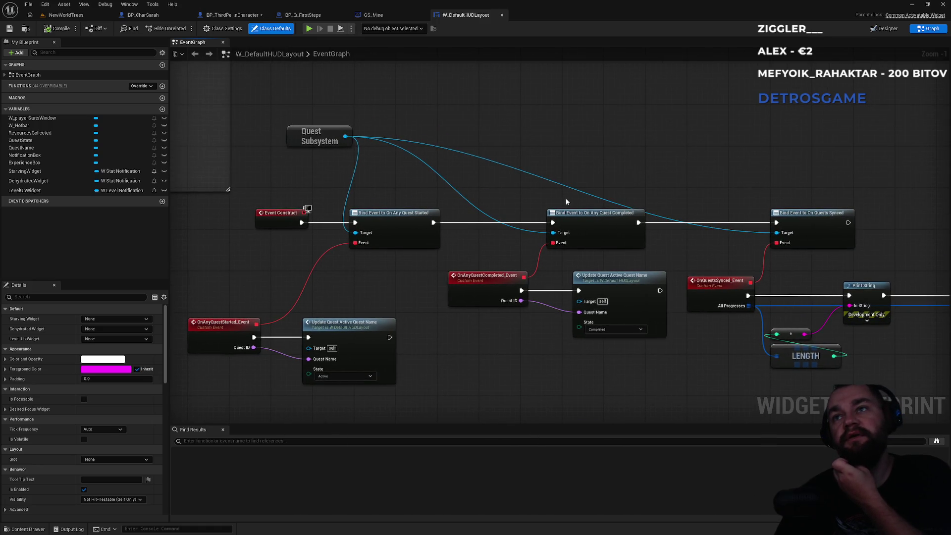
pyautogui.moveTo(564, 201); pyautogui.dragTo(527, 181)
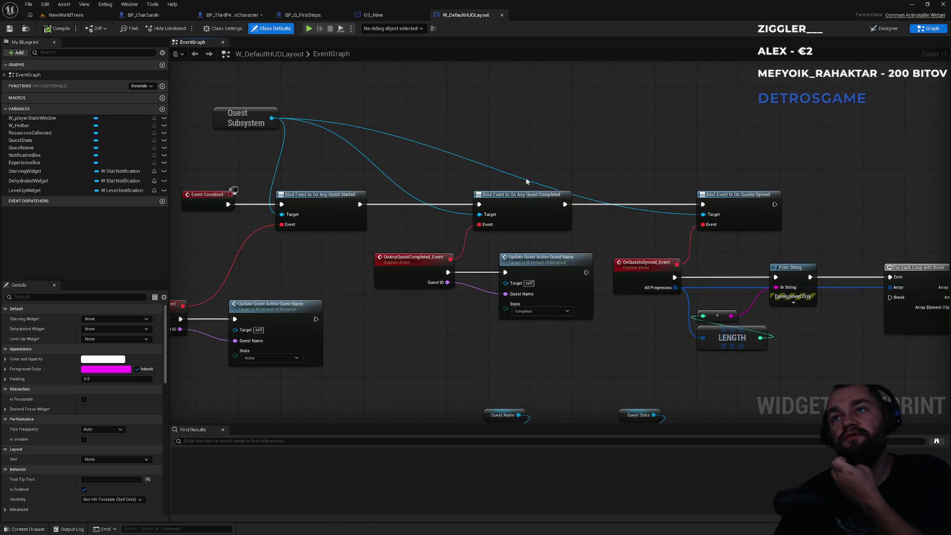
pyautogui.moveTo(477, 266); pyautogui.dragTo(450, 234)
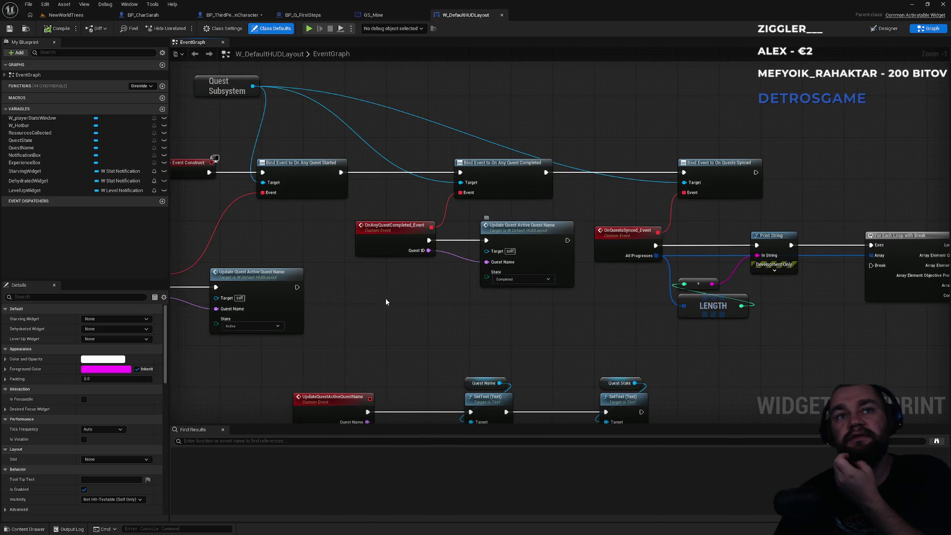
pyautogui.moveTo(351, 301); pyautogui.dragTo(488, 293)
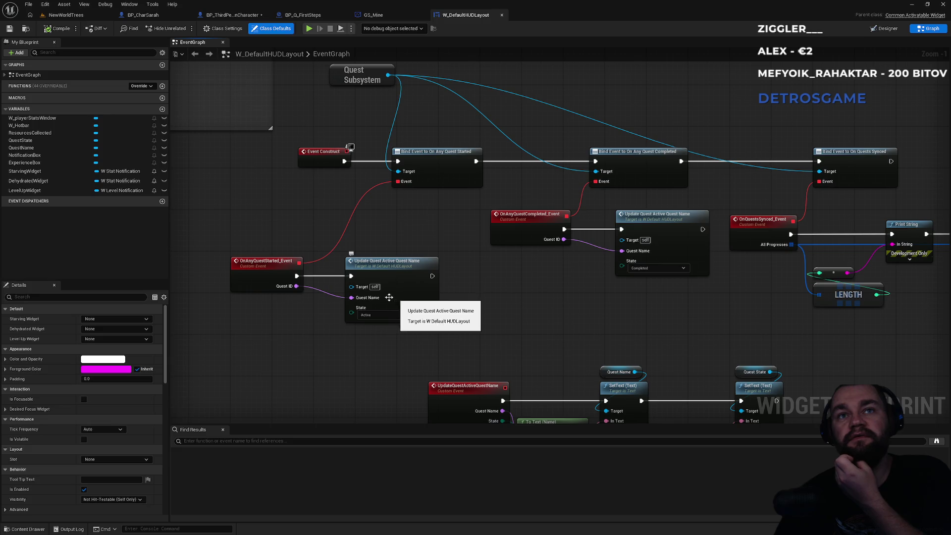
# Step: Confirm Update Quest Active Quest Name keeps state Active, then jump to its event definition
pyautogui.click(399, 318)
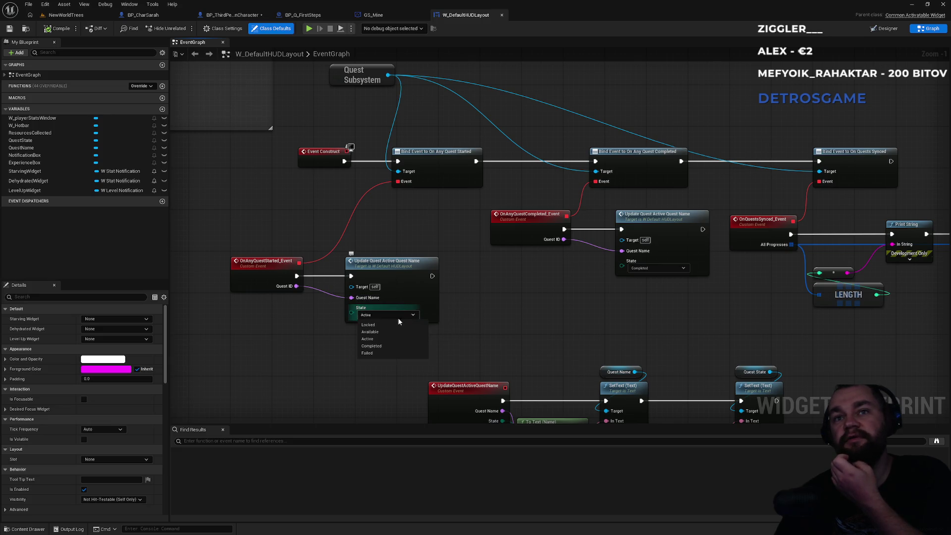
pyautogui.click(395, 317)
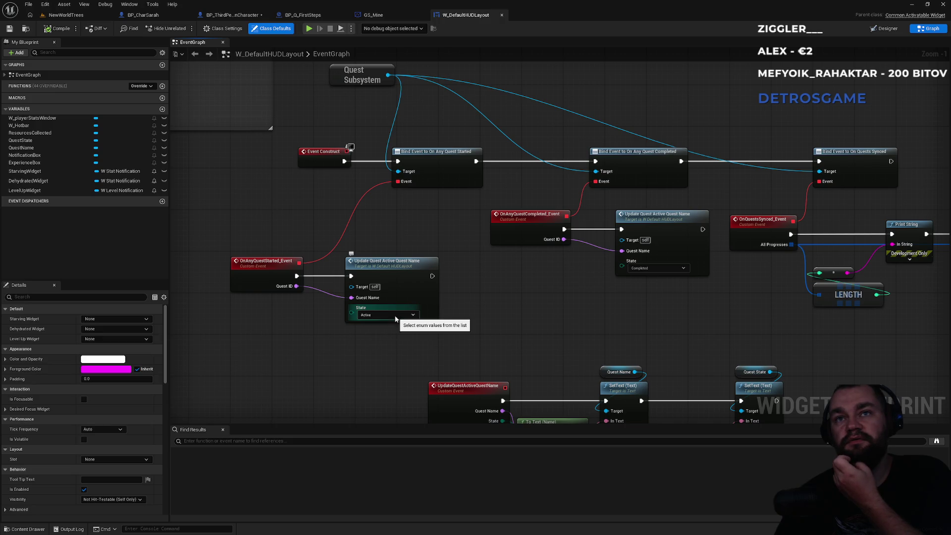
pyautogui.click(414, 272)
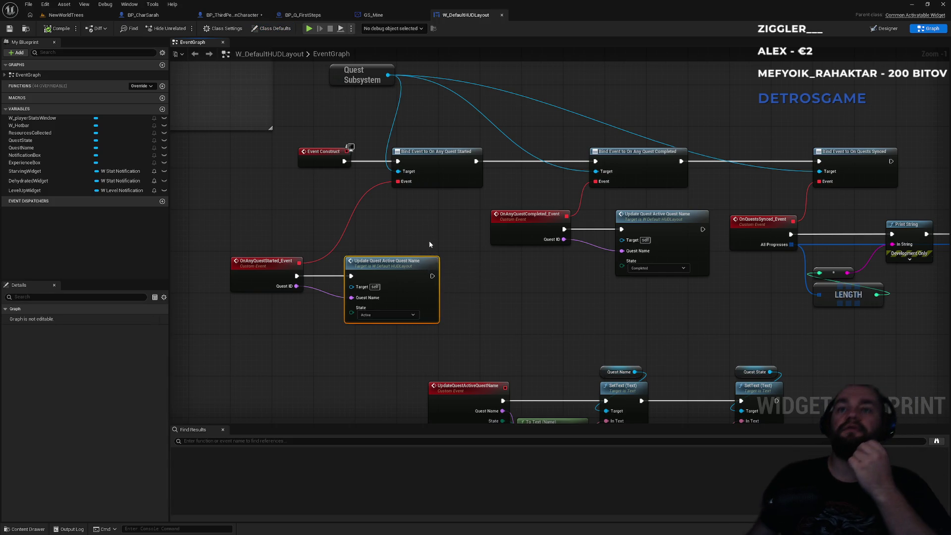
pyautogui.doubleClick(402, 266)
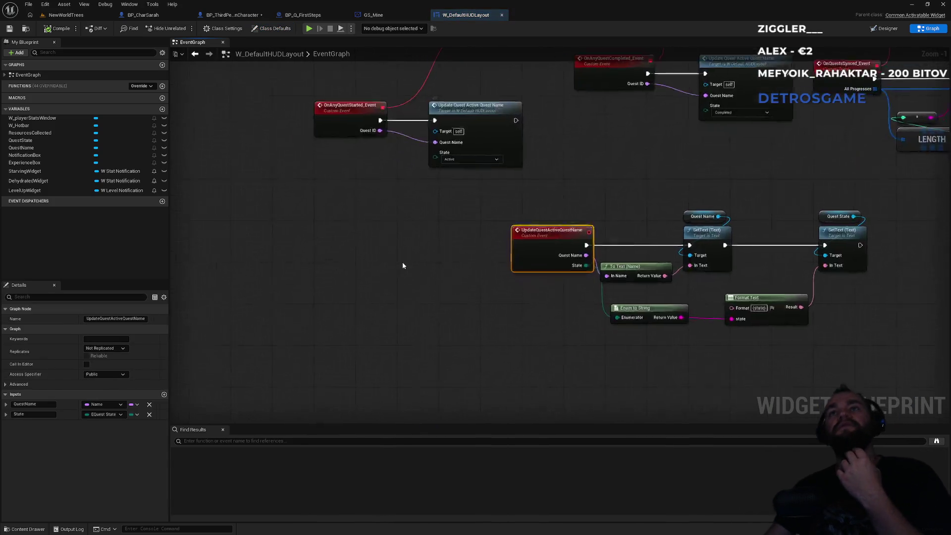
# Step: Jump to the UpdateQuestActiveQuestName event and nudge its To Text (Name) node slightly right
pyautogui.scroll(1, 402, 266)
pyautogui.moveTo(419, 240)
pyautogui.mouseDown()
pyautogui.moveTo(357, 266)
pyautogui.moveTo(463, 232)
pyautogui.moveTo(403, 238)
pyautogui.moveTo(393, 198)
pyautogui.moveTo(560, 234)
pyautogui.moveTo(436, 348)
pyautogui.mouseUp()
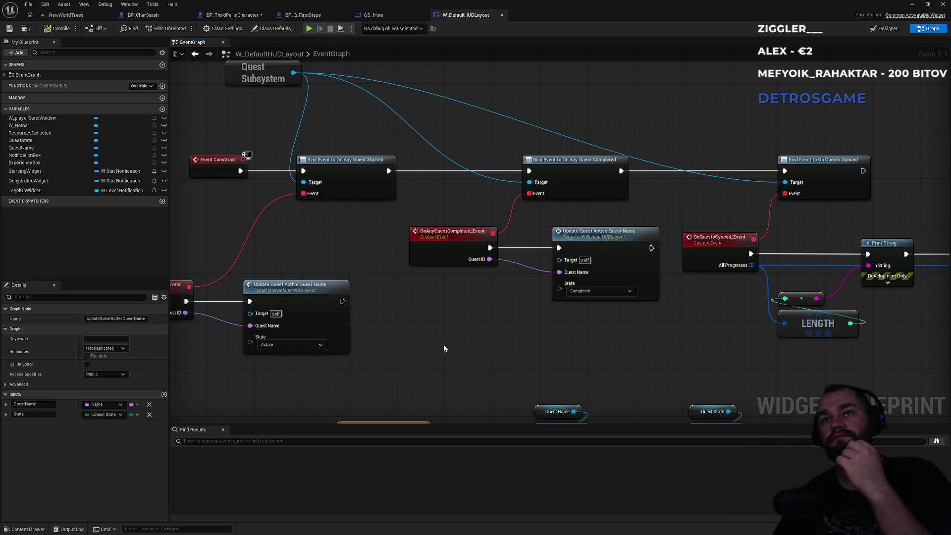
pyautogui.moveTo(543, 213); pyautogui.dragTo(580, 223)
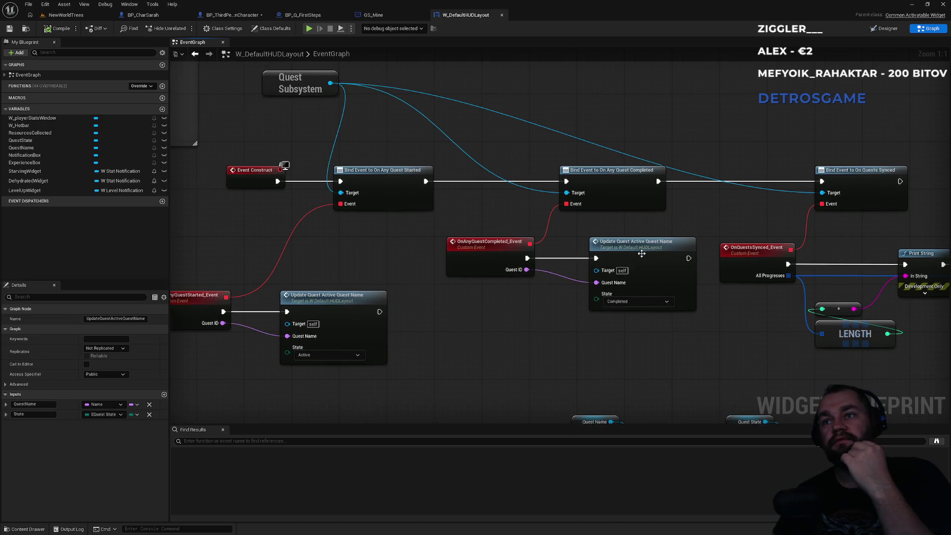
pyautogui.doubleClick(643, 250)
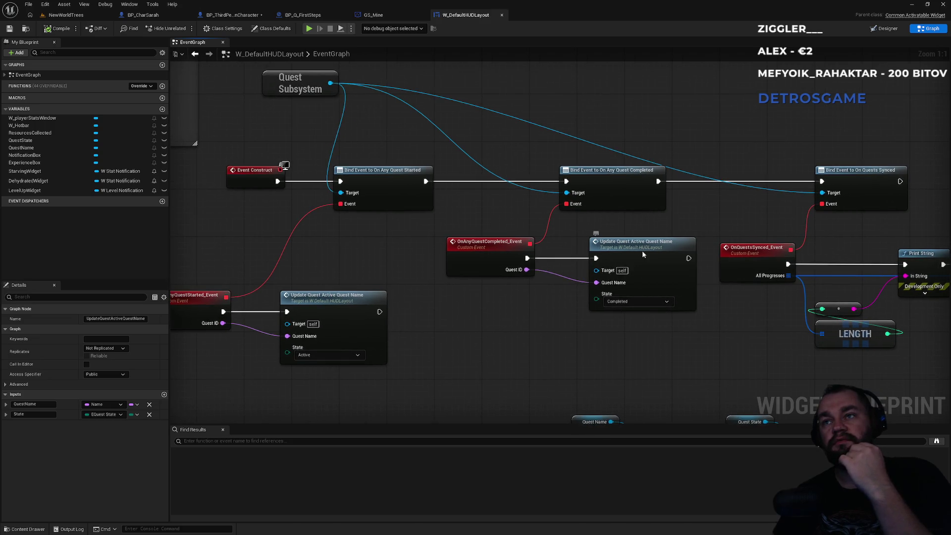
pyautogui.moveTo(613, 196)
pyautogui.mouseDown()
pyautogui.moveTo(603, 210)
pyautogui.moveTo(543, 229)
pyautogui.mouseUp()
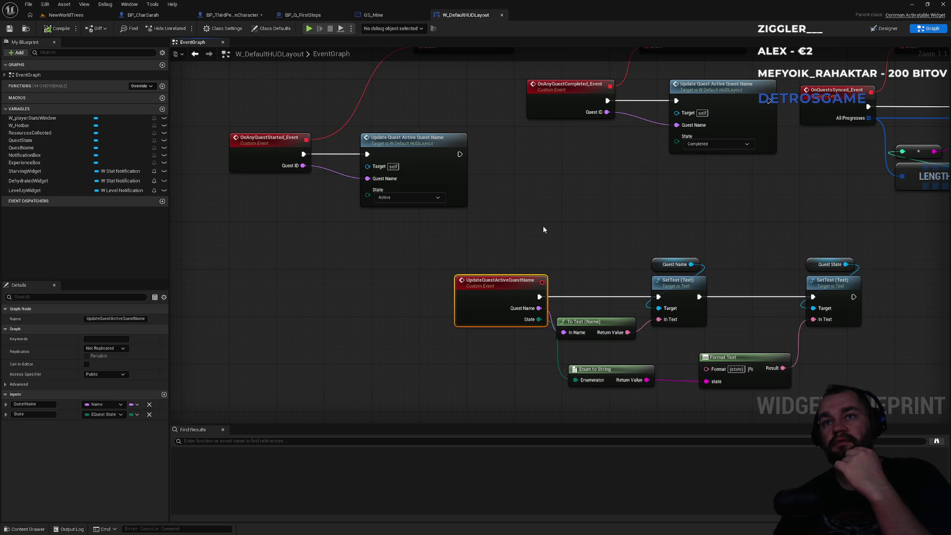
pyautogui.moveTo(549, 232); pyautogui.dragTo(397, 228)
pyautogui.click(438, 321)
pyautogui.moveTo(438, 321); pyautogui.dragTo(444, 321)
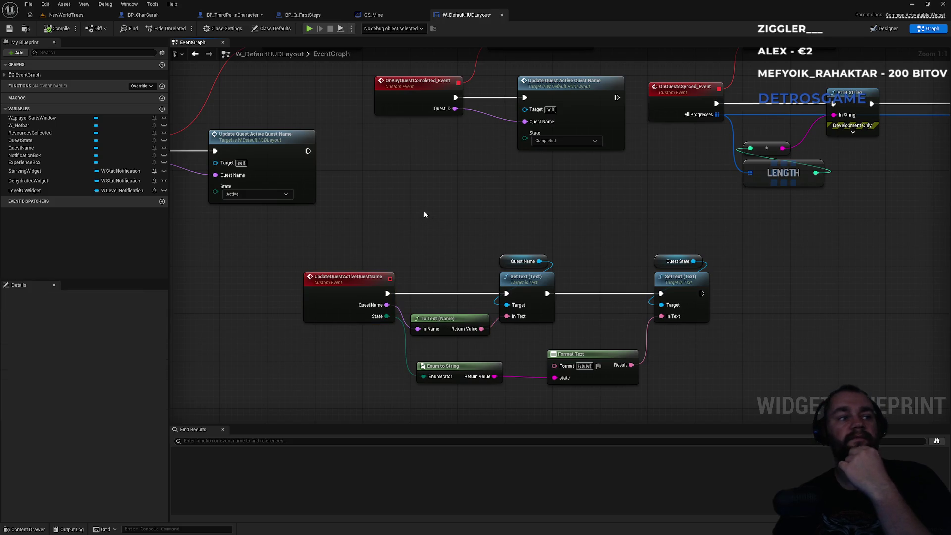
# Step: Bring the Bind Event and For Each Loop nodes into view and select Bind Event to On Quests Synced
pyautogui.moveTo(461, 198)
pyautogui.mouseDown()
pyautogui.moveTo(389, 287)
pyautogui.moveTo(319, 314)
pyautogui.moveTo(253, 313)
pyautogui.mouseUp()
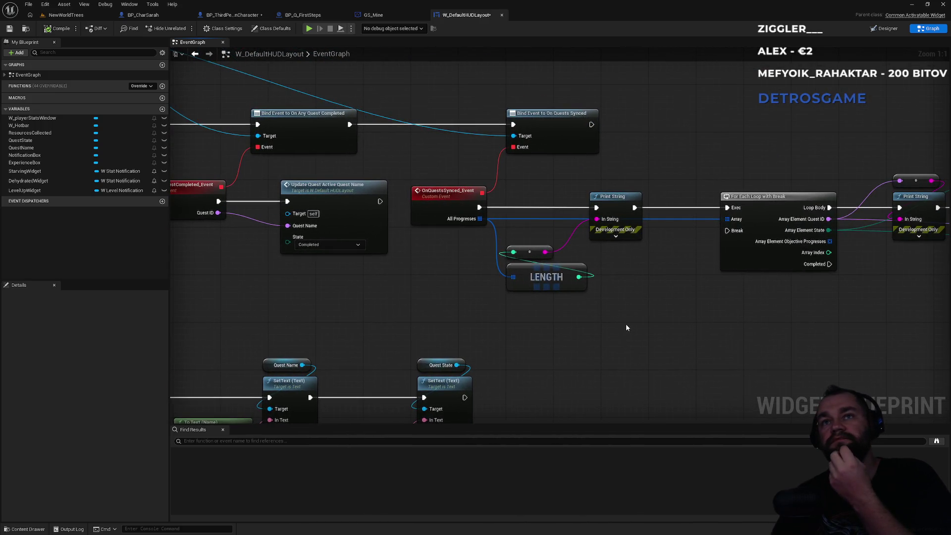
pyautogui.moveTo(623, 323)
pyautogui.mouseDown()
pyautogui.moveTo(566, 309)
pyautogui.moveTo(425, 339)
pyautogui.moveTo(535, 340)
pyautogui.moveTo(387, 331)
pyautogui.moveTo(626, 328)
pyautogui.mouseUp()
pyautogui.scroll(-1, 552, 322)
pyautogui.click(389, 232)
pyautogui.click(477, 167)
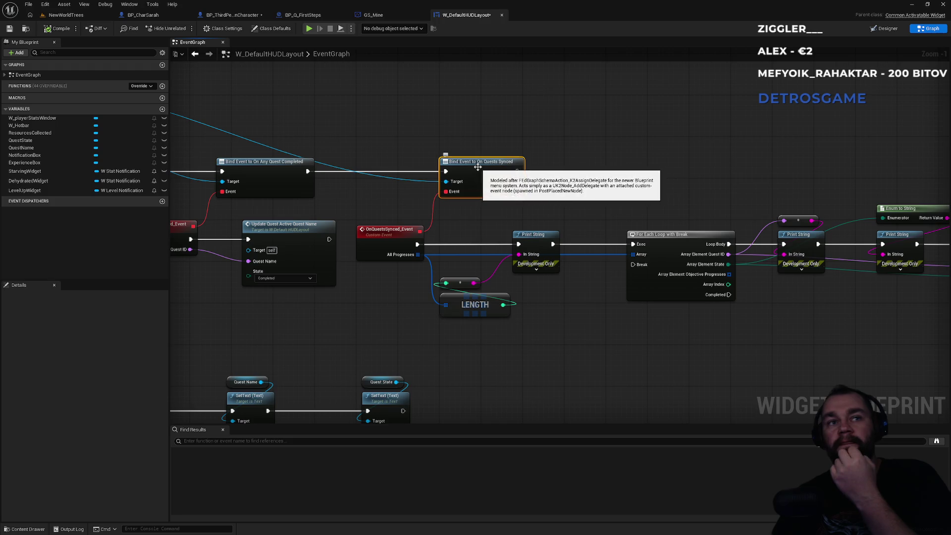
# Step: Search all blueprints for the On Quests Synced binding, jump to its Assign node, then close results
pyautogui.rightClick(478, 167)
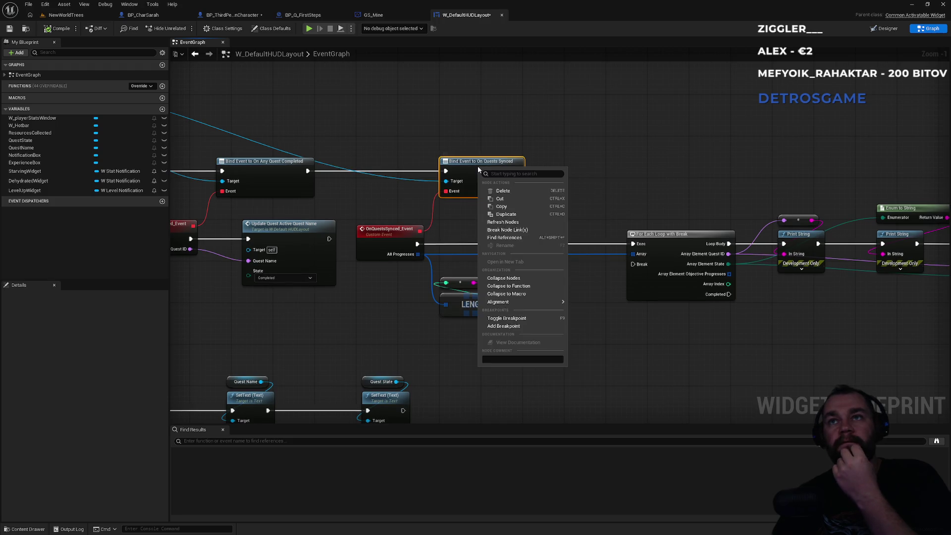
pyautogui.click(529, 239)
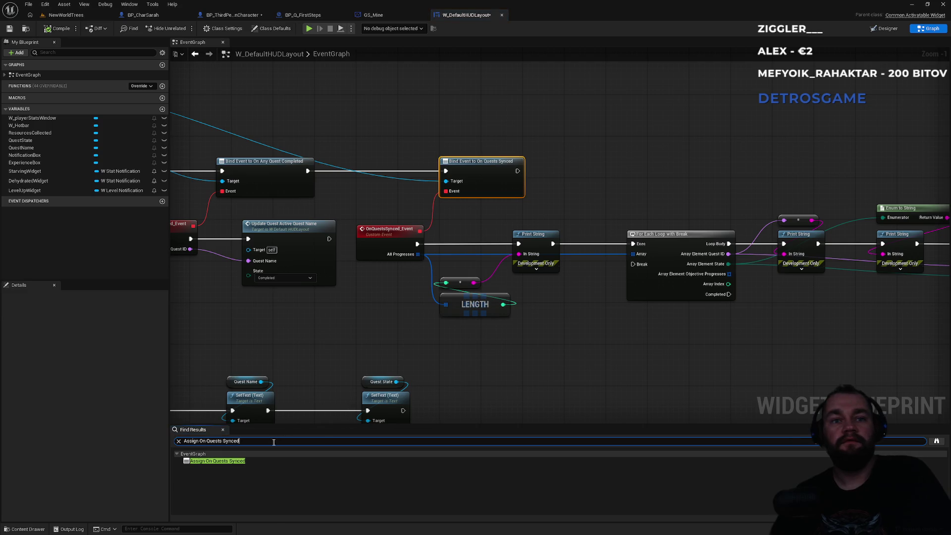
pyautogui.click(931, 441)
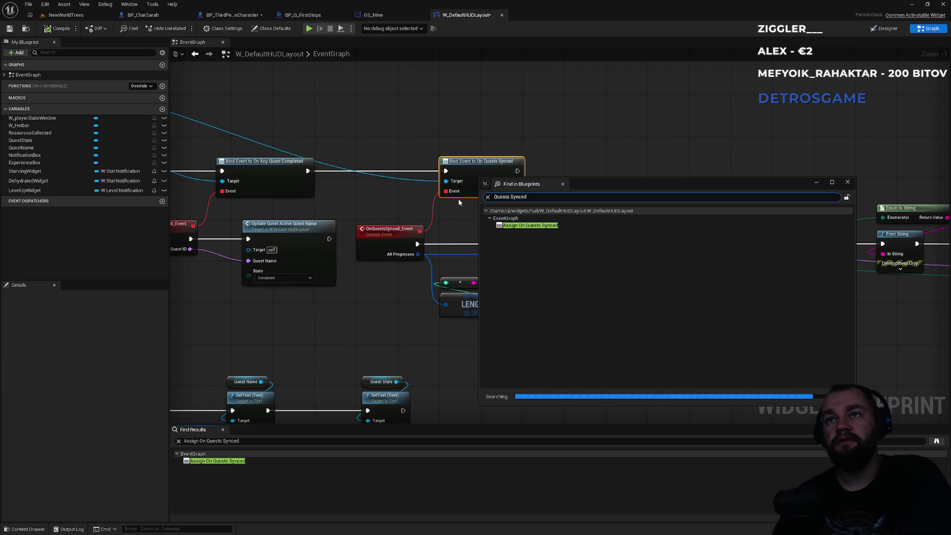
pyautogui.press('Return')
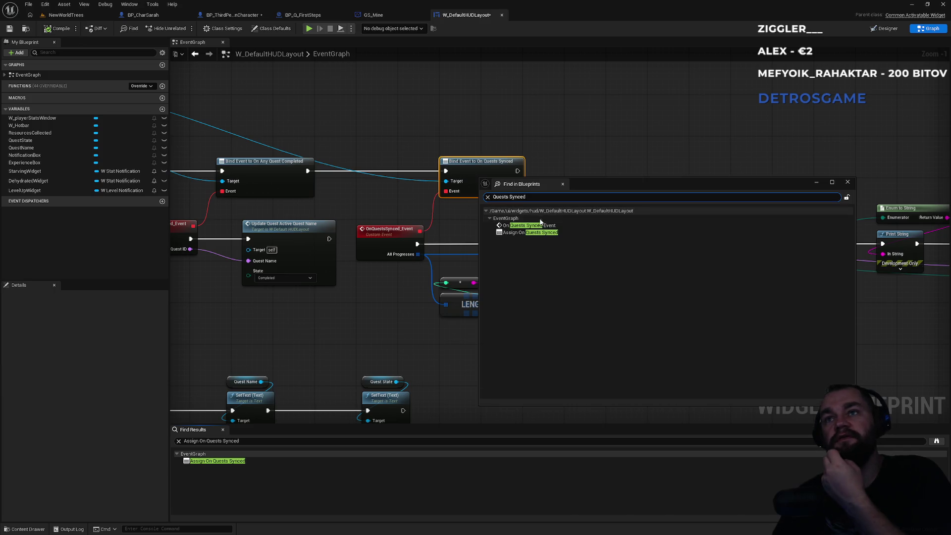
pyautogui.click(531, 226)
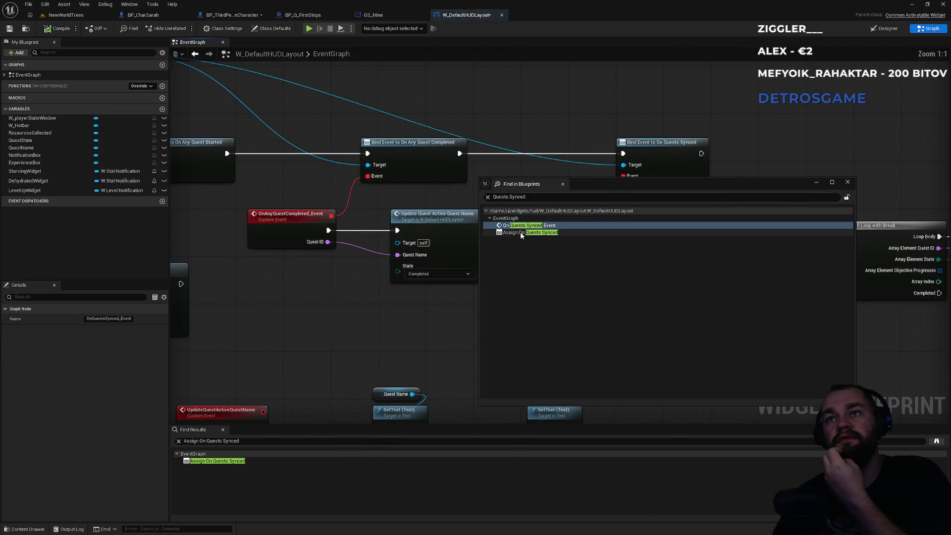
pyautogui.click(522, 233)
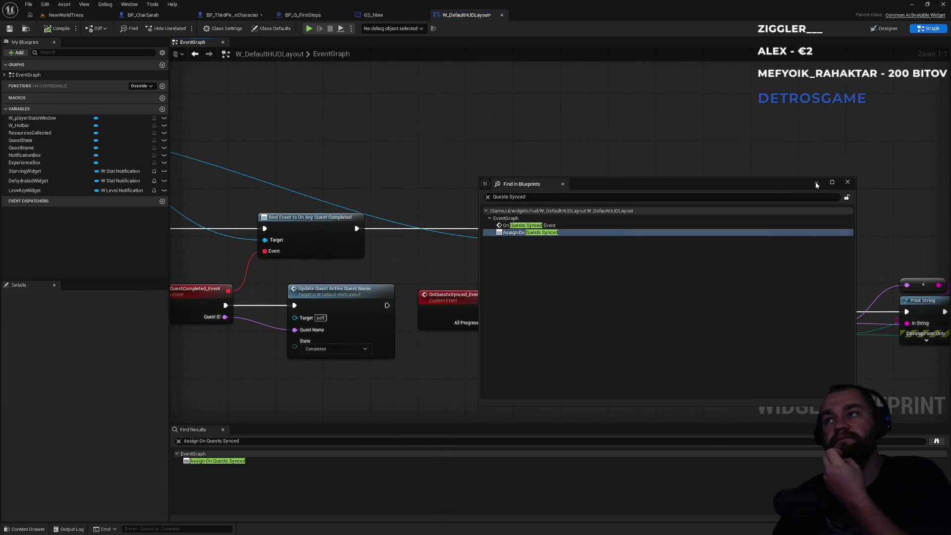
pyautogui.click(846, 183)
pyautogui.hotkey('alt', 'Tab')
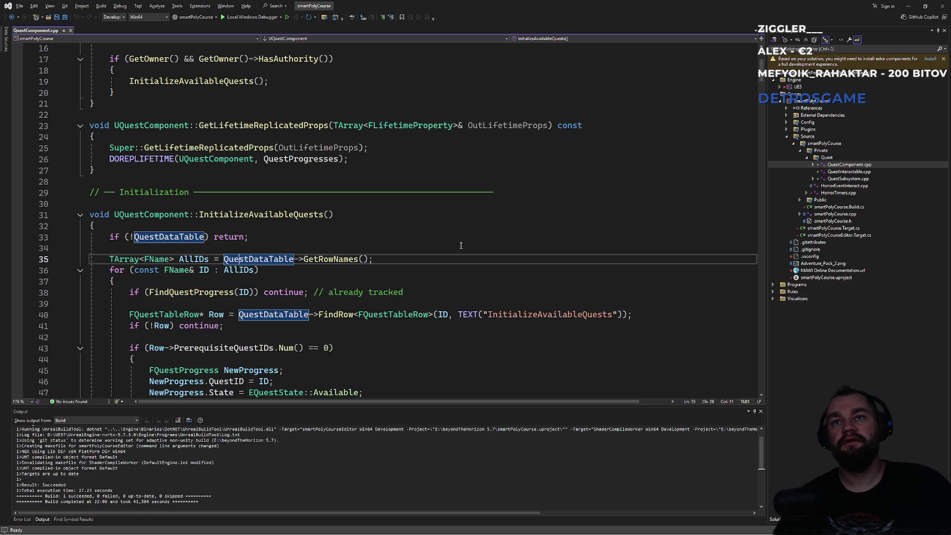
# Step: Search QuestComponent.cpp for 'synced' to reach the OnRep_QuestProgresses code
pyautogui.click(461, 246)
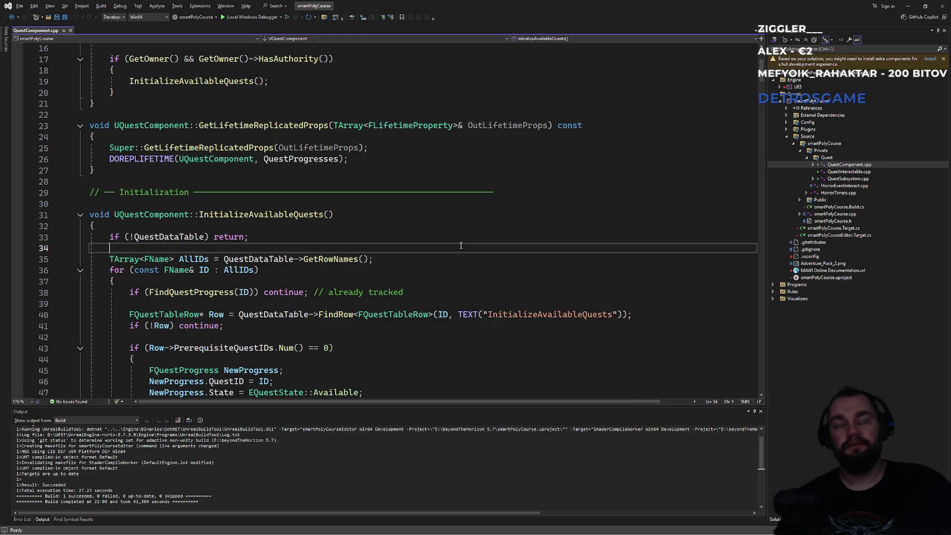
pyautogui.hotkey('ctrl', 'f')
pyautogui.write('synced')
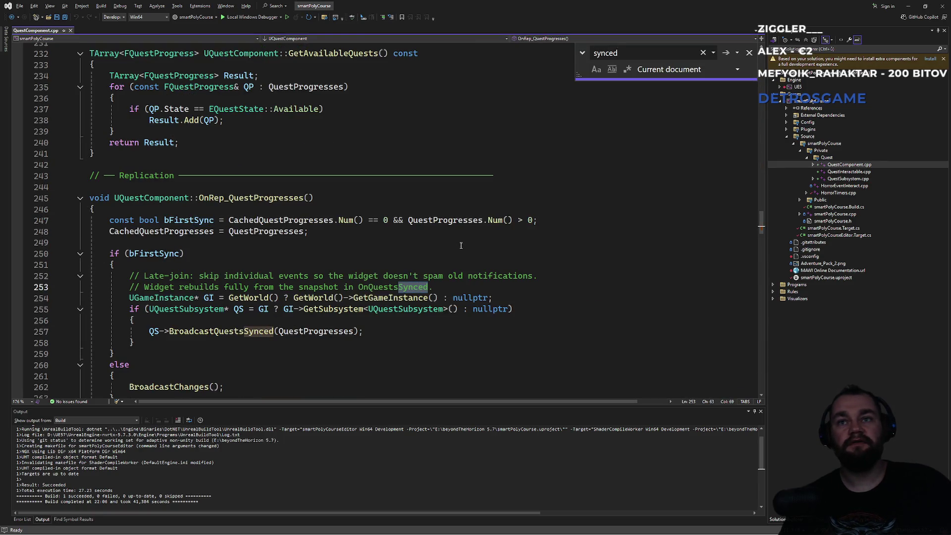
pyautogui.press('Return')
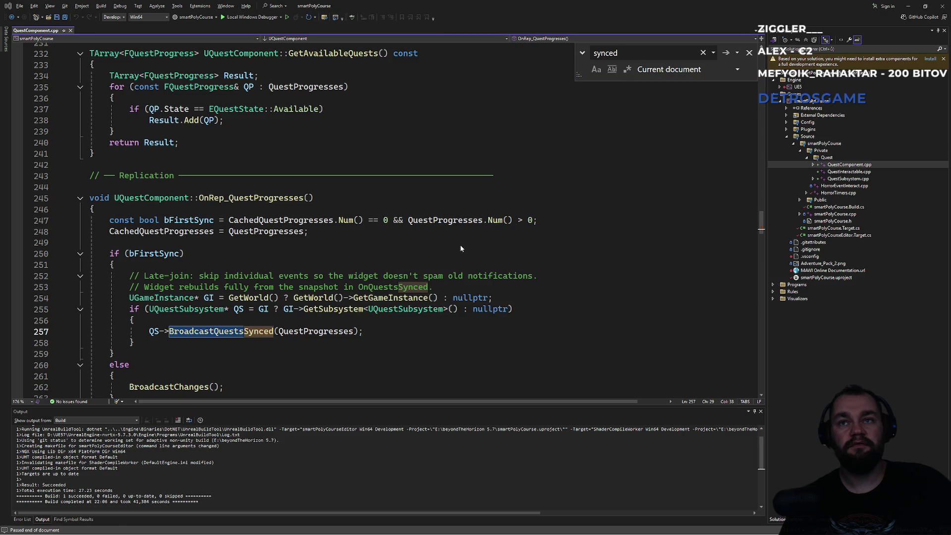
pyautogui.press('Escape')
# Step: Read OnRep_QuestProgresses' first-sync setup (lines 246–250) and the late-join comment
pyautogui.doubleClick(251, 199)
pyautogui.click(298, 211)
pyautogui.keyDown('shift'); pyautogui.click(184, 254); pyautogui.keyUp('shift')
pyautogui.moveTo(130, 276); pyautogui.dragTo(472, 276)
pyautogui.click(465, 283)
pyautogui.scroll(-2, 440, 286)
# Step: Inspect the BroadcastQuestsSynced call and its UGameInstance GetSubsystem lookup
pyautogui.click(234, 231)
pyautogui.doubleClick(221, 264)
pyautogui.doubleClick(180, 231)
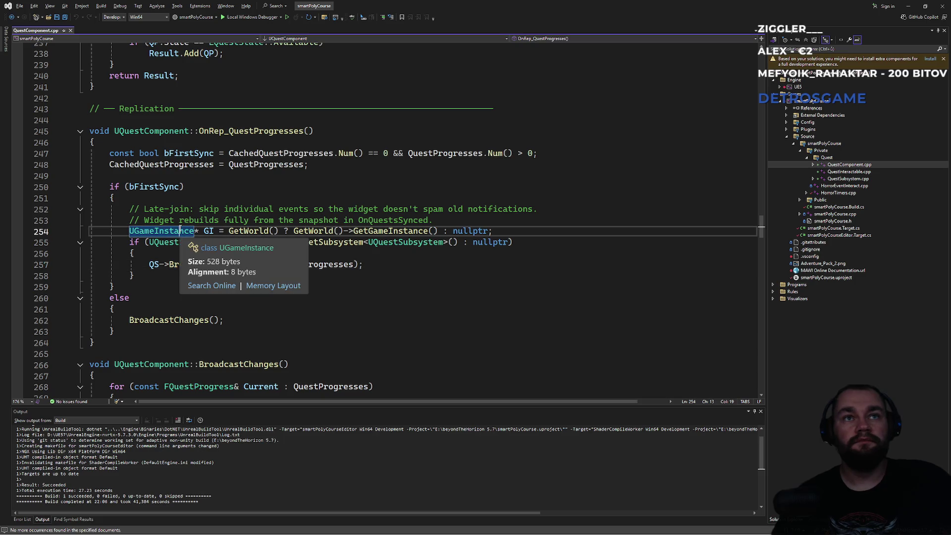
pyautogui.doubleClick(207, 231)
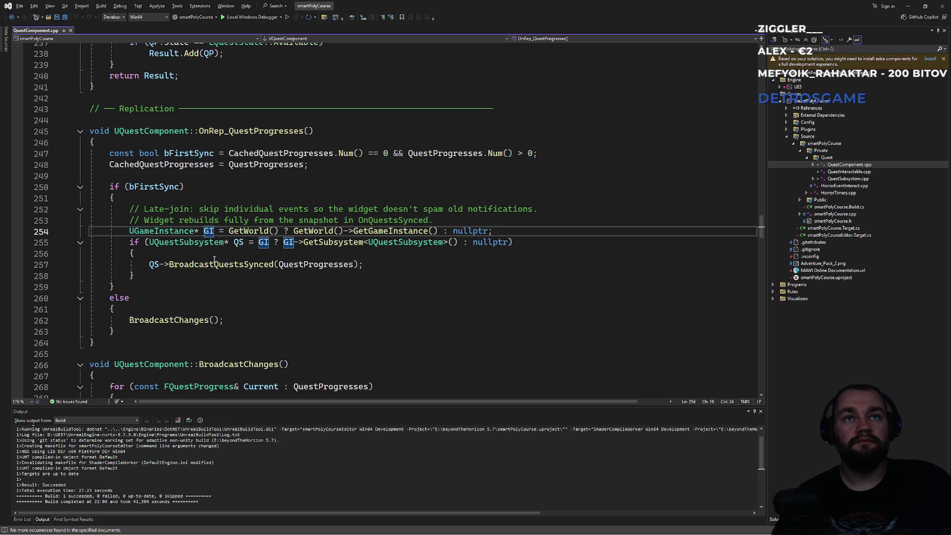
pyautogui.doubleClick(327, 242)
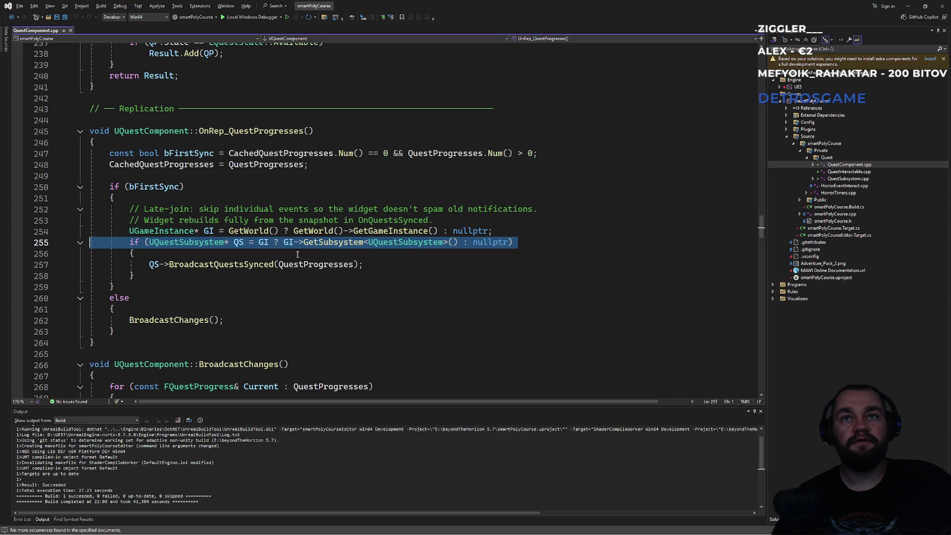
# Step: Highlight every use of bFirstSync, then return to Unreal Editor
pyautogui.click(274, 264)
pyautogui.click(270, 283)
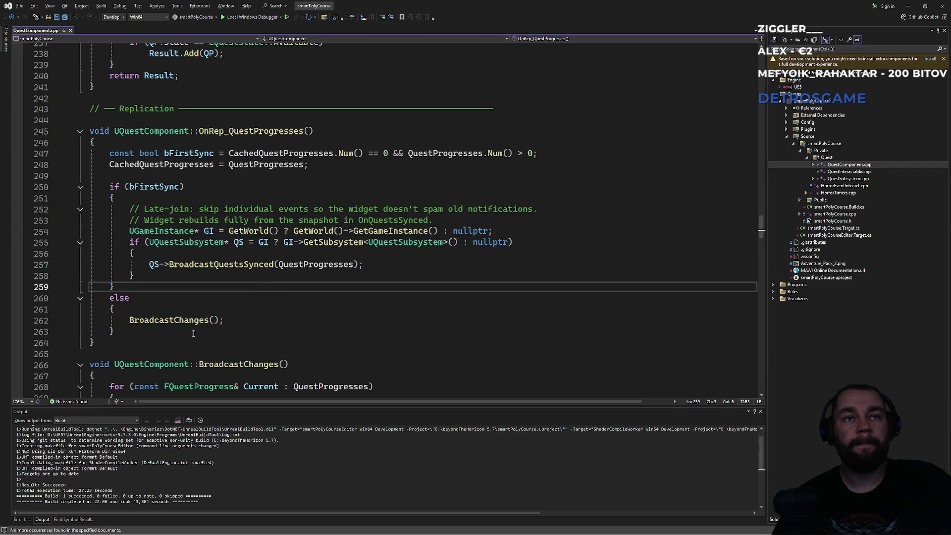
pyautogui.click(155, 187)
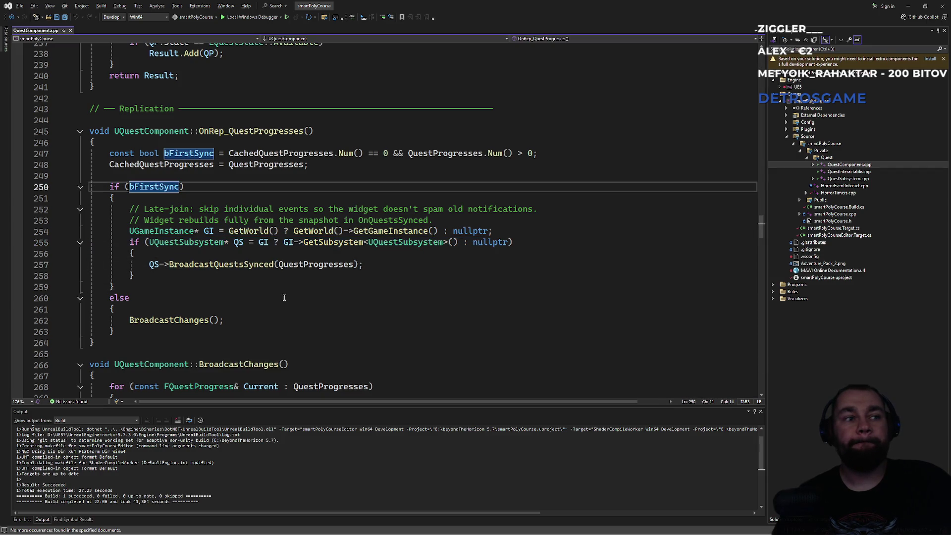
pyautogui.hotkey('alt', 'Tab')
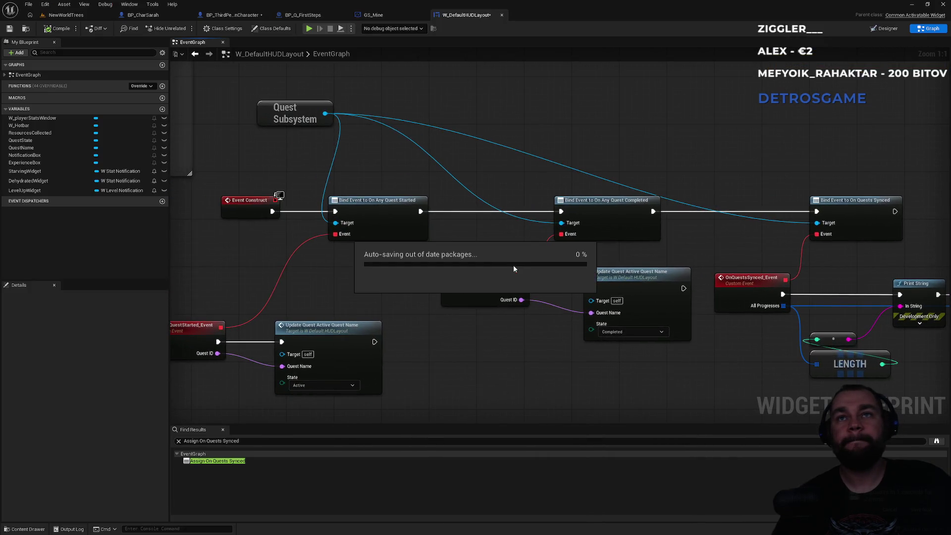
# Step: Open the GS_Mine graph, then step through 'objective' matches in QuestComponent.cpp to line 352
pyautogui.click(376, 16)
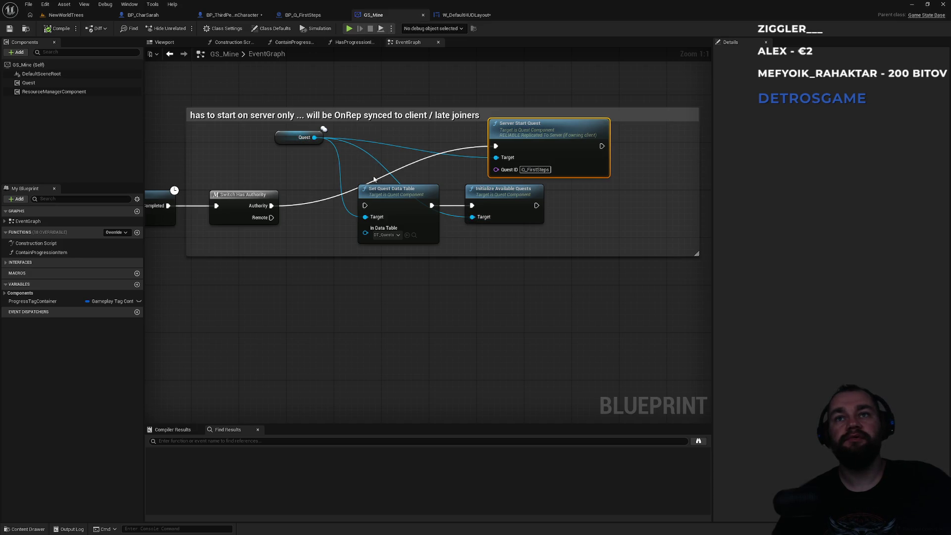
pyautogui.hotkey('alt', 'Tab')
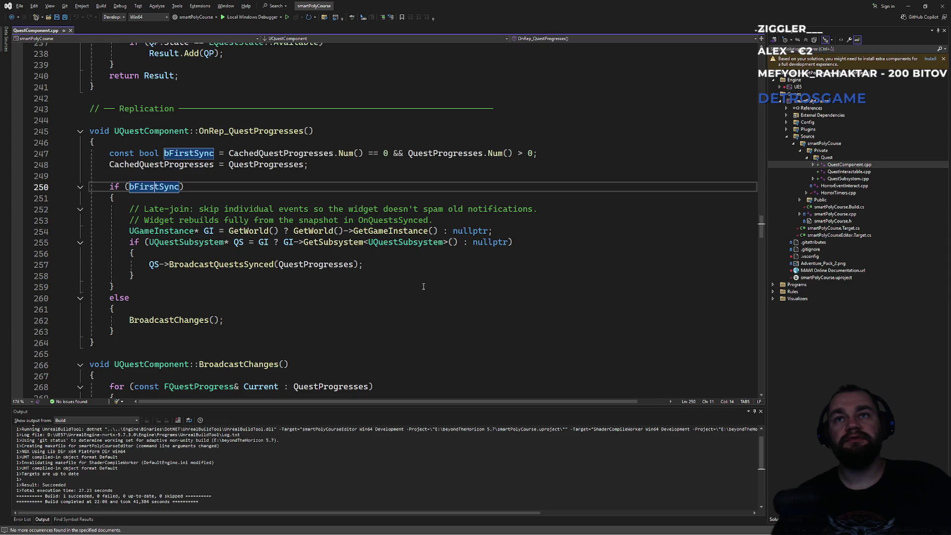
pyautogui.hotkey('ctrl', 'f')
pyautogui.write('objective')
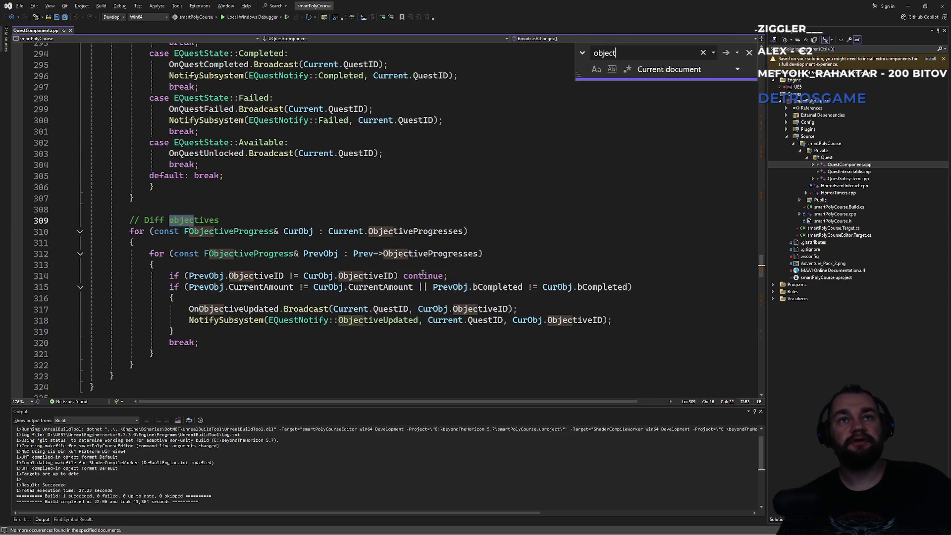
pyautogui.press('Return')
pyautogui.press('Return')
pyautogui.press('Return')
pyautogui.press('Return')
pyautogui.press('Return')
pyautogui.press('Return')
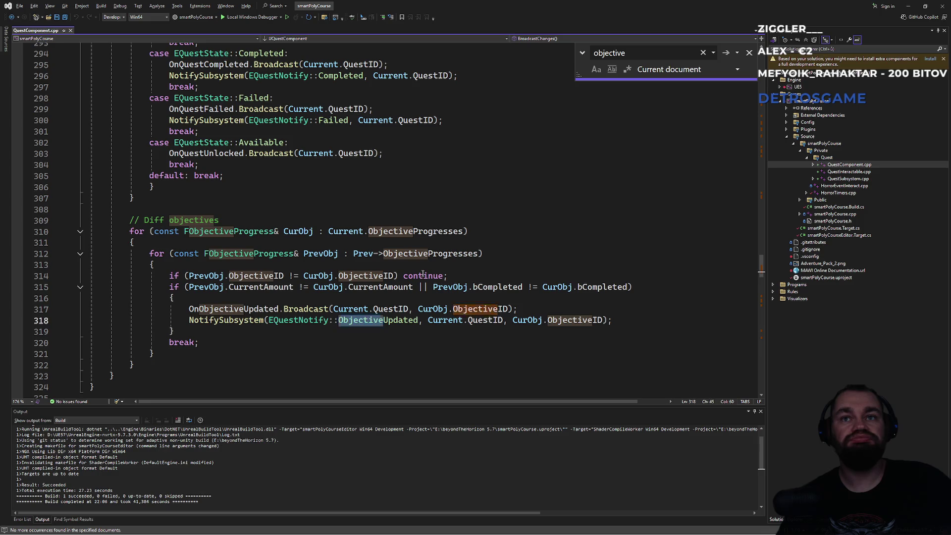
pyautogui.press('Return')
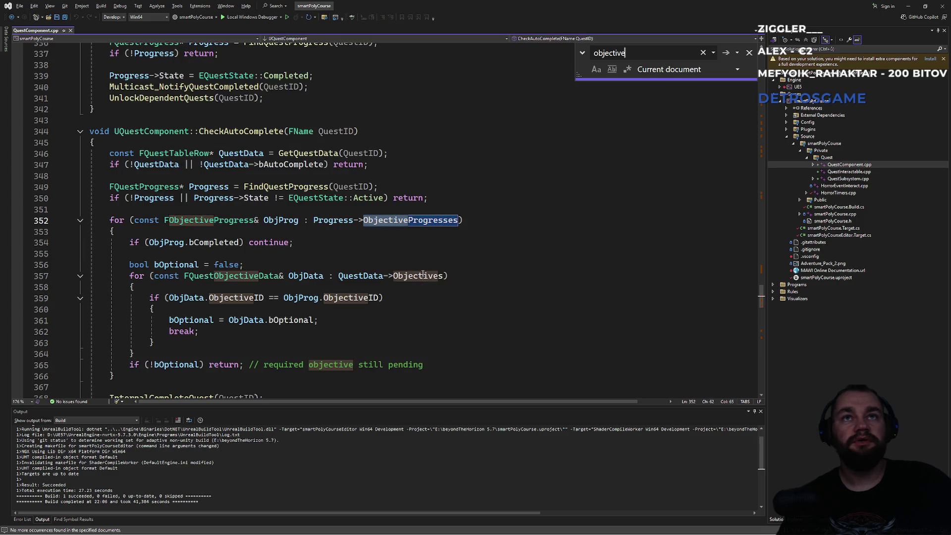
pyautogui.press('Return')
pyautogui.press('Return')
pyautogui.press('Return')
pyautogui.press('Return')
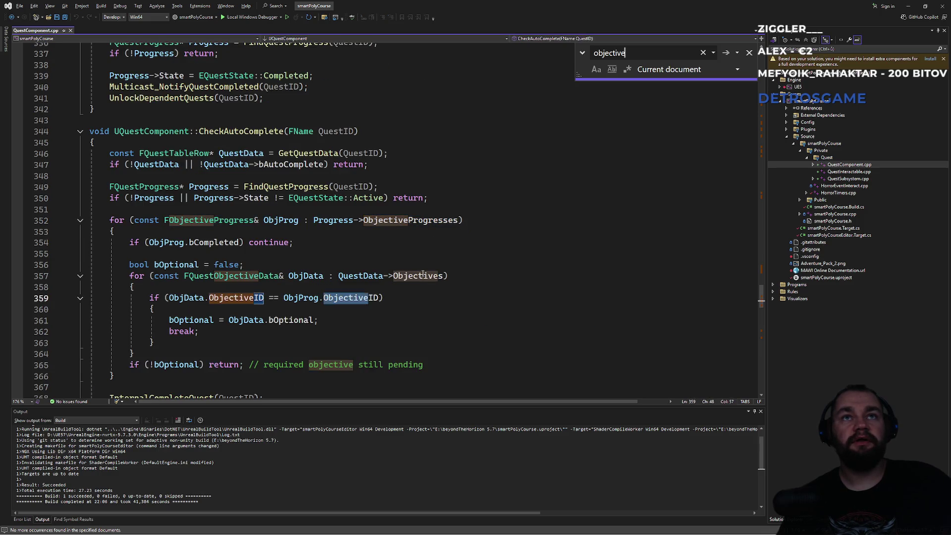
pyautogui.press('Escape')
# Step: Search 'checkauto' and land in Server_AdvanceObjective_Implementation before returning to Unreal
pyautogui.click(422, 273)
pyautogui.hotkey('ctrl', 'f')
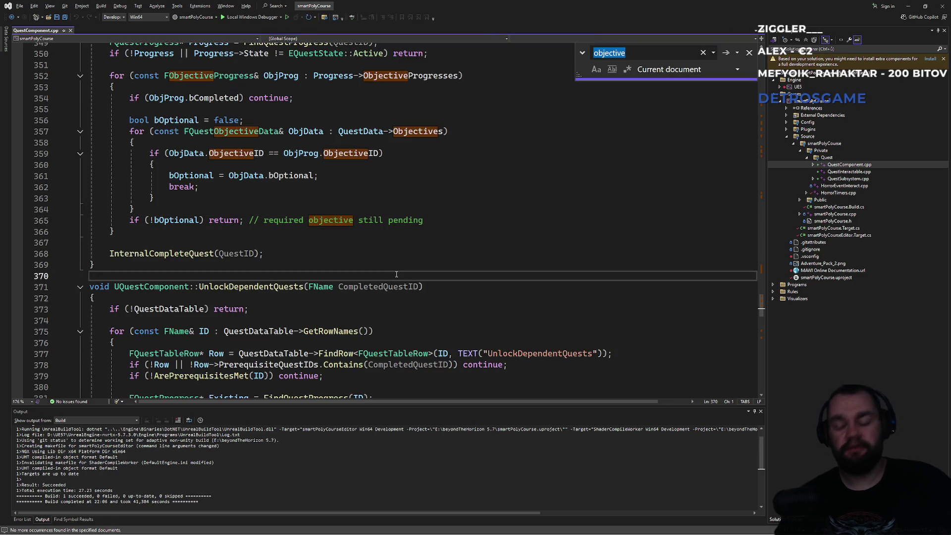
pyautogui.write('checkauto')
pyautogui.scroll(9, 347, 248)
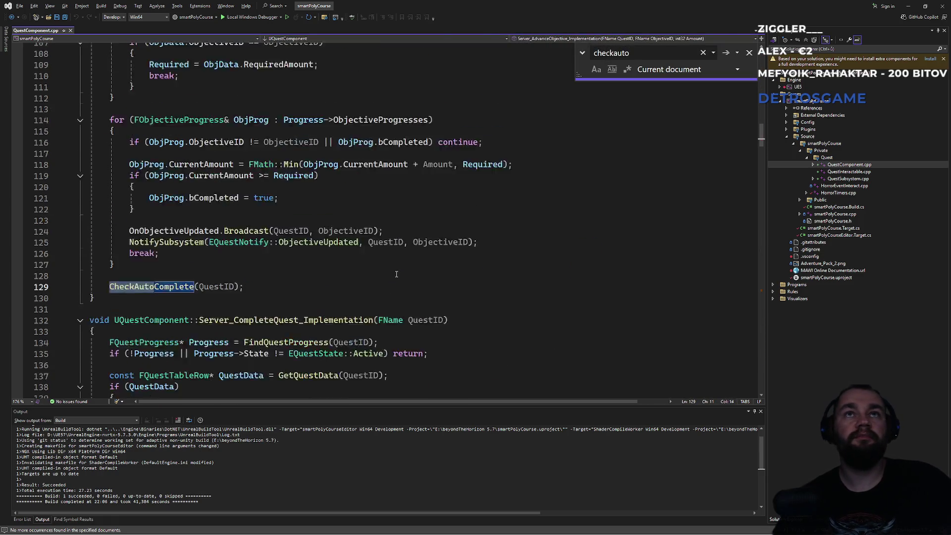
pyautogui.click(269, 153)
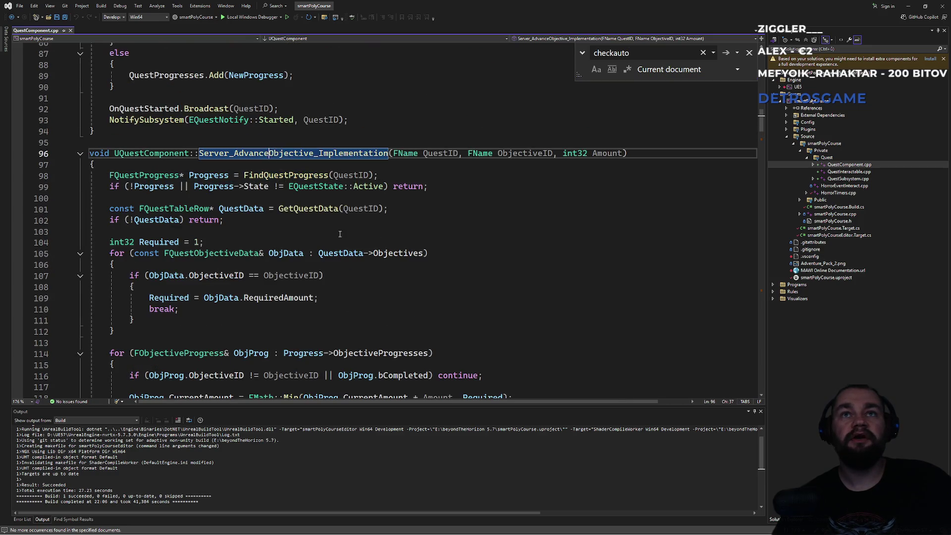
pyautogui.press('Escape')
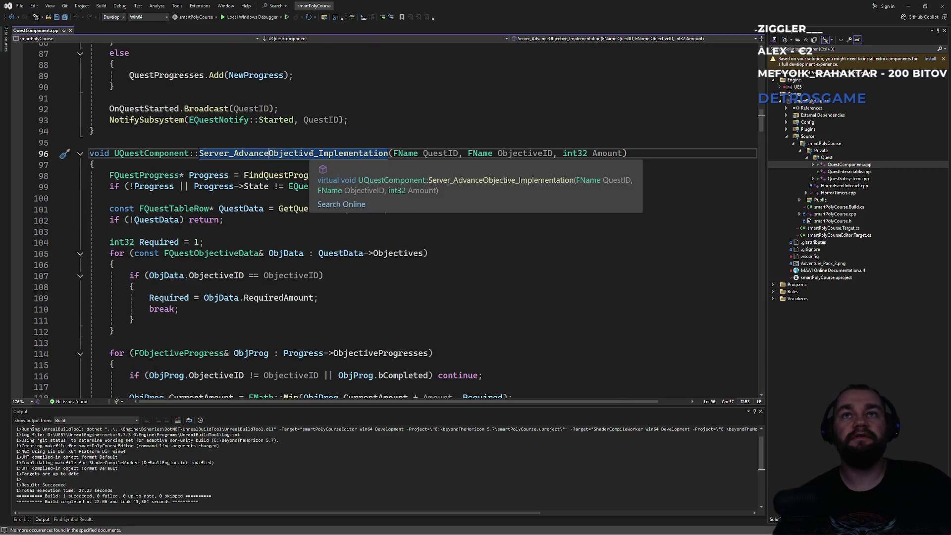
pyautogui.click(258, 153)
pyautogui.hotkey('alt', 'Tab')
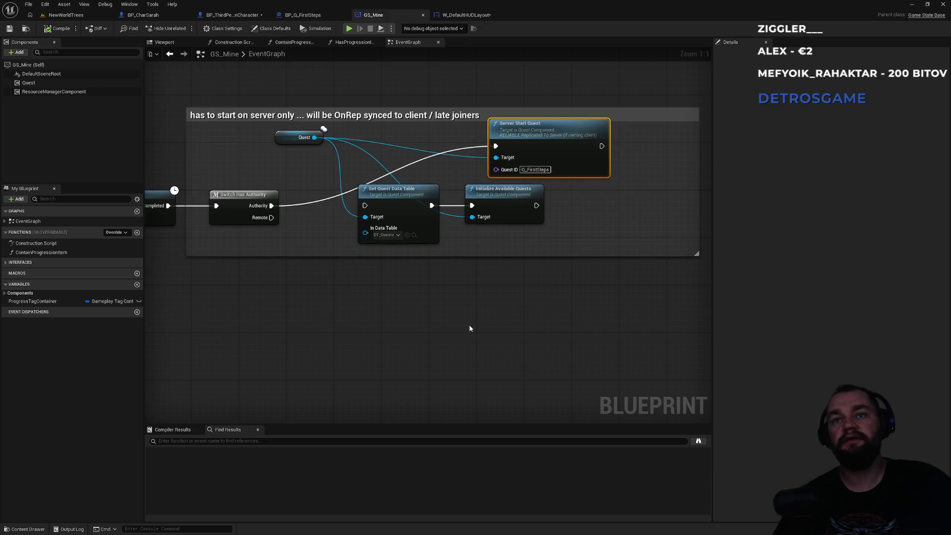
# Step: Find AdvanceObjective uses in BP_Q_FirstSteps and BP_ThirdPersonCharacter, then return to the NewWorldTrees level
pyautogui.click(699, 441)
pyautogui.write('AdvanceObjective')
pyautogui.press('Return')
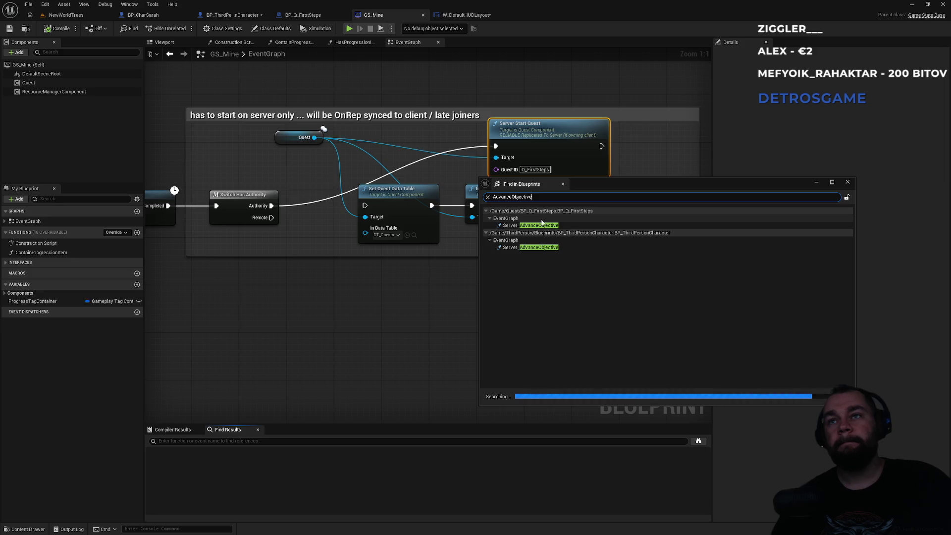
pyautogui.doubleClick(537, 226)
pyautogui.moveTo(390, 177); pyautogui.dragTo(400, 147)
pyautogui.scroll(-2, 439, 140)
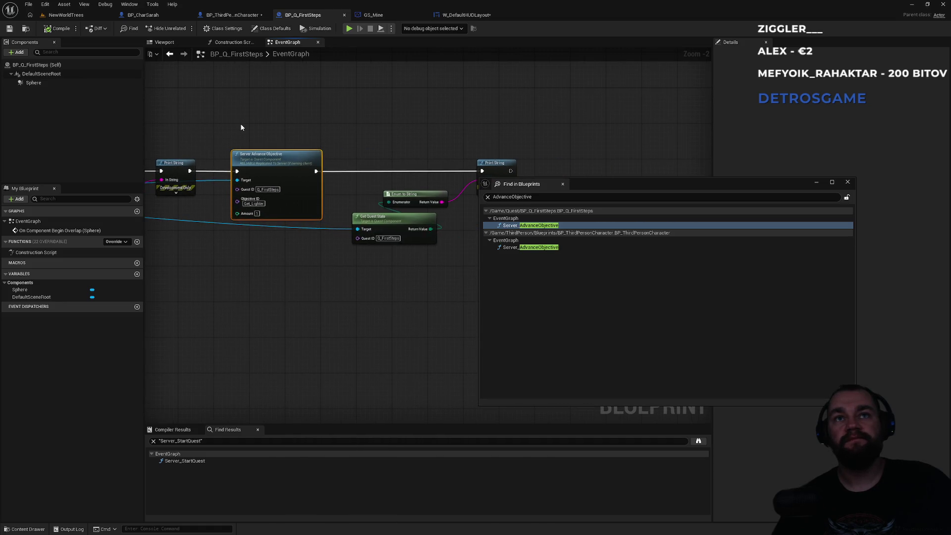
pyautogui.click(528, 248)
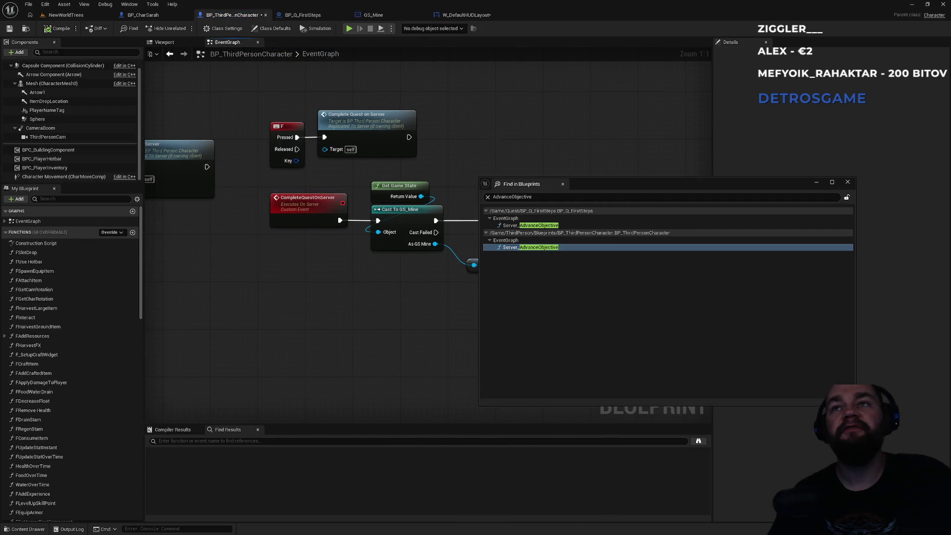
pyautogui.click(849, 182)
pyautogui.click(66, 15)
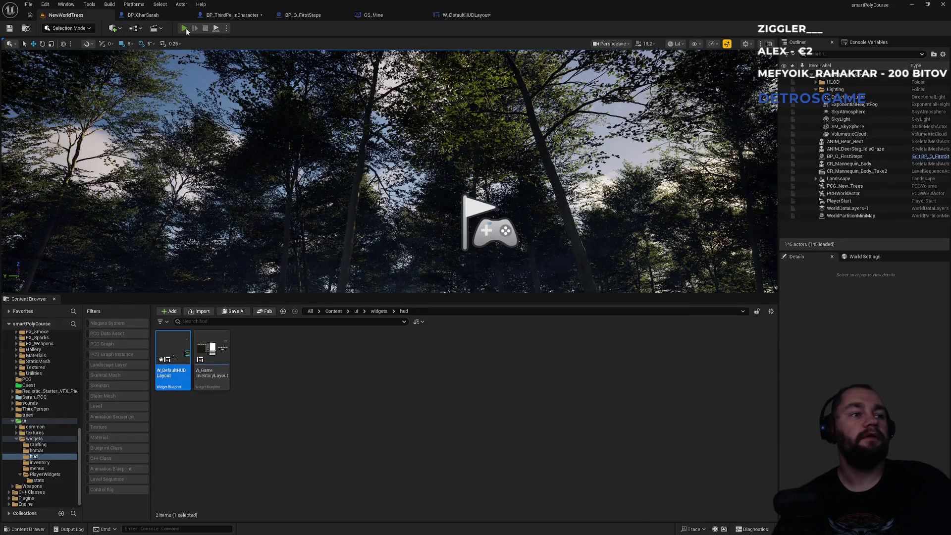
# Step: Play NewWorldTrees in the editor, freeing the mouse and dismissing the Start menu
pyautogui.hotkey('alt', 'p')
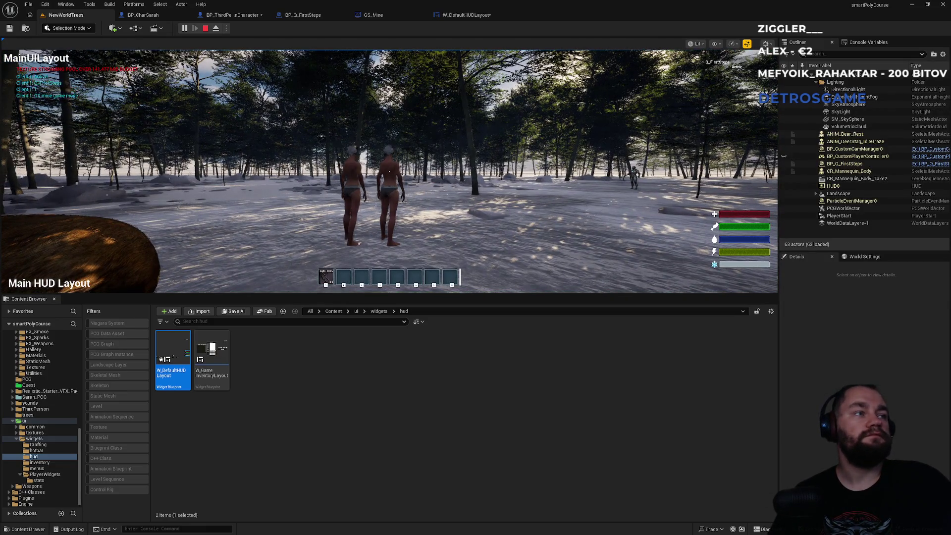
pyautogui.press('super')
pyautogui.click(65, 238)
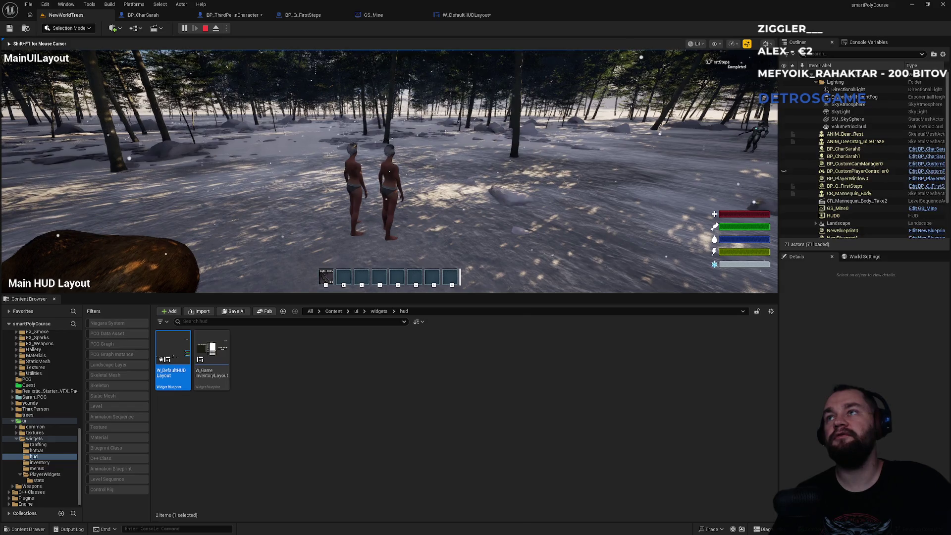
pyautogui.press('super')
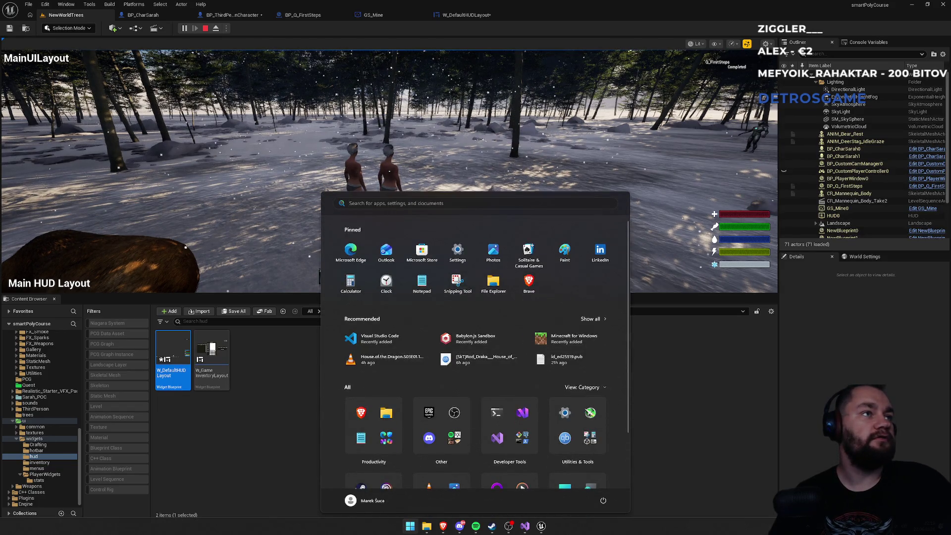
pyautogui.press('Escape')
pyautogui.press('Escape')
pyautogui.press('super')
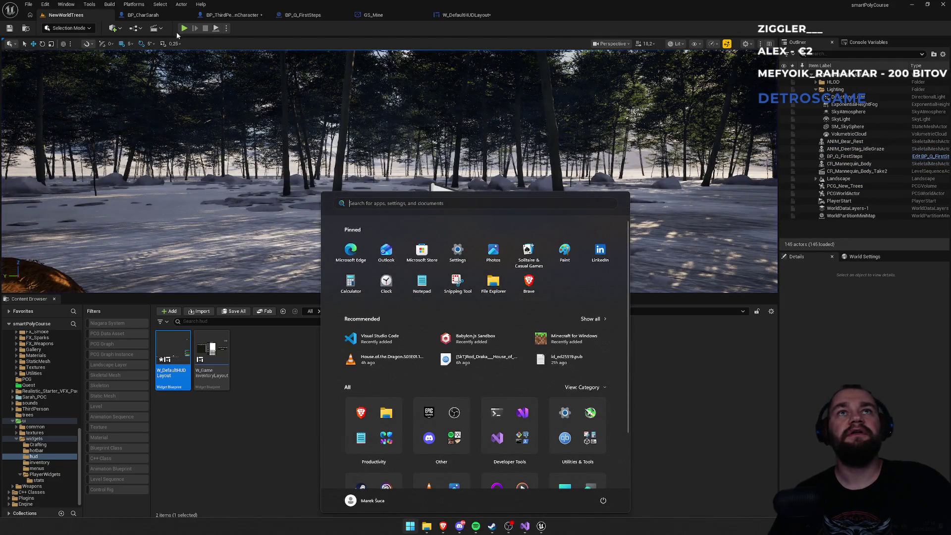
# Step: Start a second play session and end it with Escape
pyautogui.click(183, 32)
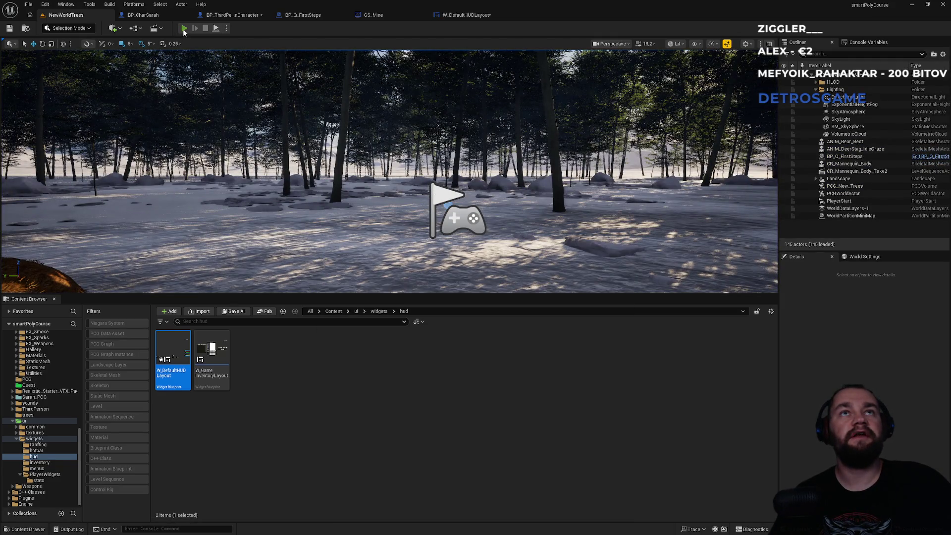
pyautogui.press('super')
pyautogui.press('Escape')
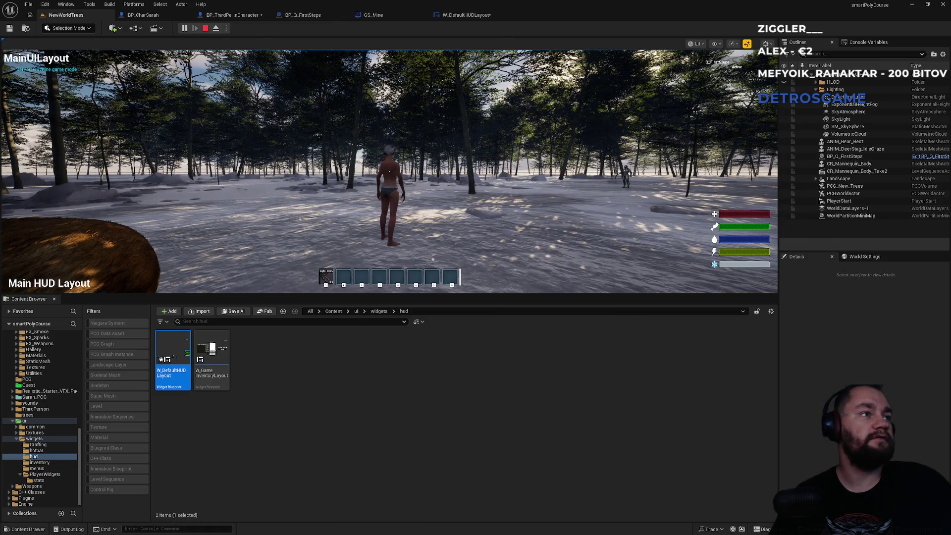
pyautogui.press('super')
pyautogui.press('Escape')
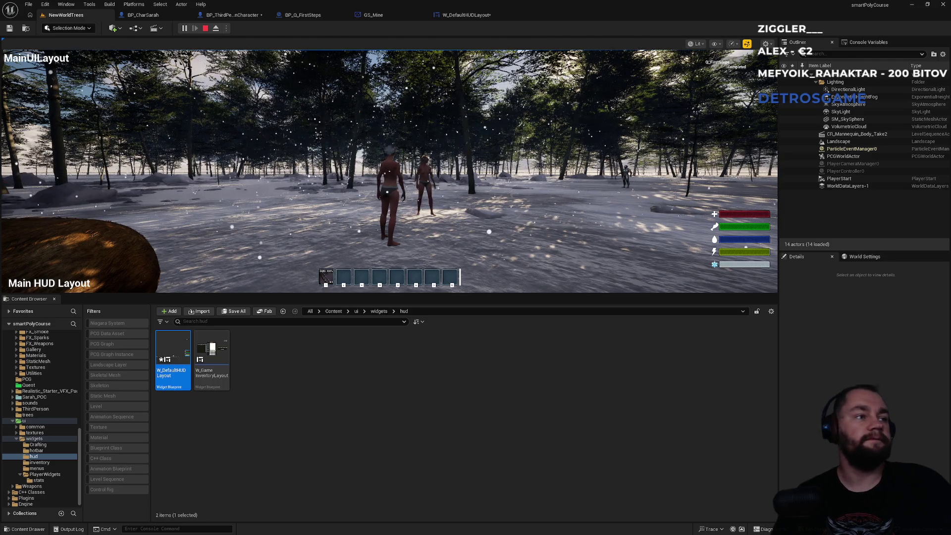
pyautogui.press('Escape')
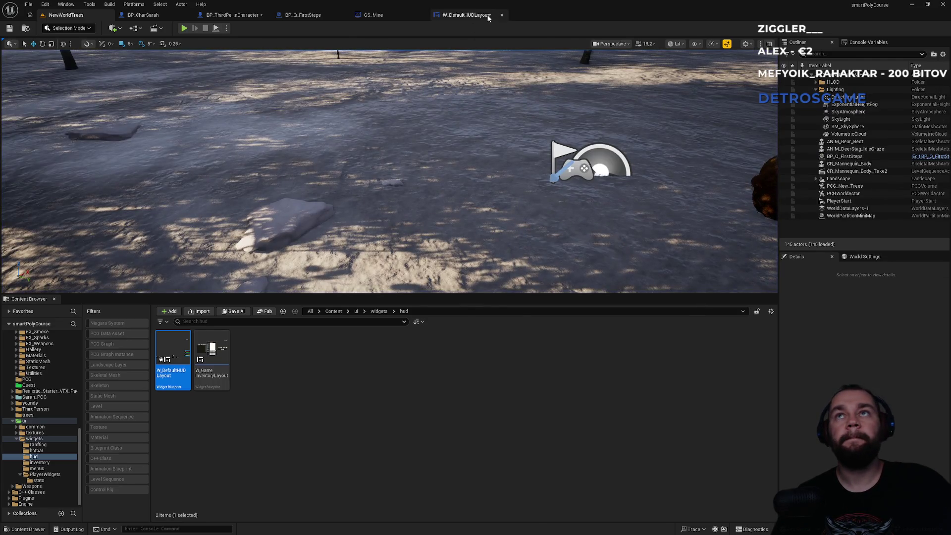
# Step: Flip through the open blueprint tabs and go back to the Content root folder
pyautogui.click(466, 15)
pyautogui.click(370, 16)
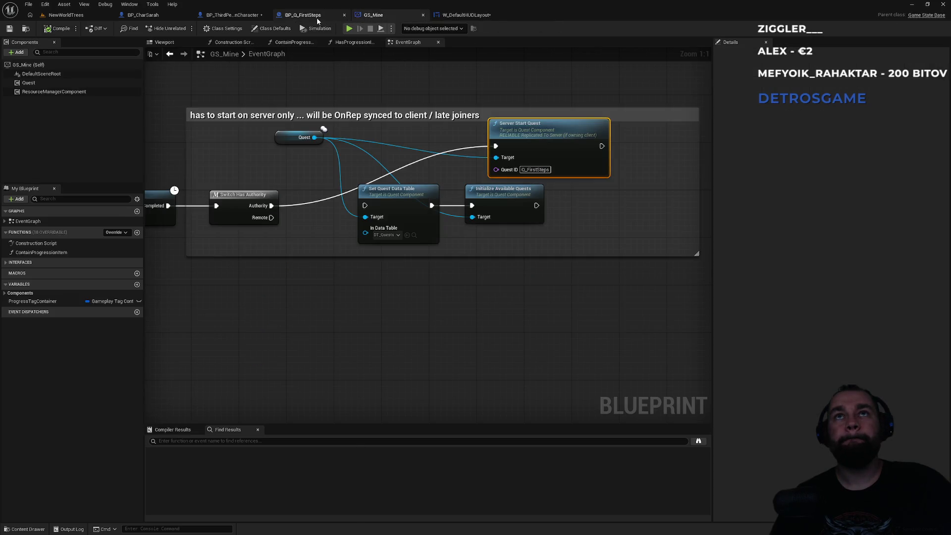
pyautogui.click(317, 16)
pyautogui.click(232, 16)
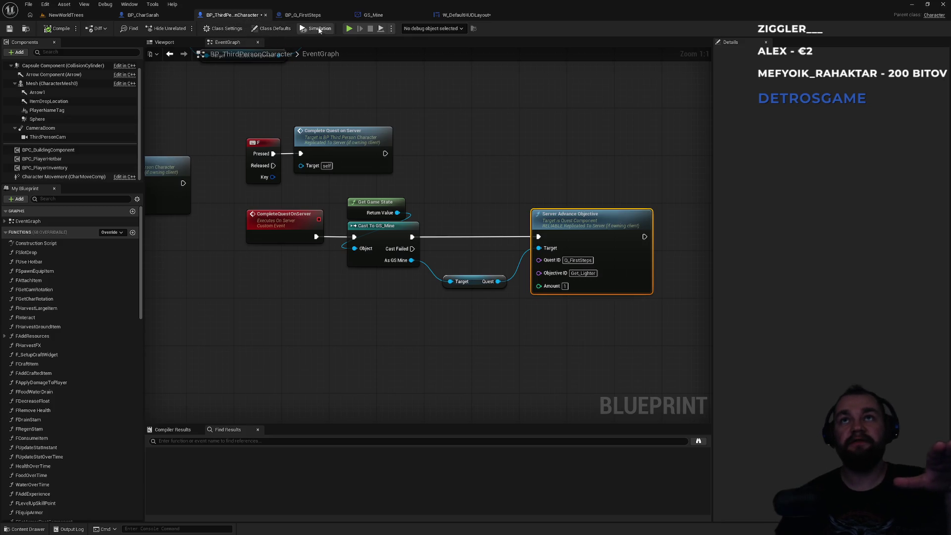
pyautogui.click(303, 14)
pyautogui.click(243, 18)
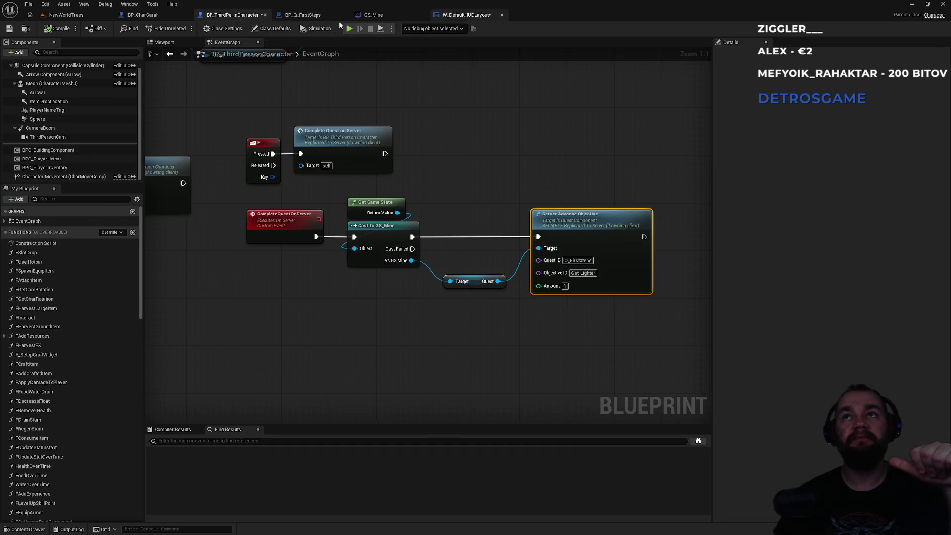
pyautogui.click(80, 15)
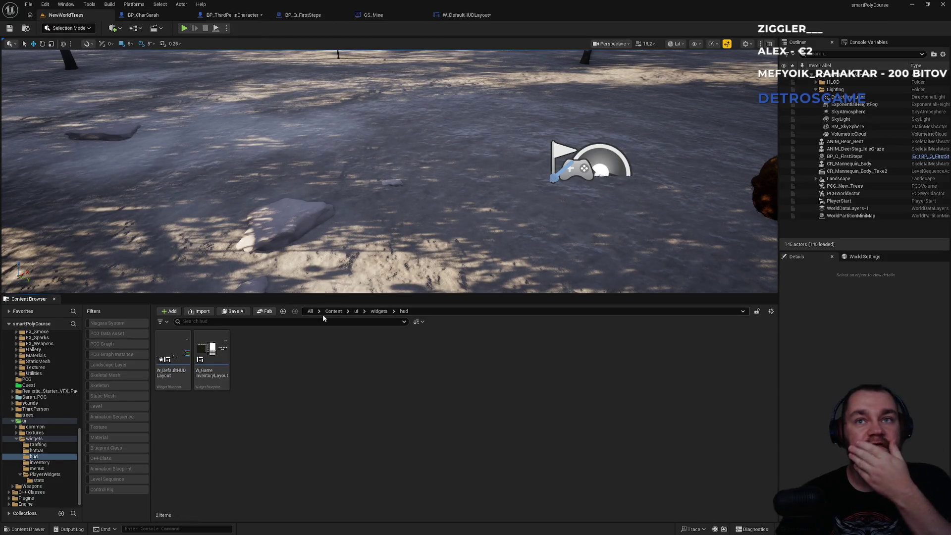
pyautogui.click(331, 312)
pyautogui.scroll(-2, 422, 439)
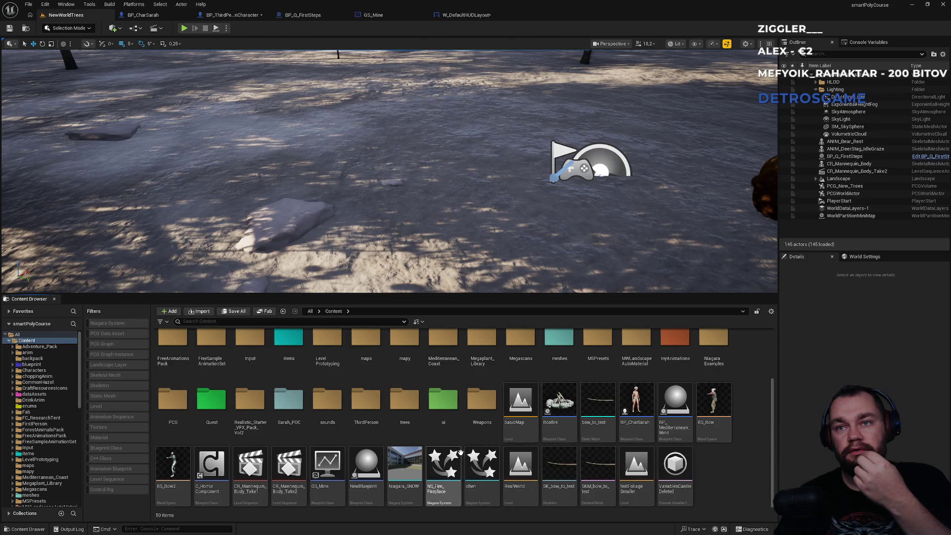
# Step: In GS_Mine, move the data-table setup nodes above the comment and Server Start Quest beside Switch Has Authority
pyautogui.click(218, 19)
pyautogui.click(143, 15)
pyautogui.click(382, 19)
pyautogui.moveTo(537, 263)
pyautogui.mouseDown()
pyautogui.moveTo(358, 182)
pyautogui.moveTo(381, 277)
pyautogui.moveTo(352, 59)
pyautogui.moveTo(380, 131)
pyautogui.mouseUp()
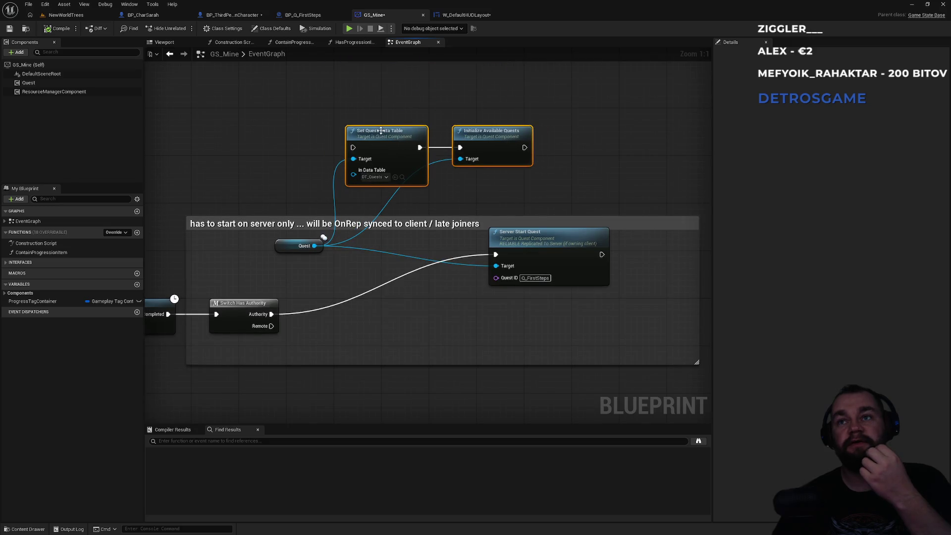
pyautogui.moveTo(519, 234); pyautogui.dragTo(363, 292)
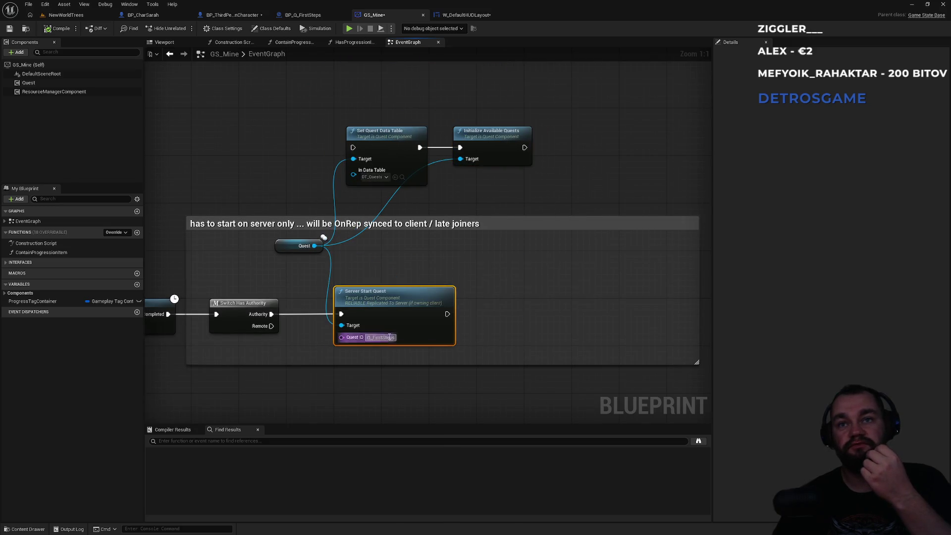
pyautogui.doubleClick(406, 313)
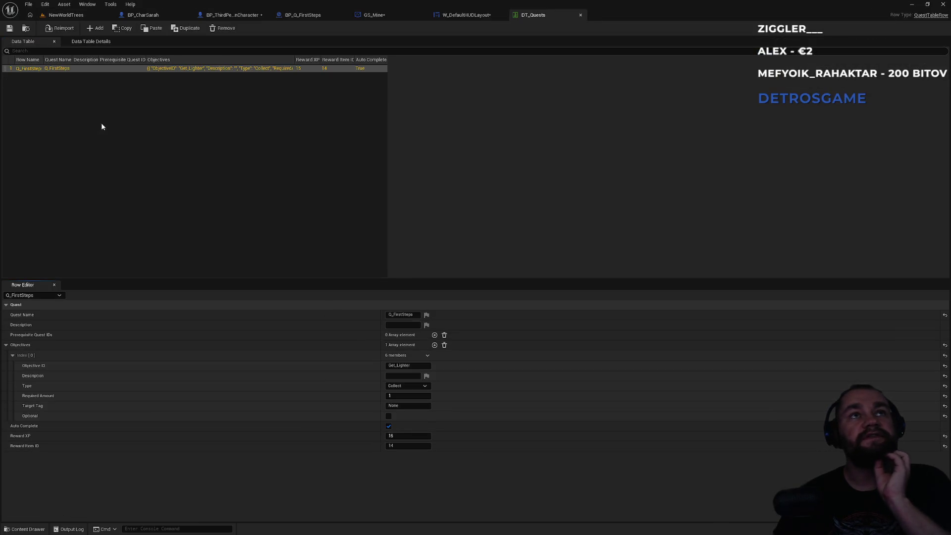
# Step: Widen DT_Quests' Row Name column and expand Q_FirstSteps' Objectives to check its single objective
pyautogui.moveTo(43, 59); pyautogui.dragTo(57, 59)
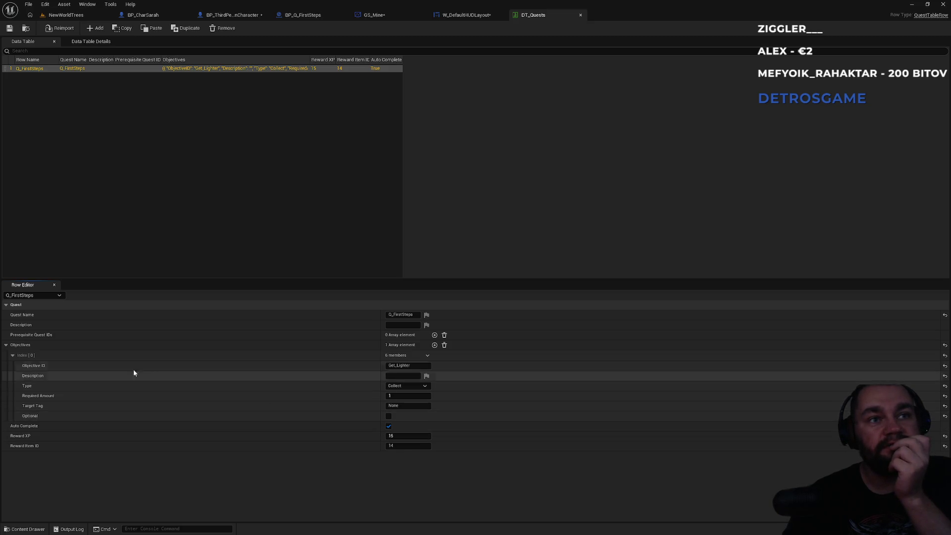
pyautogui.click(13, 356)
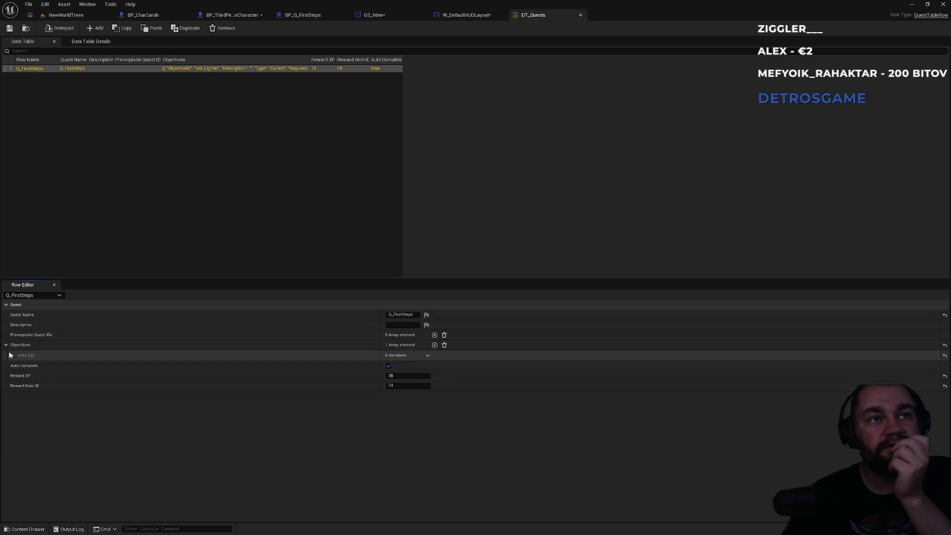
pyautogui.click(6, 346)
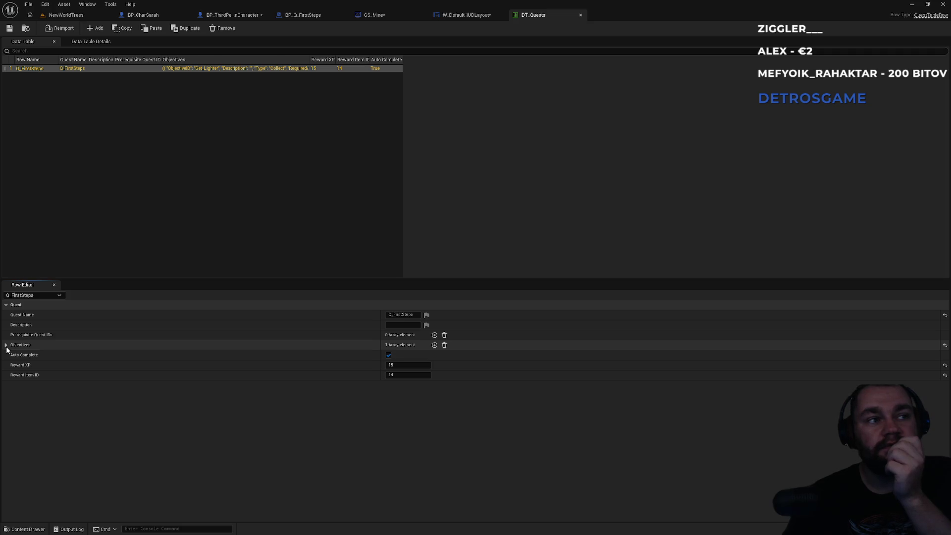
pyautogui.click(6, 346)
pyautogui.click(10, 355)
pyautogui.click(9, 355)
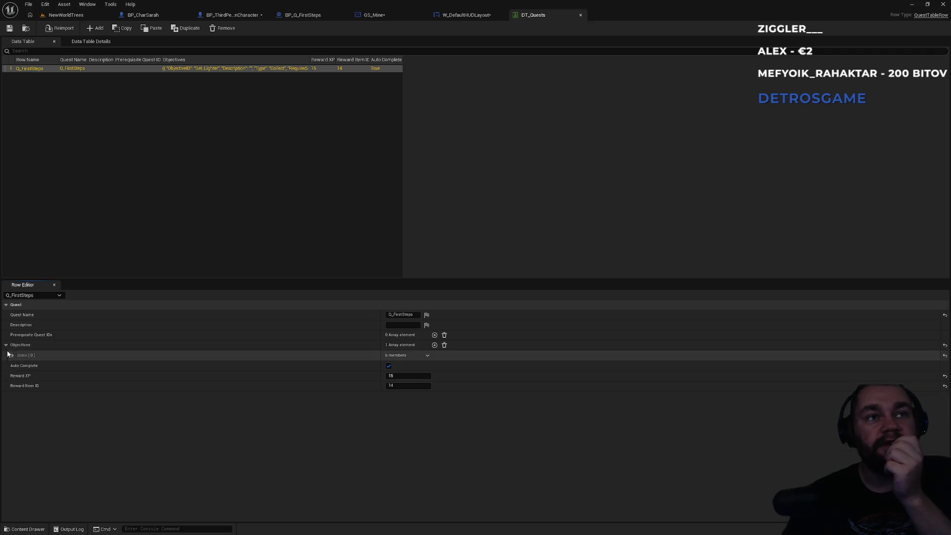
pyautogui.click(6, 345)
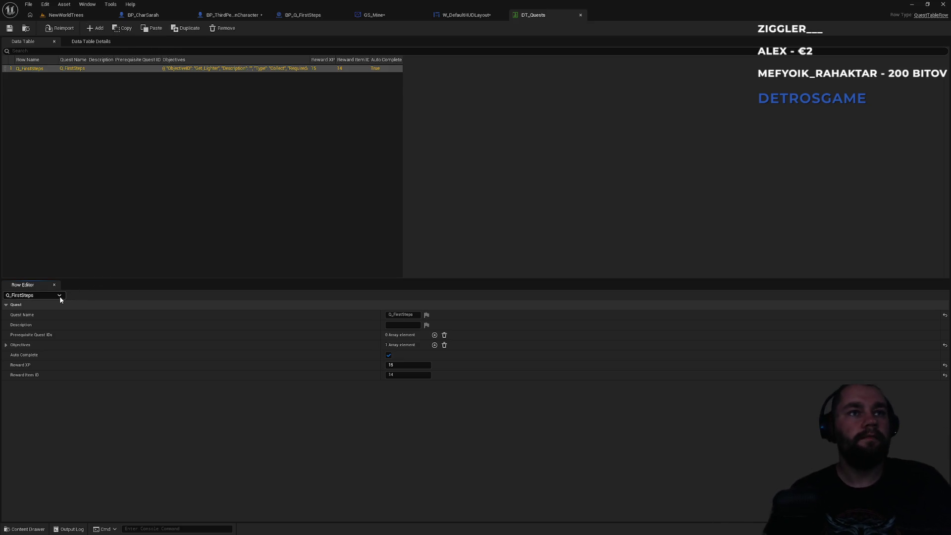
pyautogui.hotkey('alt', 'Tab')
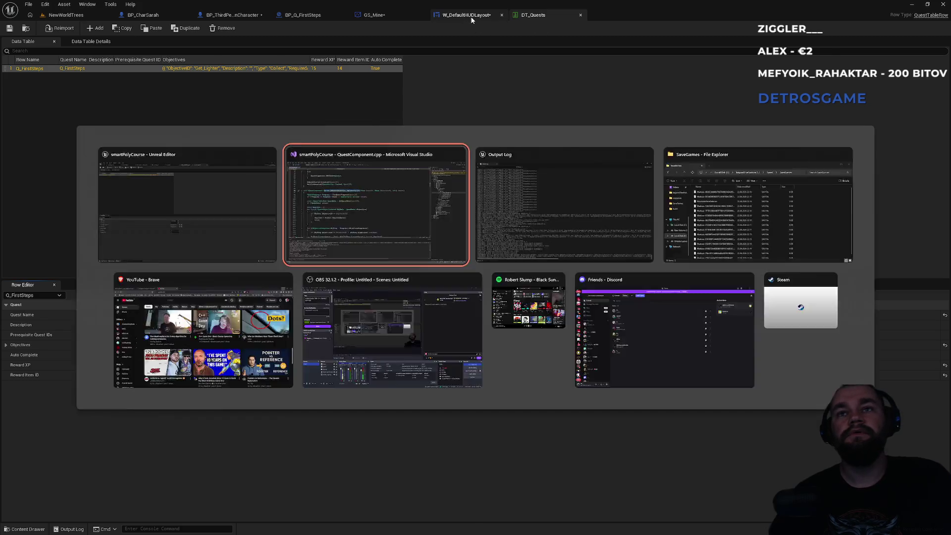
# Step: Jump to CheckAutoComplete and read its quest-data check, progress lookup and objective loop
pyautogui.scroll(-6, 301, 235)
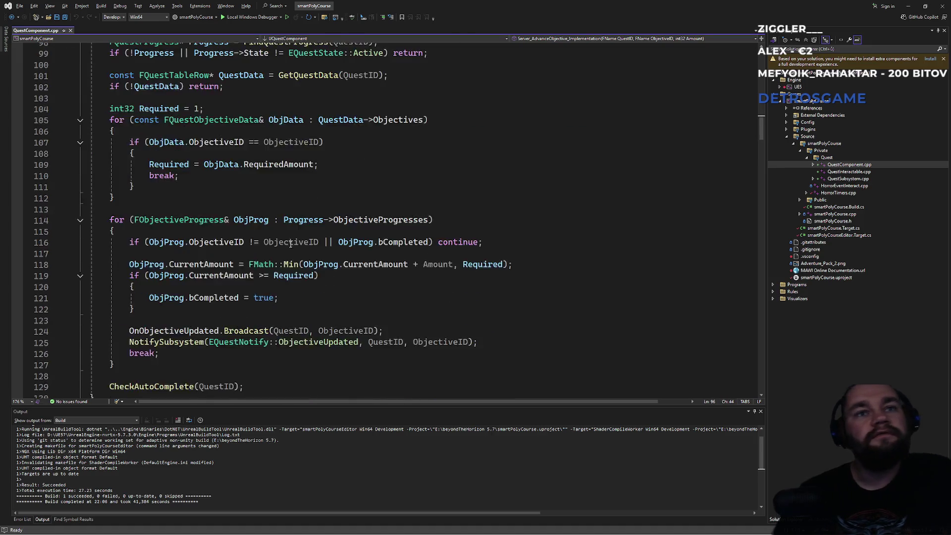
pyautogui.doubleClick(151, 320)
pyautogui.hotkey('ctrl', 'f')
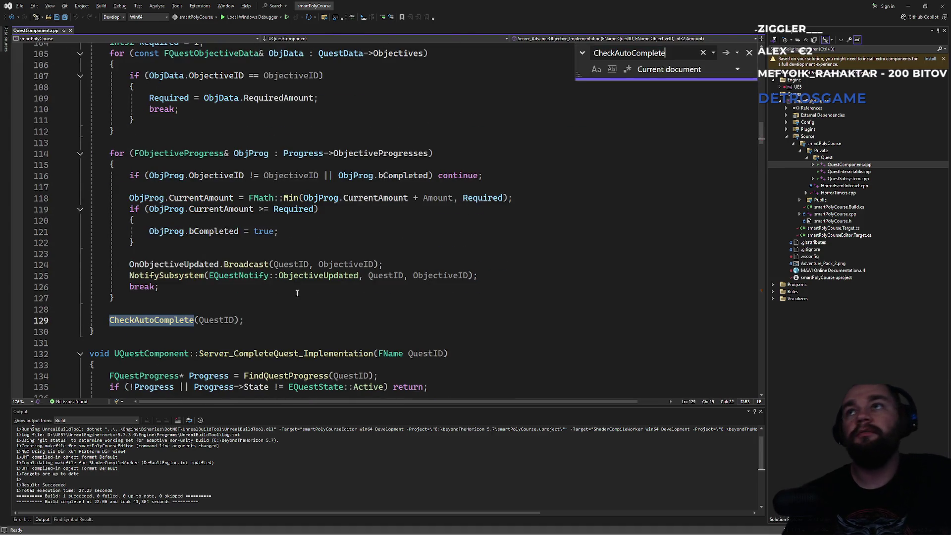
pyautogui.press('Return')
pyautogui.press('Escape')
pyautogui.click(241, 242)
pyautogui.click(390, 276)
pyautogui.click(208, 276)
pyautogui.click(213, 309)
pyautogui.scroll(-2, 319, 307)
pyautogui.scroll(-2, 319, 308)
# Step: Follow InternalCompleteQuest to its definition at line 334
pyautogui.click(213, 354)
pyautogui.scroll(-2, 194, 338)
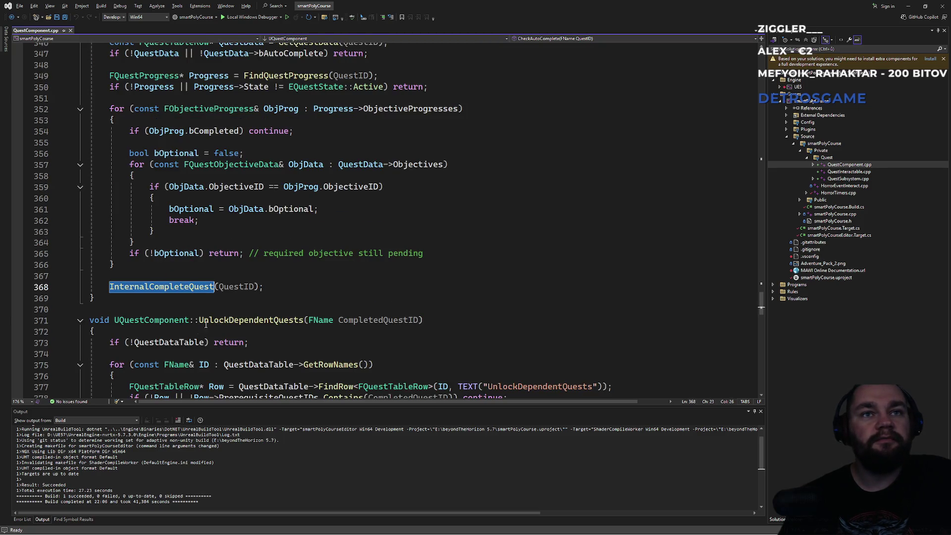
pyautogui.hotkey('ctrl', 'f')
pyautogui.press('Return')
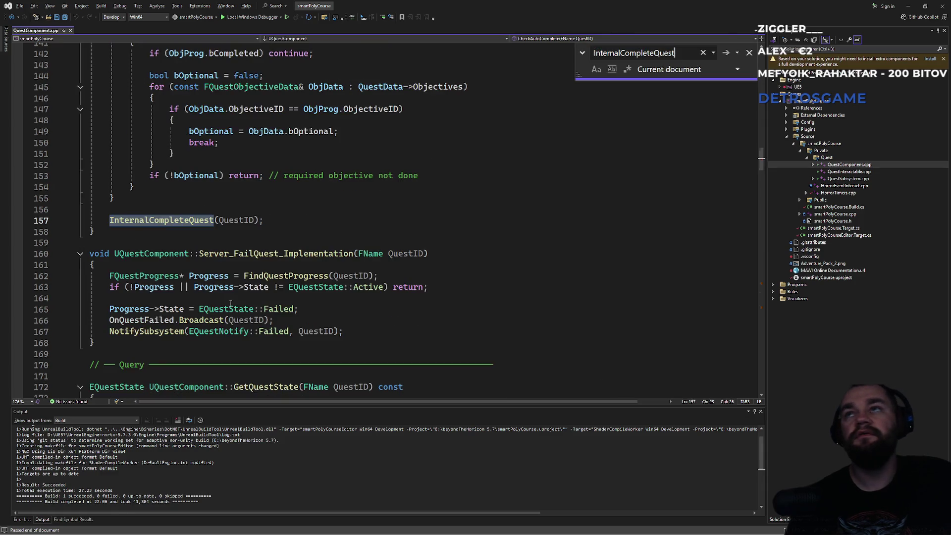
pyautogui.press('Return')
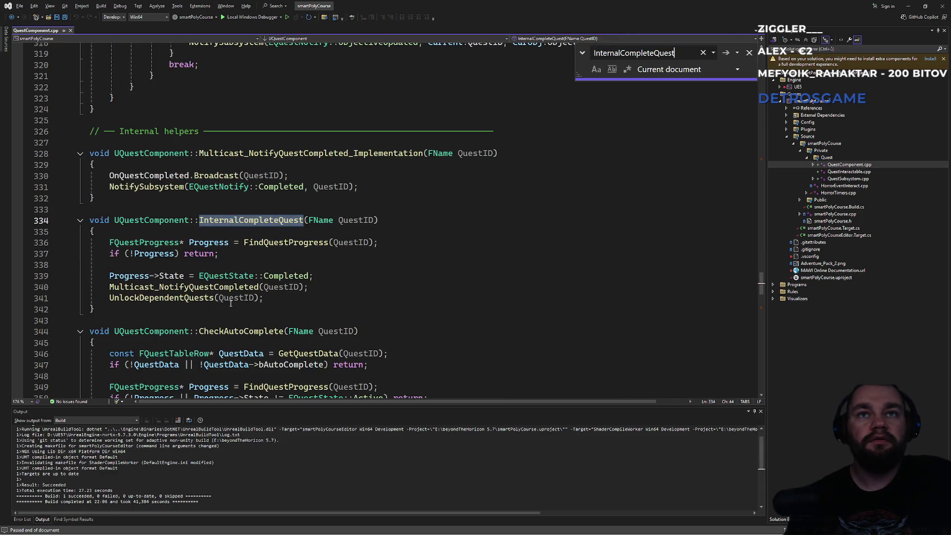
pyautogui.press('Escape')
# Step: Jump from line 341 to the UnlockDependentQuests definition
pyautogui.doubleClick(166, 300)
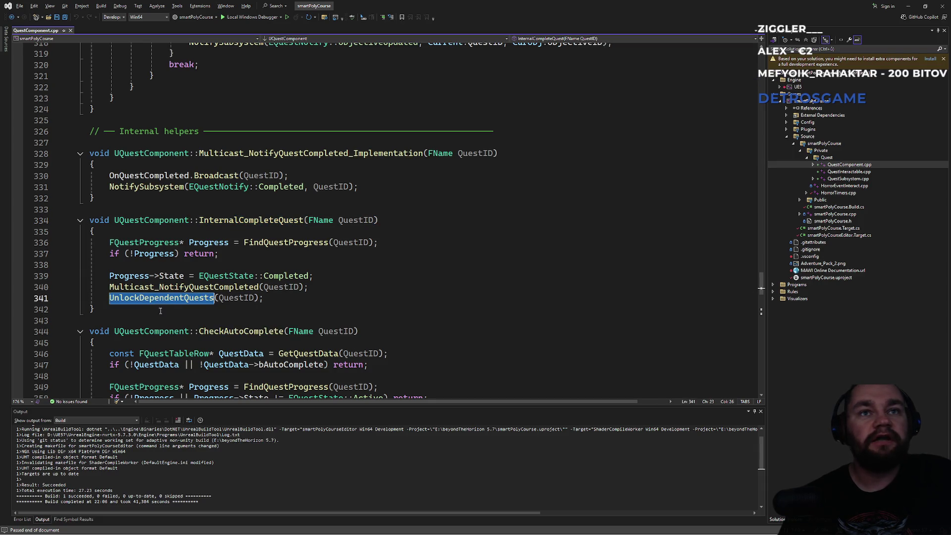
pyautogui.hotkey('ctrl', 'f')
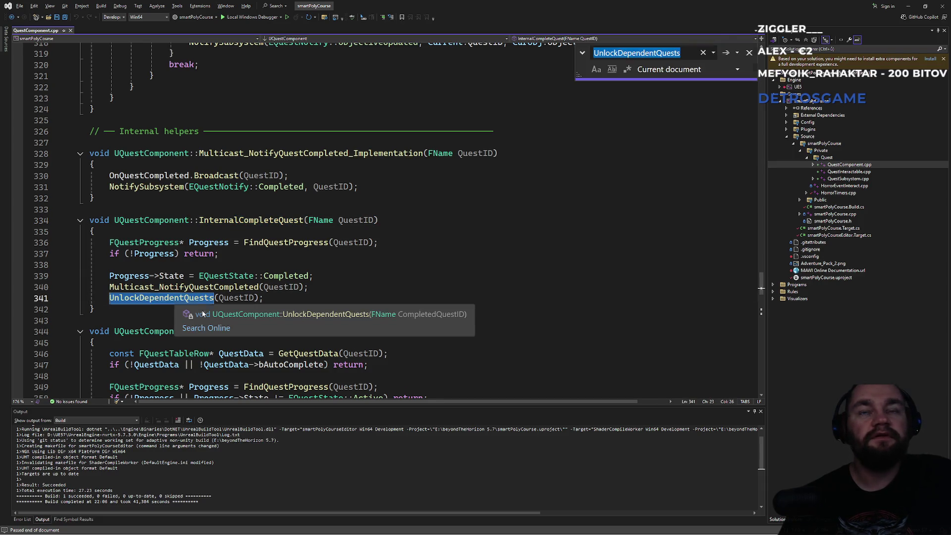
pyautogui.press('Return')
pyautogui.press('Escape')
pyautogui.click(234, 252)
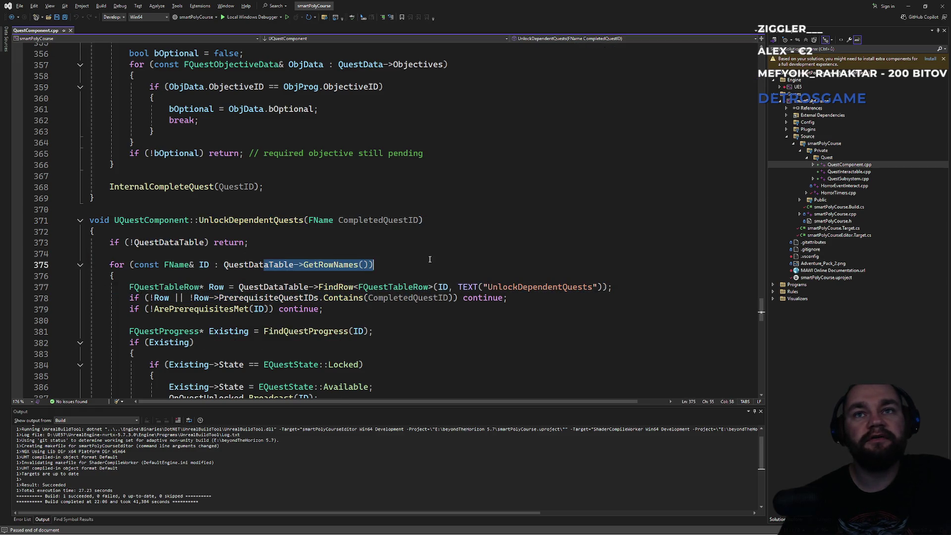
pyautogui.scroll(-2, 401, 281)
# Step: Inspect the FindQuestProgress lookup and the Locked state check on Existing progress
pyautogui.click(364, 297)
pyautogui.click(313, 264)
pyautogui.press('Down')
pyautogui.press('Down')
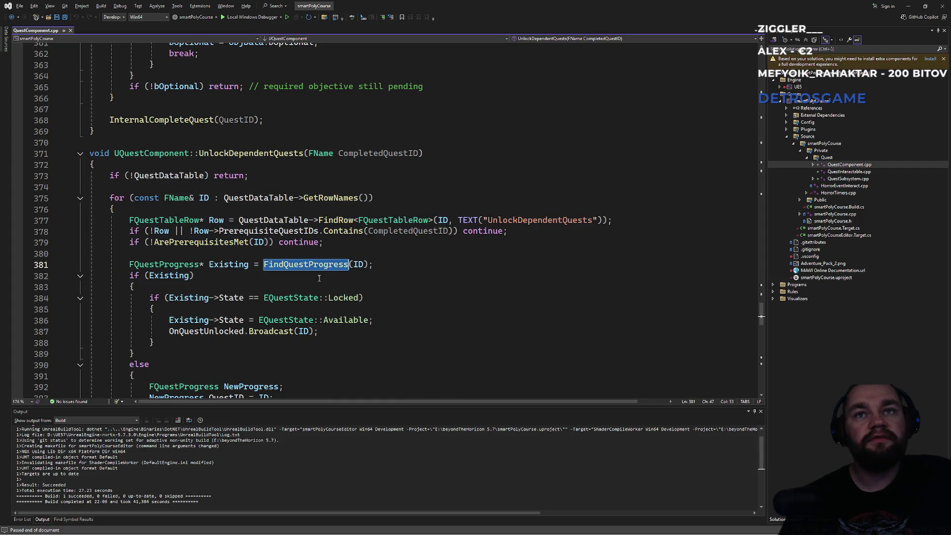
pyautogui.doubleClick(312, 264)
pyautogui.doubleClick(233, 265)
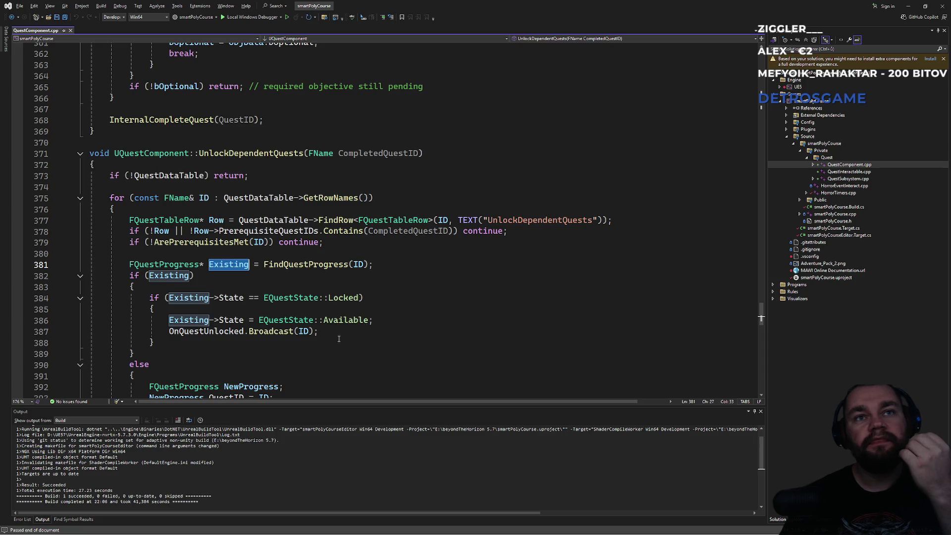
pyautogui.click(295, 298)
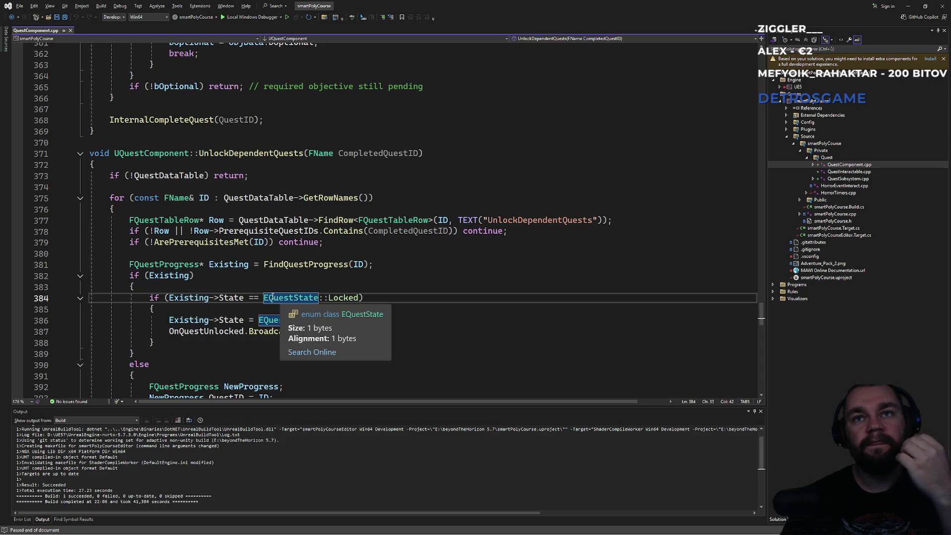
pyautogui.click(303, 288)
# Step: Review how a new FQuestProgress (NewProgress) is added for newly available quests
pyautogui.scroll(-2, 317, 337)
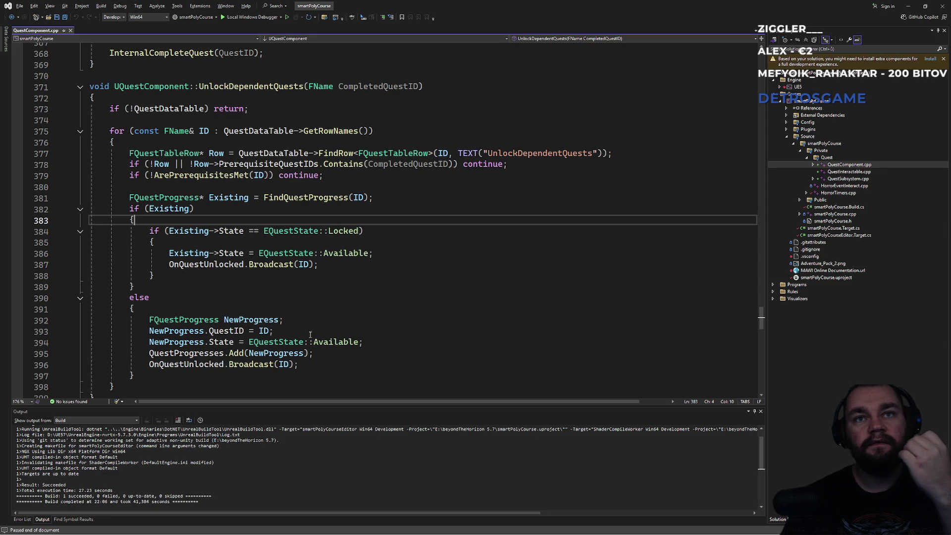
pyautogui.click(164, 331)
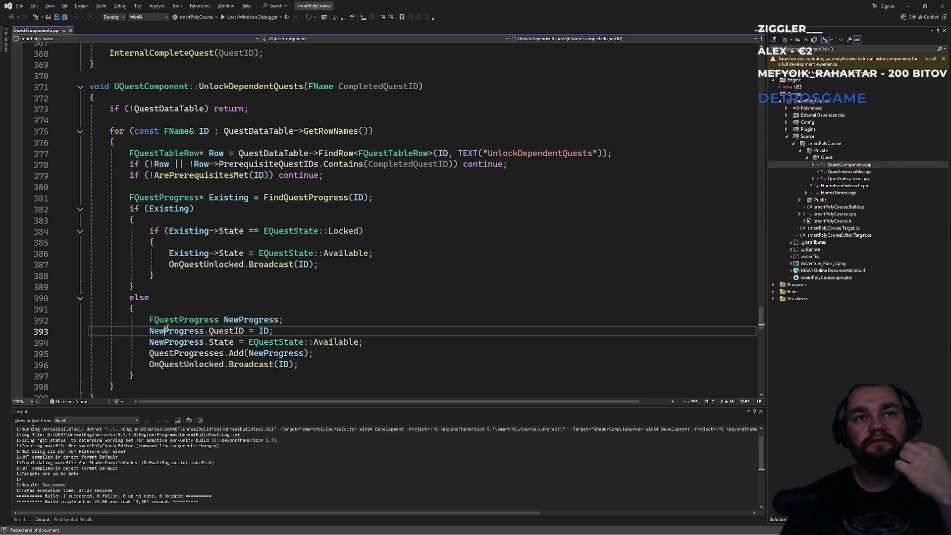
pyautogui.click(205, 321)
pyautogui.scroll(-3, 208, 322)
pyautogui.scroll(5, 211, 322)
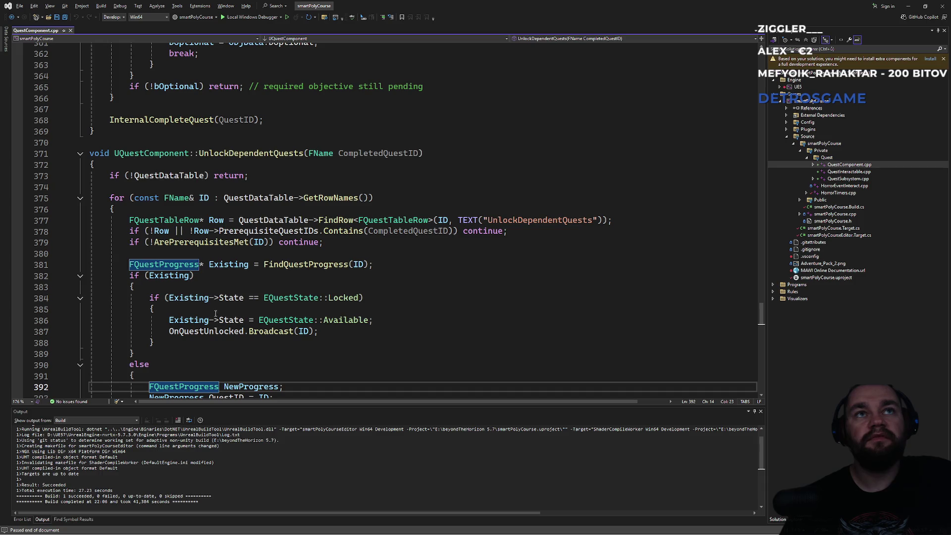
pyautogui.scroll(-2, 215, 314)
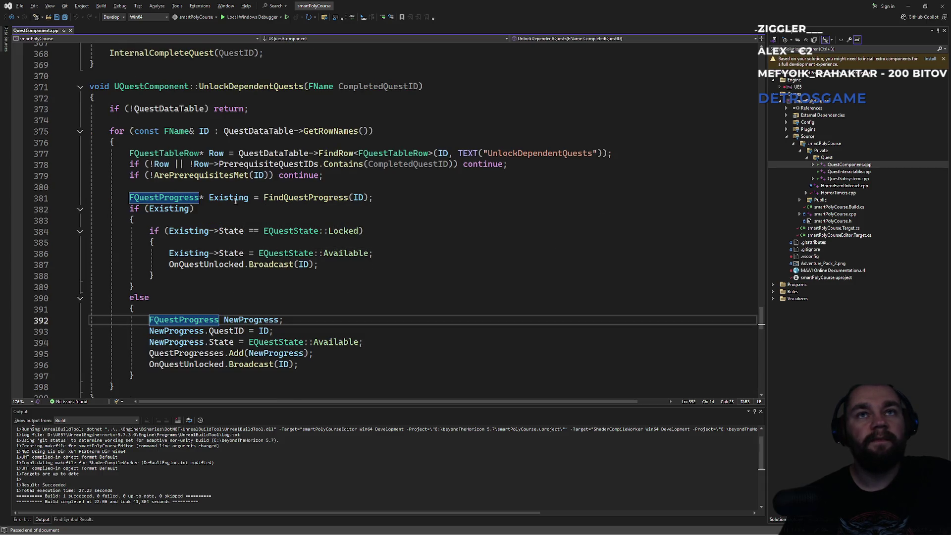
# Step: Trace how NewProgress is added to QuestProgresses, peeking the array Add definition in Array.h
pyautogui.click(236, 200)
pyautogui.click(169, 320)
pyautogui.click(272, 335)
pyautogui.click(175, 342)
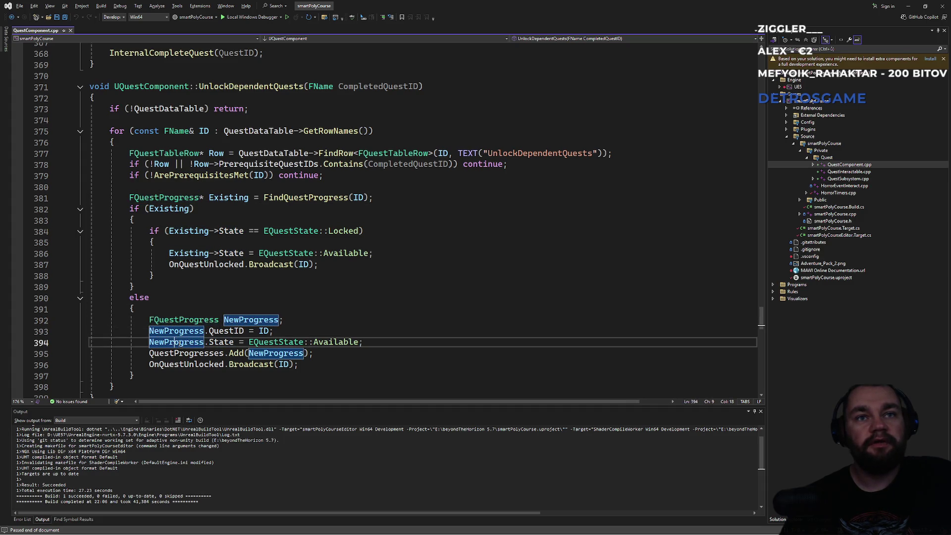
pyautogui.doubleClick(190, 354)
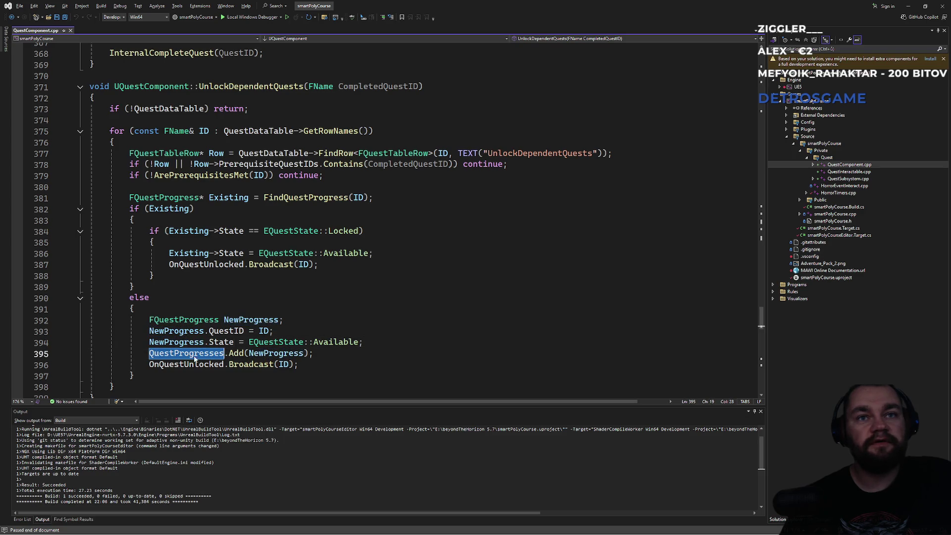
pyautogui.moveTo(241, 355)
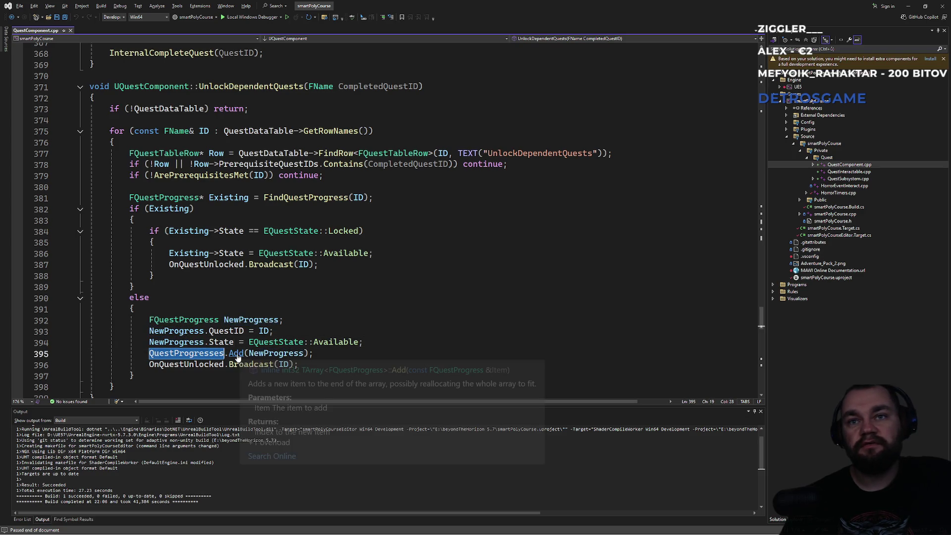
pyautogui.keyDown('ctrl'); pyautogui.click(238, 357); pyautogui.keyUp('ctrl')
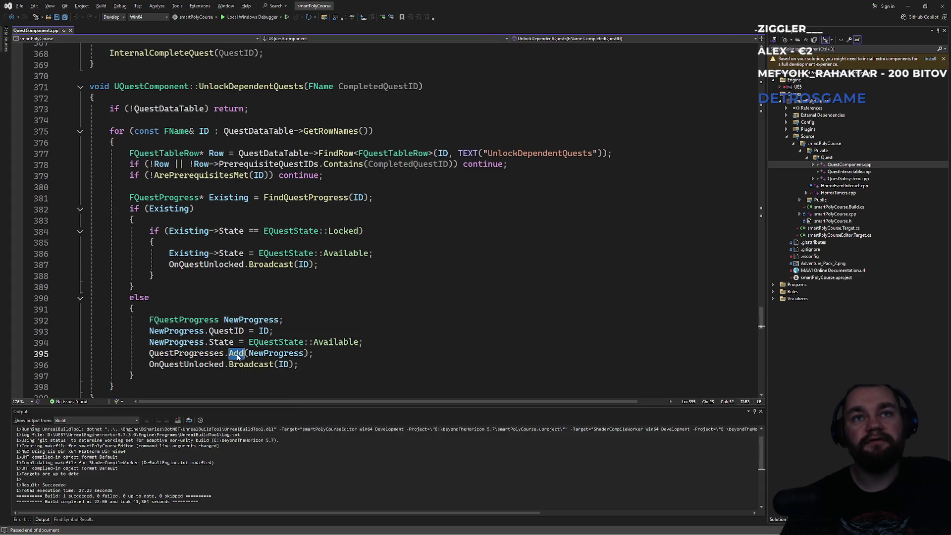
pyautogui.click(344, 220)
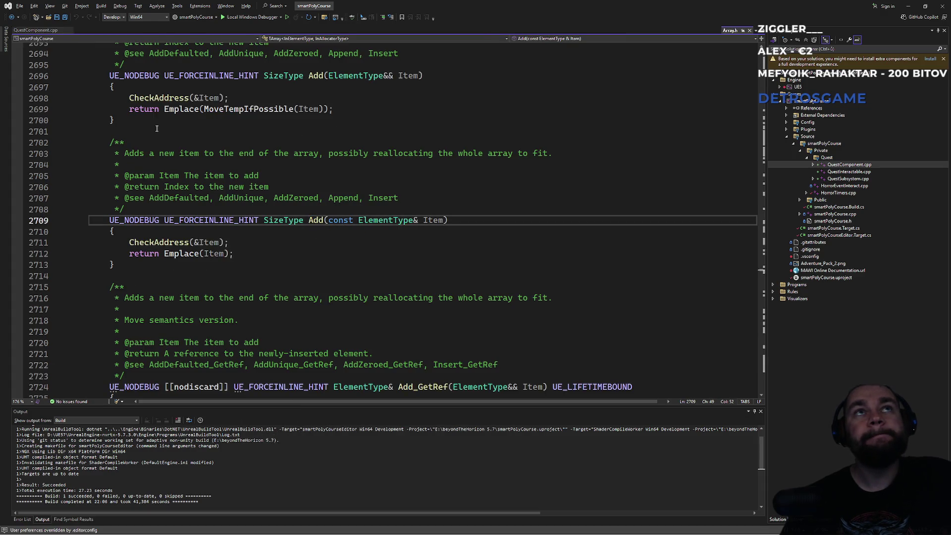
pyautogui.middleClick(734, 33)
# Step: Inspect the declaration of QuestProgresses, then return to QuestComponent.cpp
pyautogui.click(171, 352)
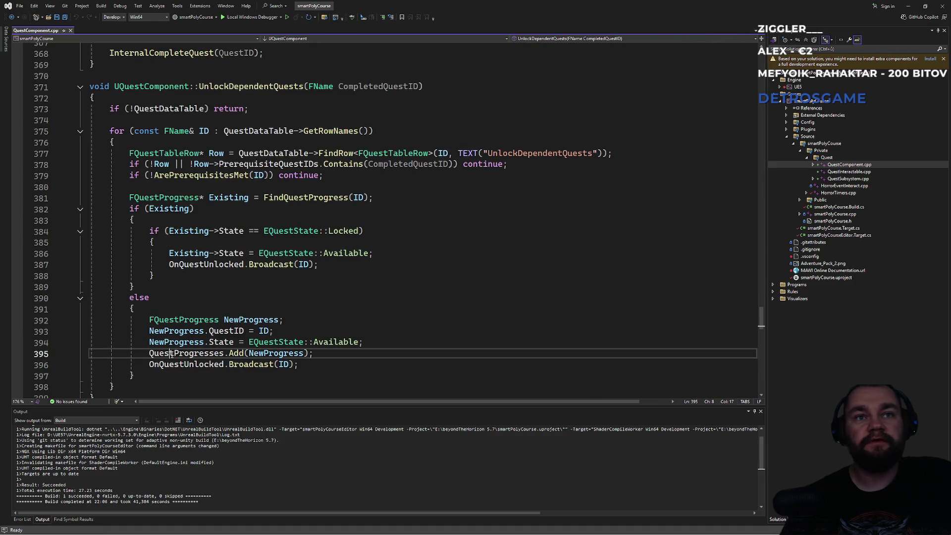
pyautogui.keyDown('ctrl'); pyautogui.click(196, 354); pyautogui.keyUp('ctrl')
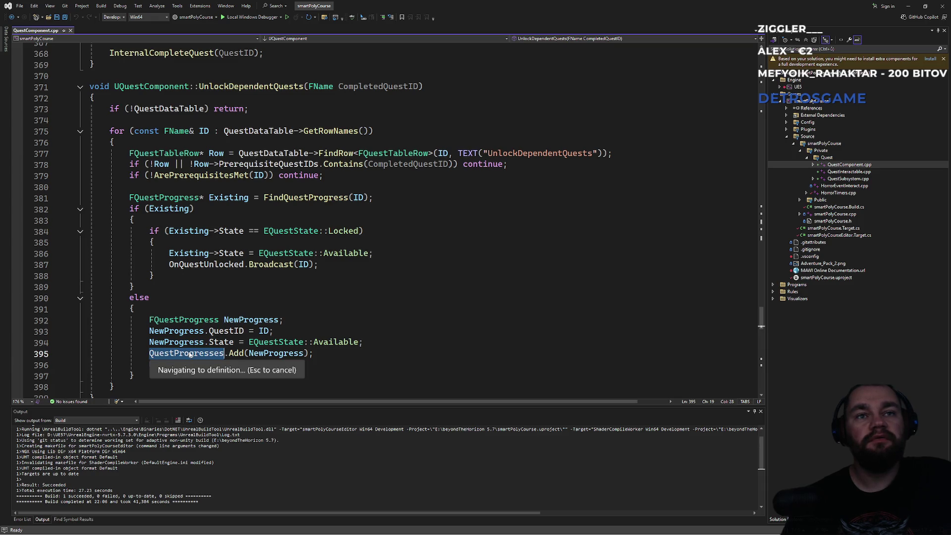
pyautogui.click(188, 354)
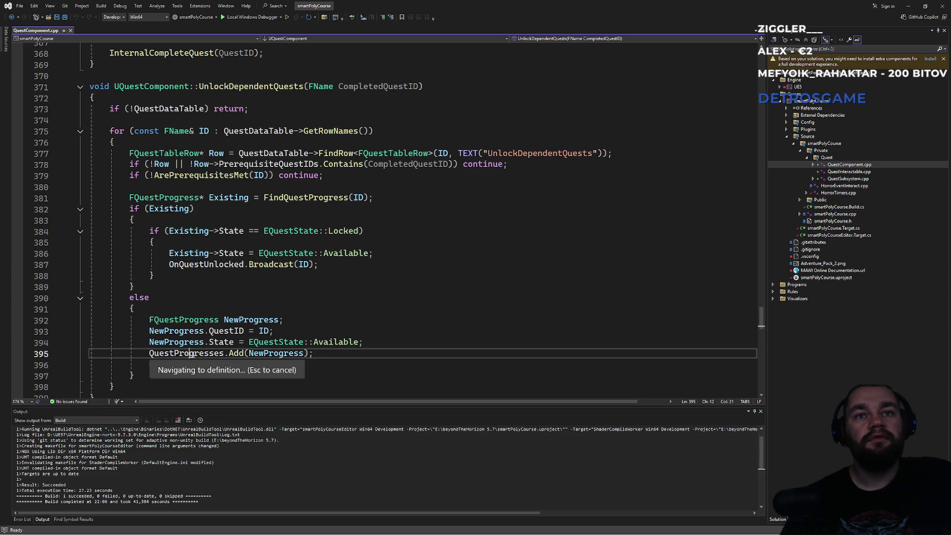
pyautogui.scroll(-1, 232, 342)
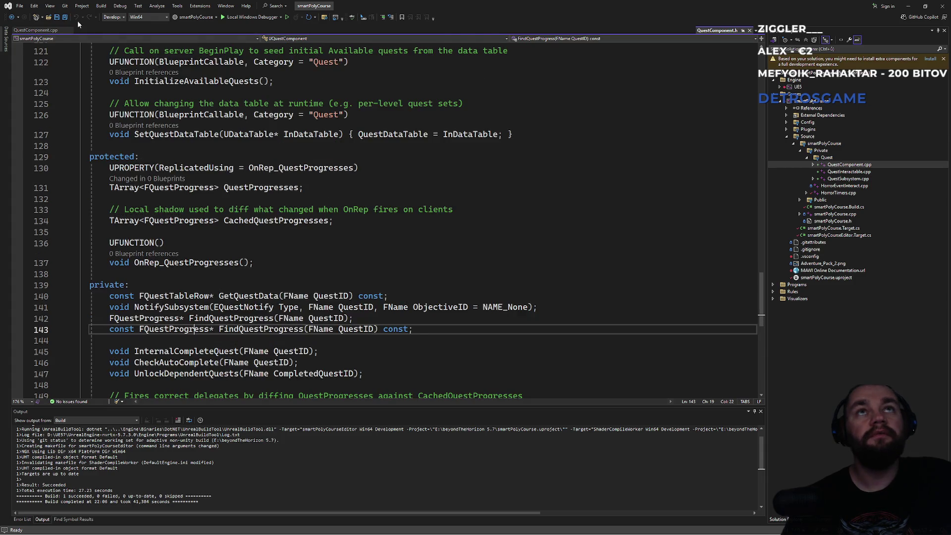
pyautogui.click(42, 31)
# Step: Search the header for every QuestProgresses occurrence, then close it
pyautogui.doubleClick(216, 353)
pyautogui.hotkey('ctrl', 'c')
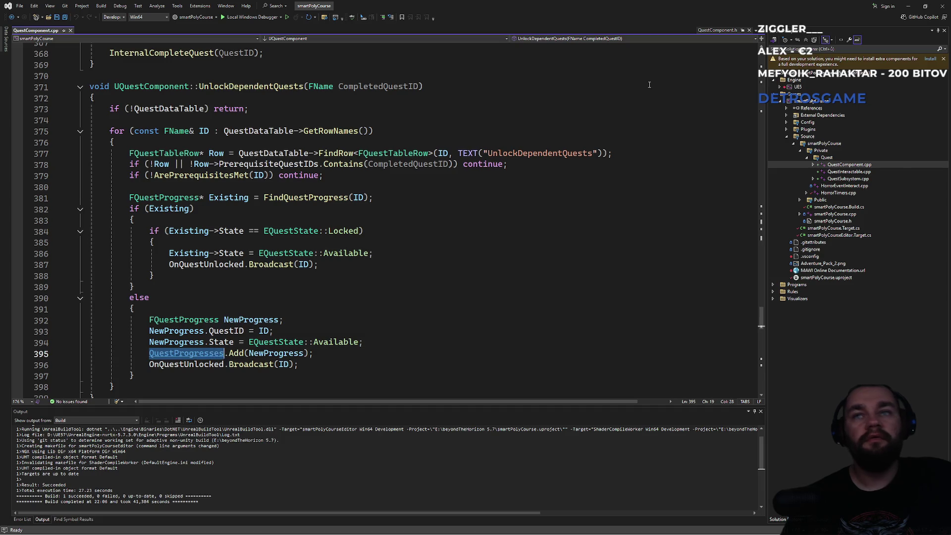
pyautogui.hotkey('ctrl', 'Tab')
pyautogui.click(452, 211)
pyautogui.hotkey('ctrl', 'f')
pyautogui.hotkey('ctrl', 'v')
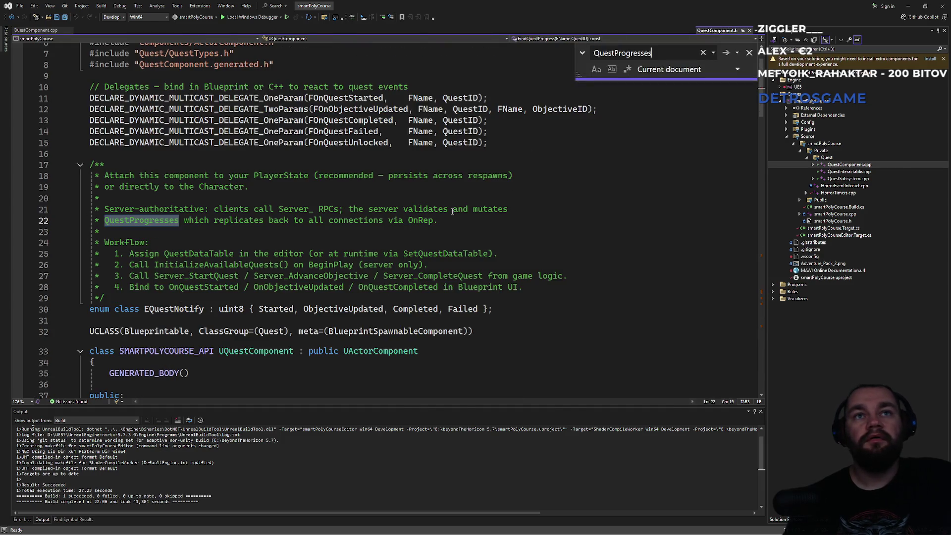
pyautogui.press('Return')
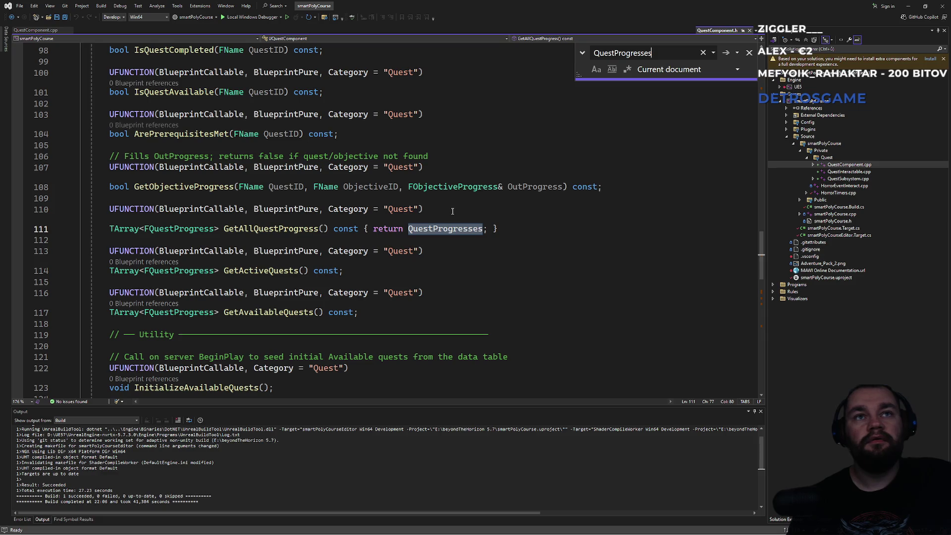
pyautogui.press('Return')
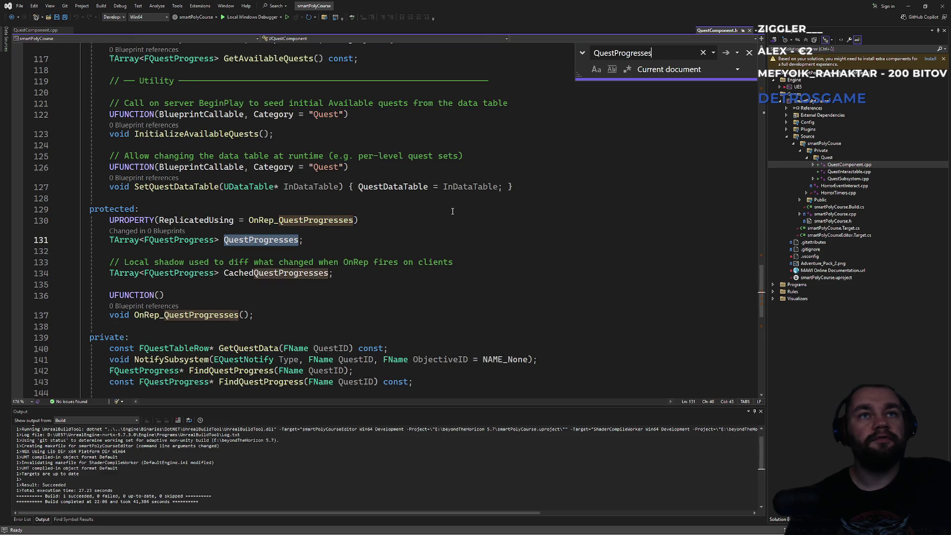
pyautogui.middleClick(720, 32)
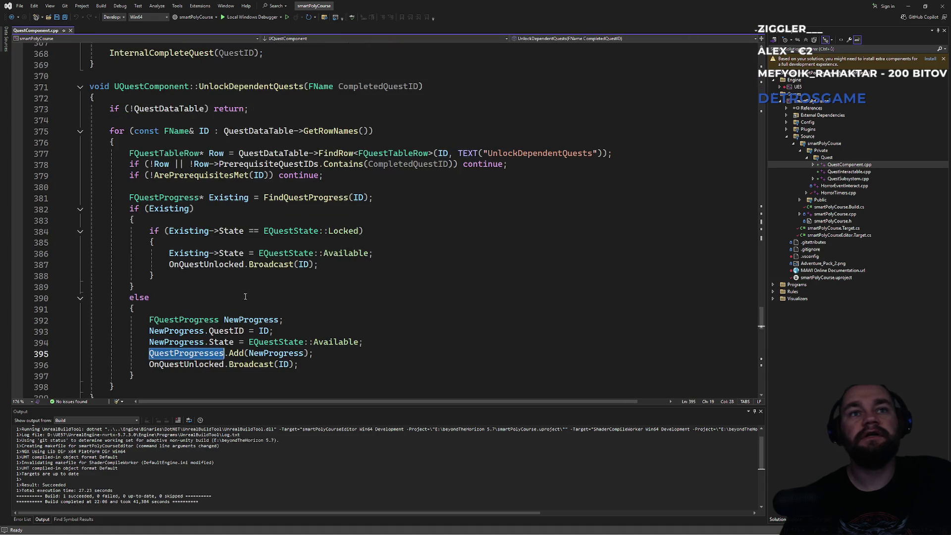
pyautogui.click(284, 365)
# Step: Review where locked quests become Available, leaving the code unchanged, and return to Unreal Editor
pyautogui.press('Right')
pyautogui.press('Right')
pyautogui.press('Right')
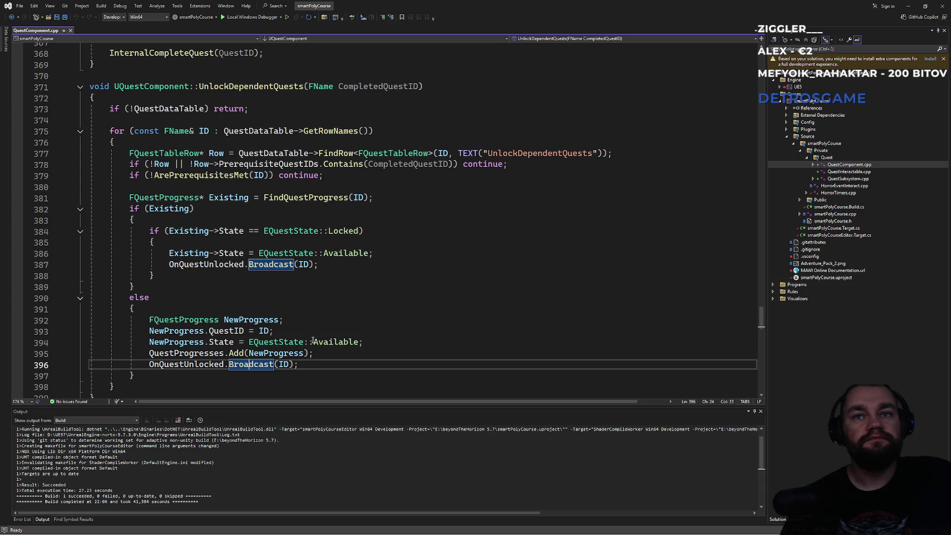
pyautogui.click(353, 342)
pyautogui.click(377, 267)
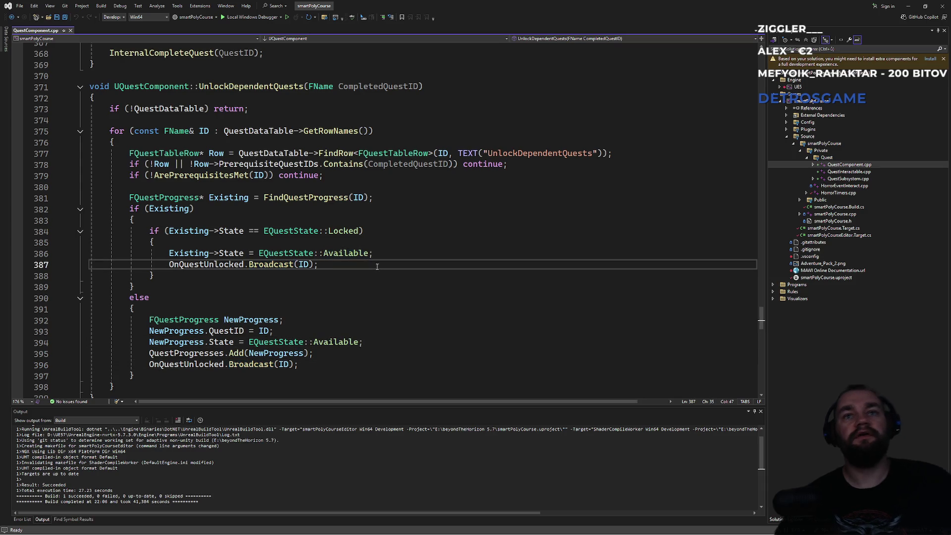
pyautogui.moveTo(220, 249)
pyautogui.click(359, 253)
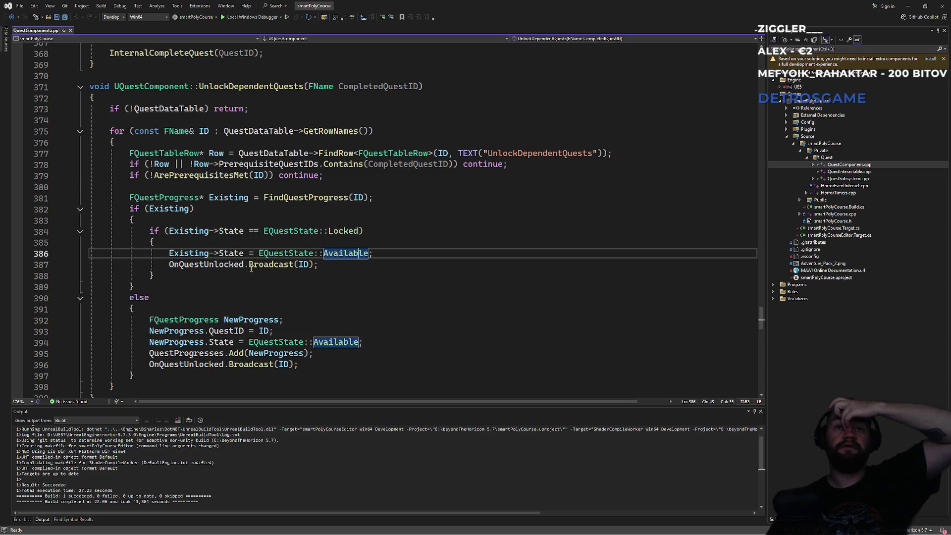
pyautogui.moveTo(196, 209); pyautogui.dragTo(200, 264)
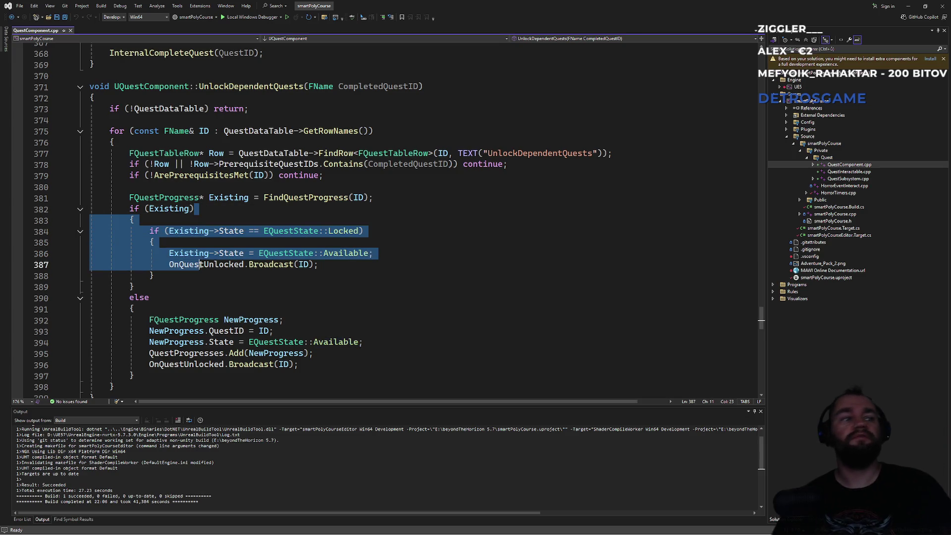
pyautogui.click(200, 287)
pyautogui.hotkey('alt', 'Tab')
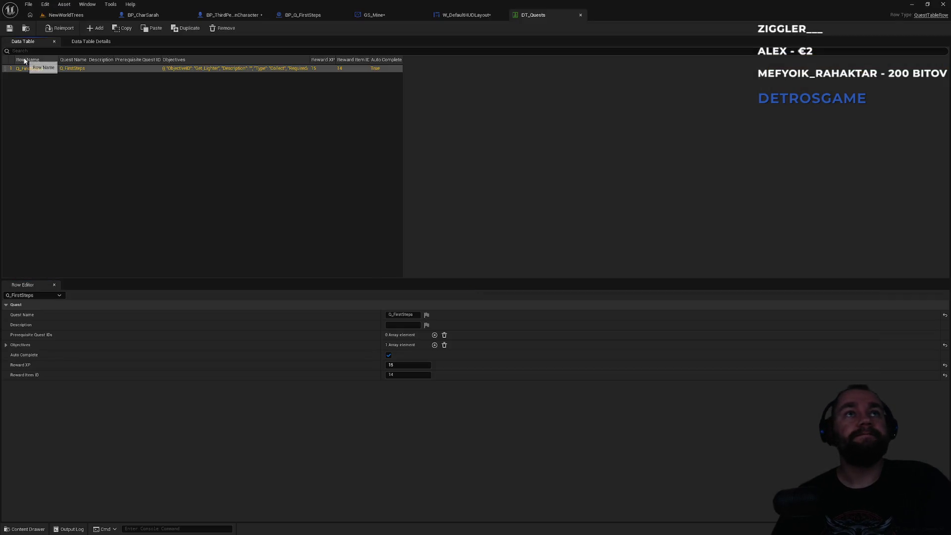
# Step: Add a NewRow to DT_Quests and delete the accidental extra NewRow_0
pyautogui.click(97, 30)
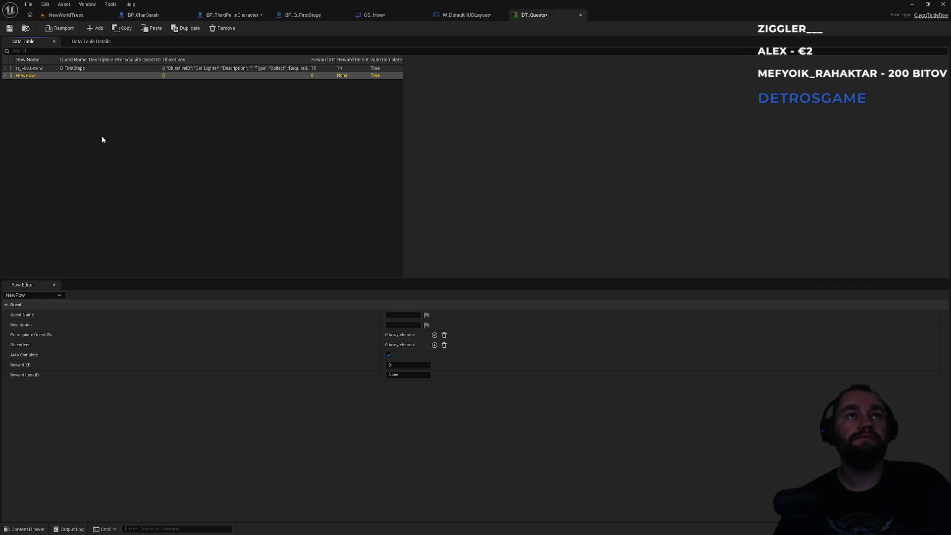
pyautogui.click(157, 126)
pyautogui.click(40, 76)
pyautogui.click(95, 28)
pyautogui.press('Delete')
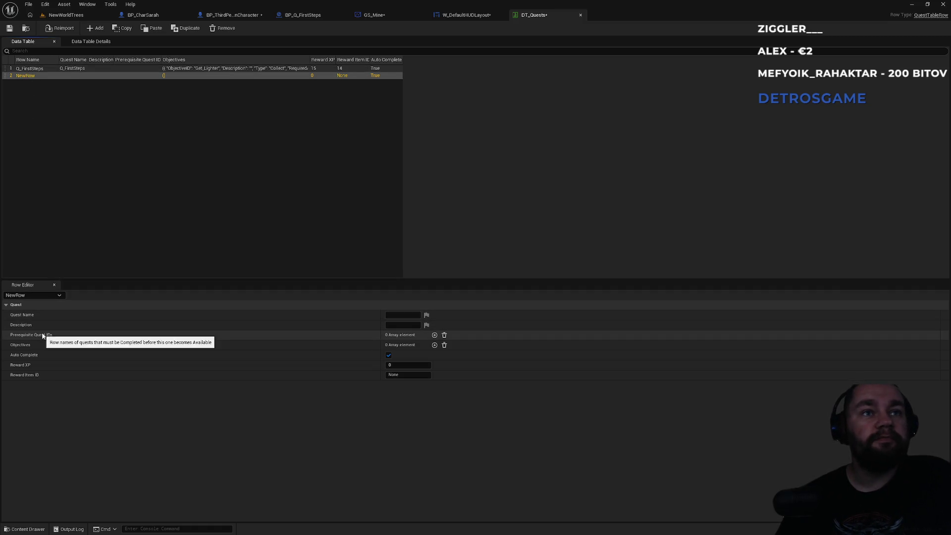
# Step: Give NewRow a prerequisite quest ID of Q_FirstStep
pyautogui.click(434, 335)
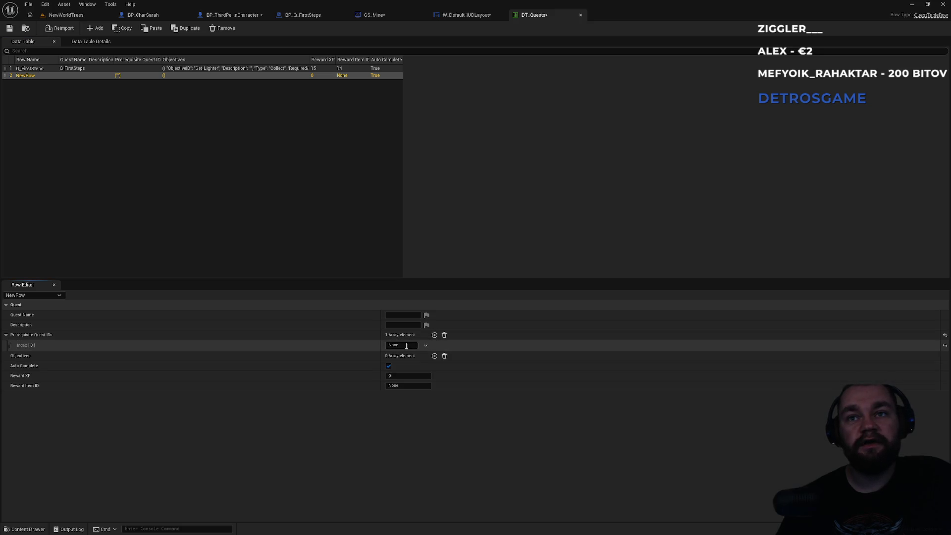
pyautogui.click(426, 346)
pyautogui.click(410, 345)
pyautogui.click(409, 345)
pyautogui.write('Q')
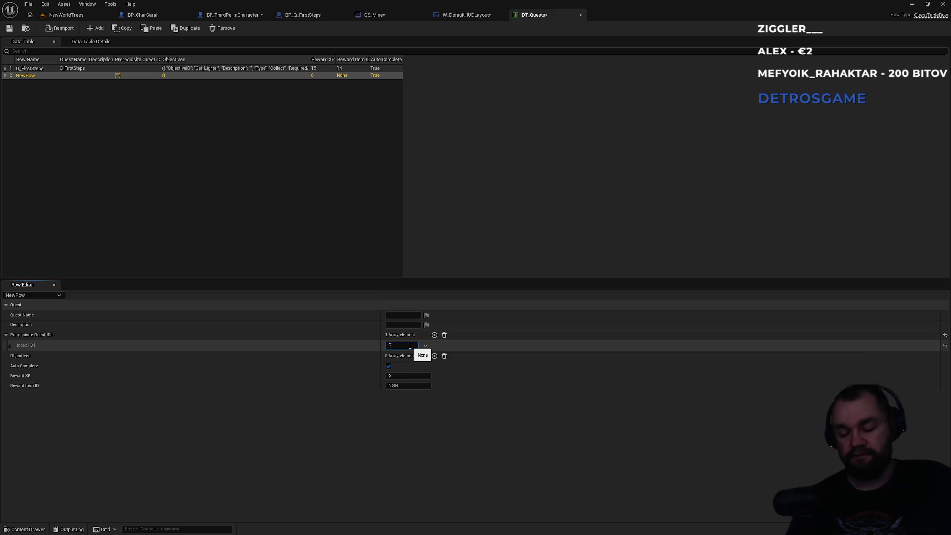
pyautogui.write('_FirstStep')
pyautogui.press('Return')
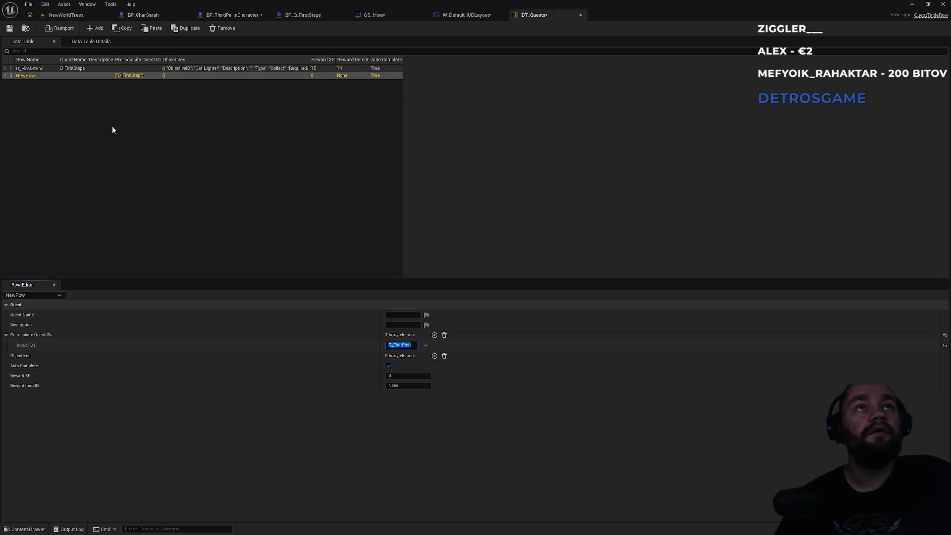
# Step: Add one Custom objective to NewRow with required amount 1, comparing against Q_FirstSteps
pyautogui.click(346, 215)
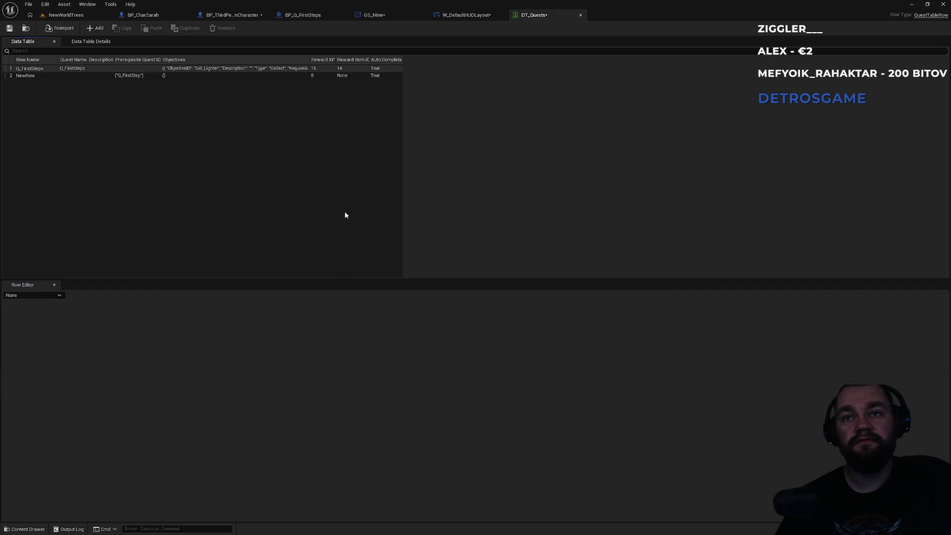
pyautogui.click(40, 76)
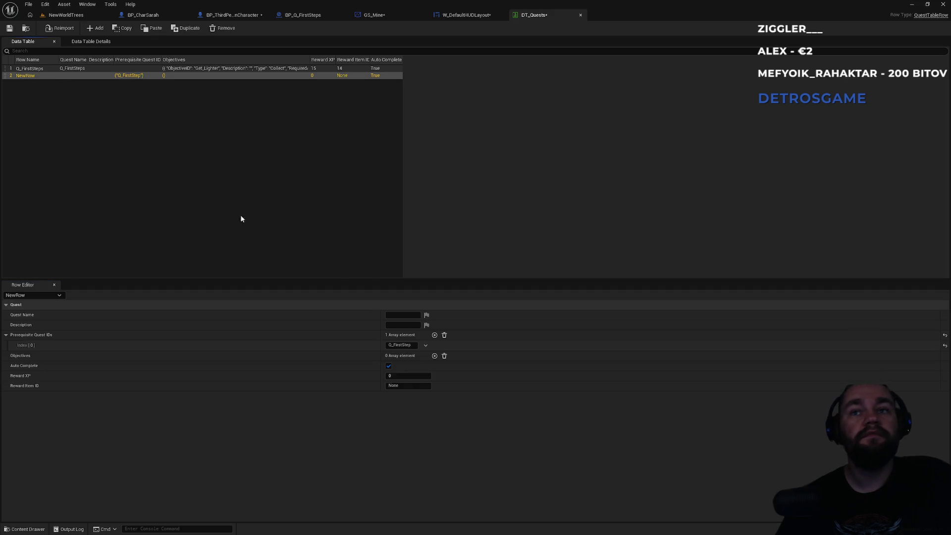
pyautogui.click(435, 356)
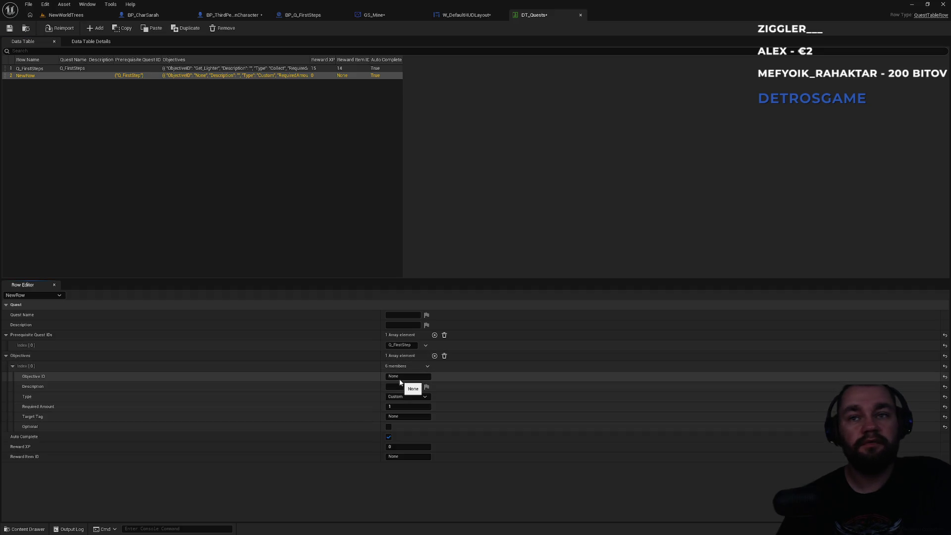
pyautogui.click(135, 68)
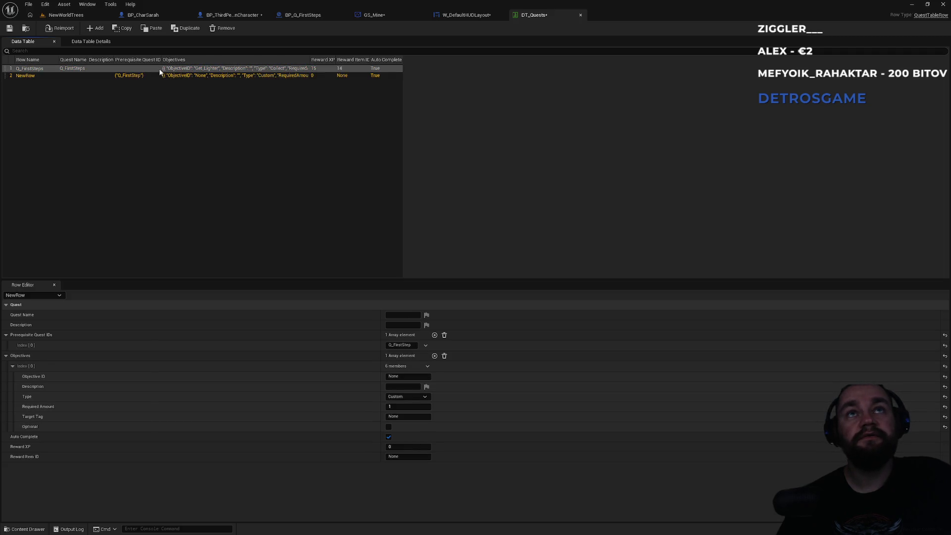
pyautogui.click(162, 74)
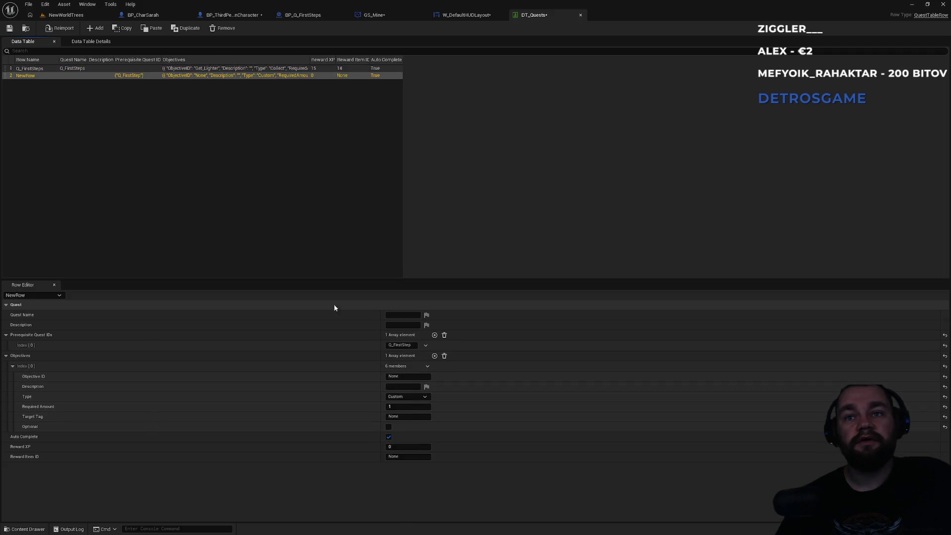
pyautogui.click(406, 406)
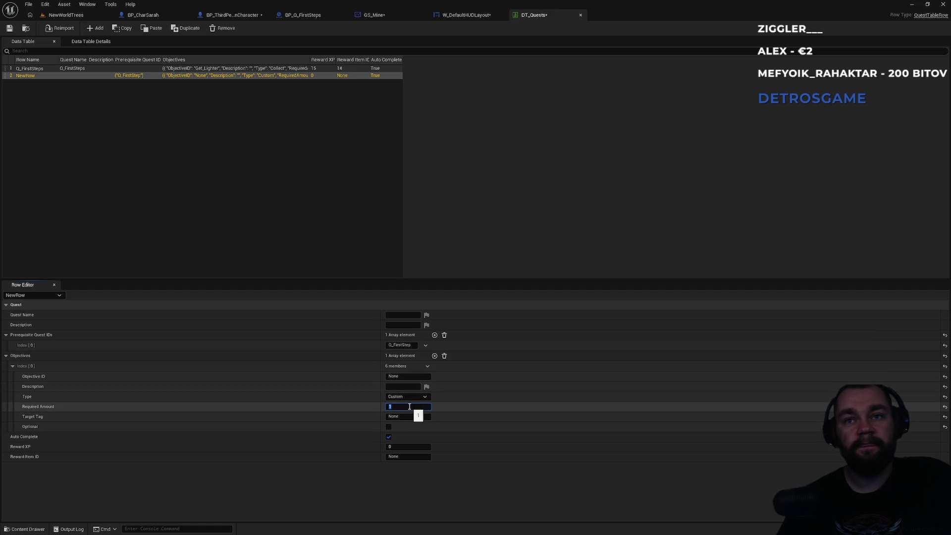
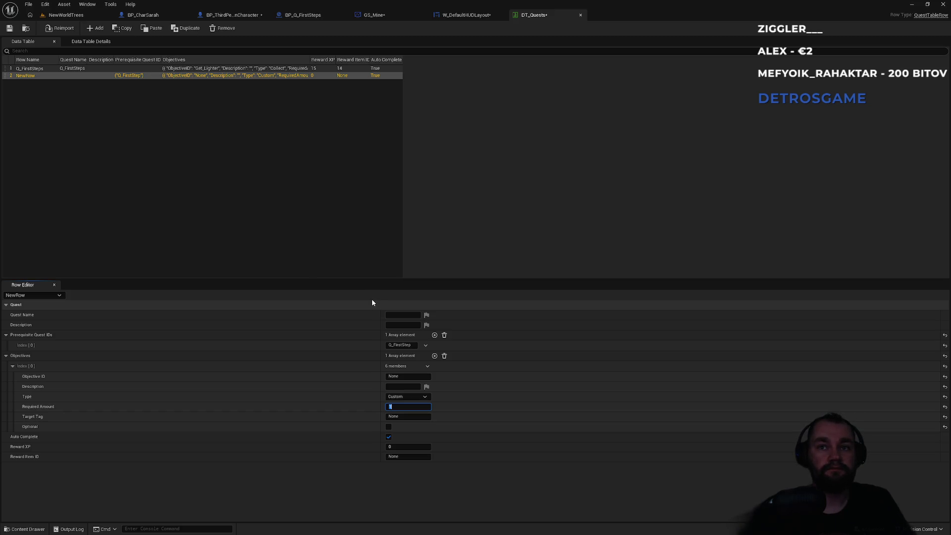
# Step: Correct the new row's prerequisite quest ID to Q_FirstSteps
pyautogui.click(412, 346)
pyautogui.write('s')
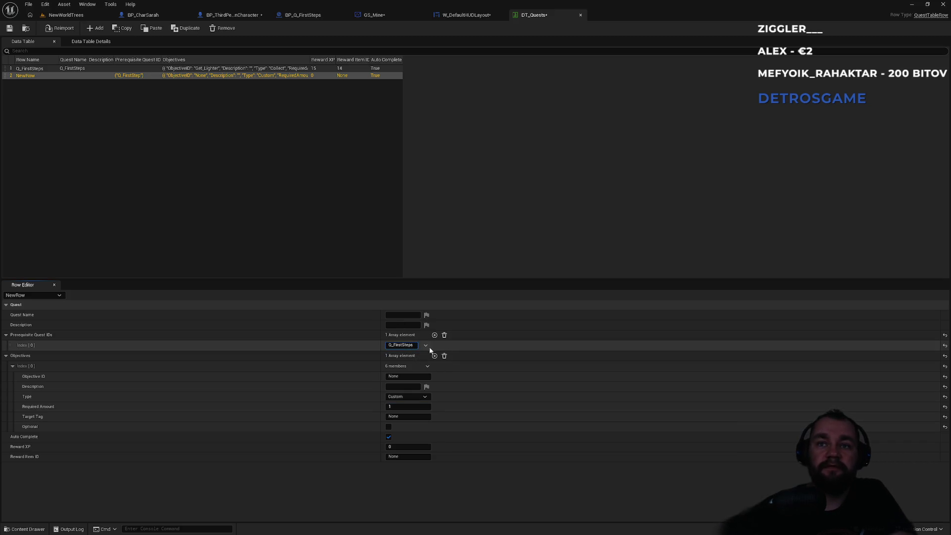
pyautogui.press('Return')
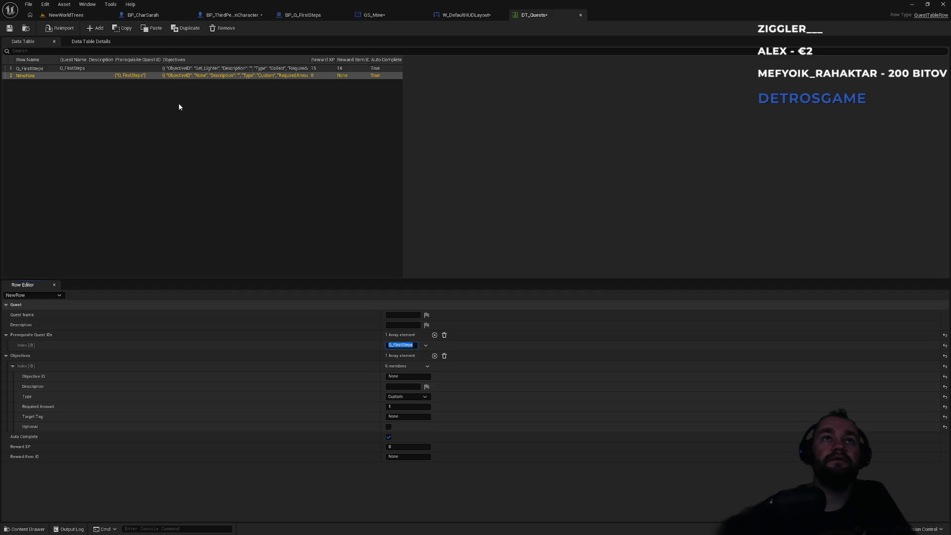
pyautogui.click(31, 78)
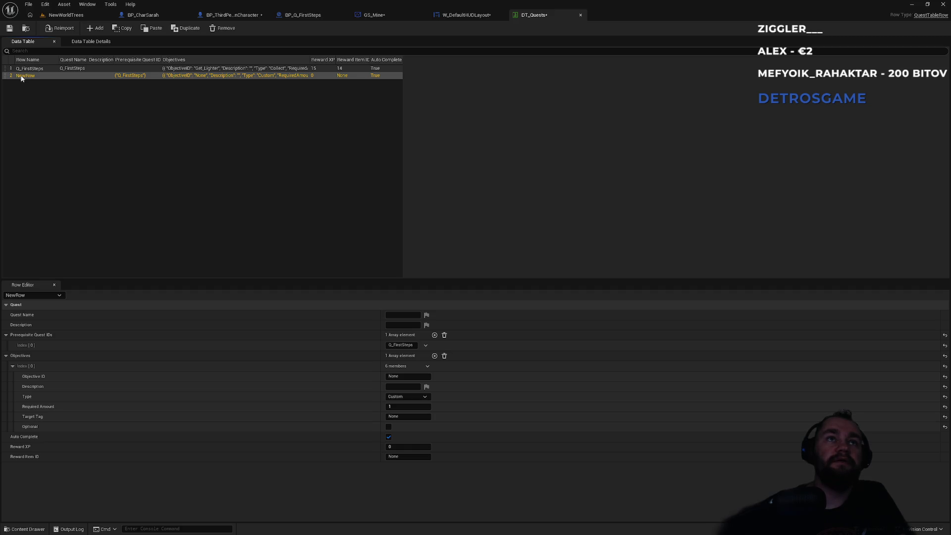
# Step: Rename the new quest row to Q_GetToWork, replacing the interim name Q_GetWood
pyautogui.click(22, 77)
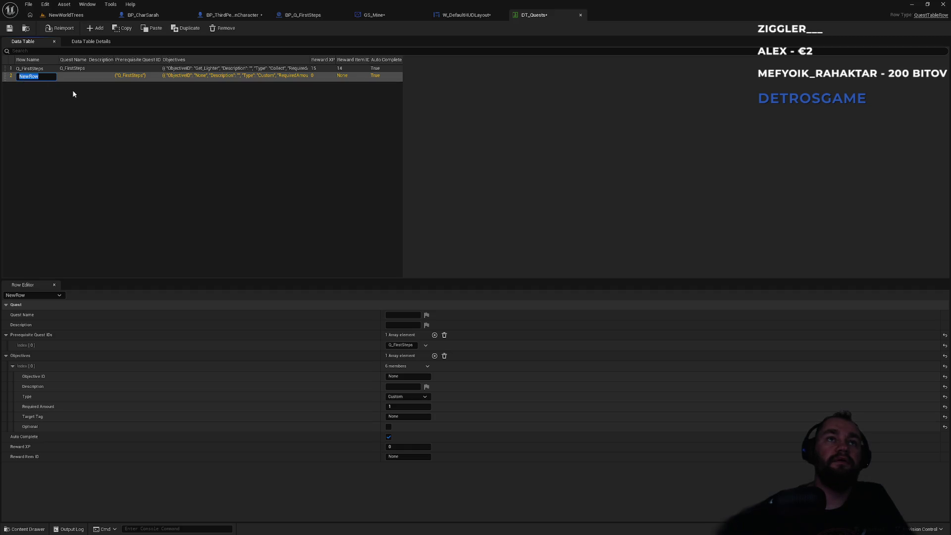
pyautogui.write('Q_')
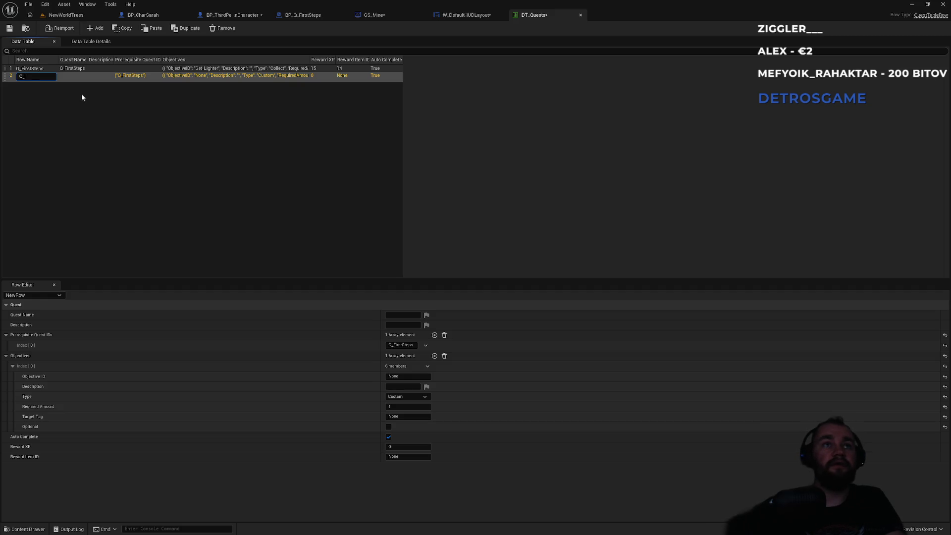
pyautogui.write('GetWood')
pyautogui.press('Return')
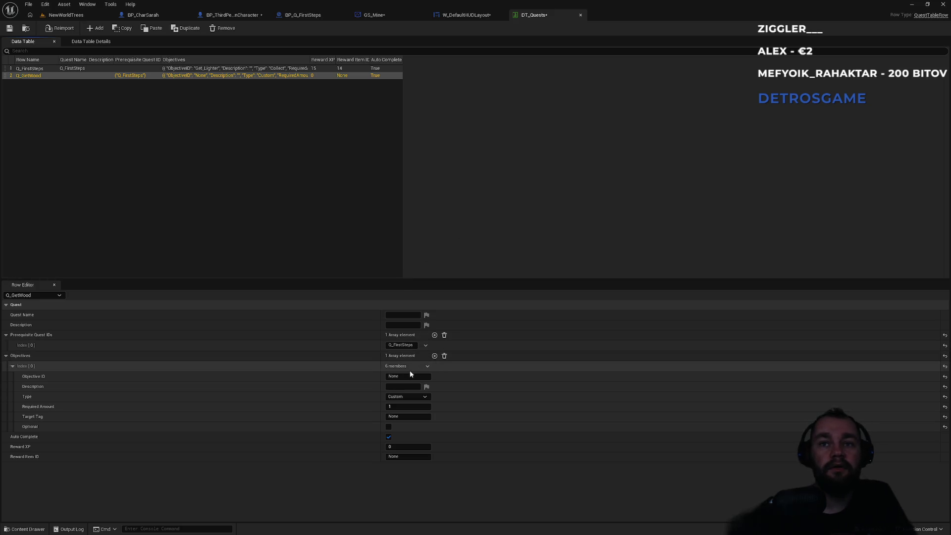
pyautogui.click(407, 376)
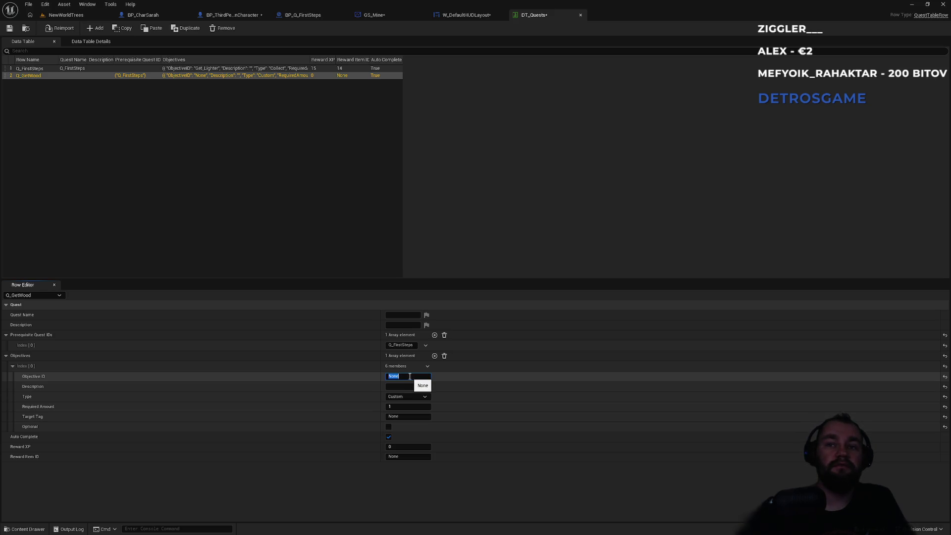
pyautogui.click(30, 75)
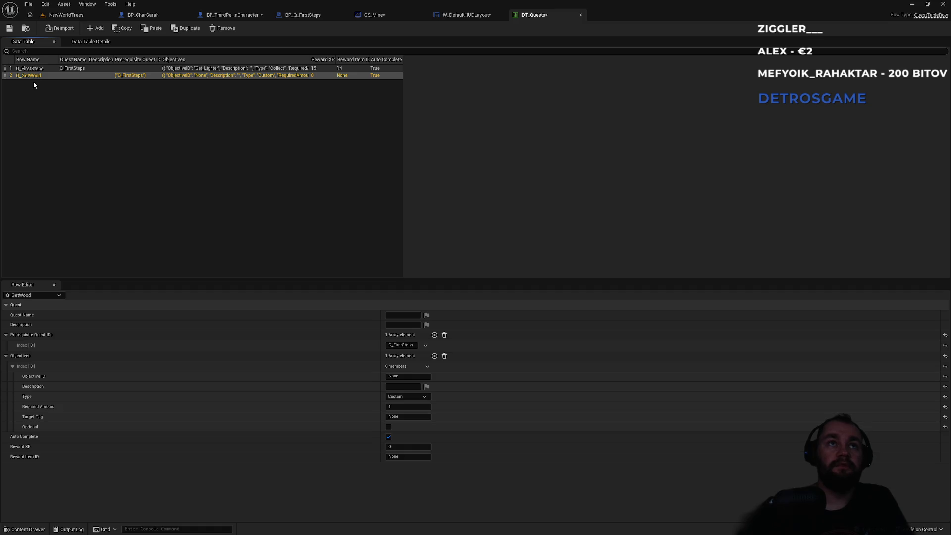
pyautogui.doubleClick(35, 76)
pyautogui.write('Q_G')
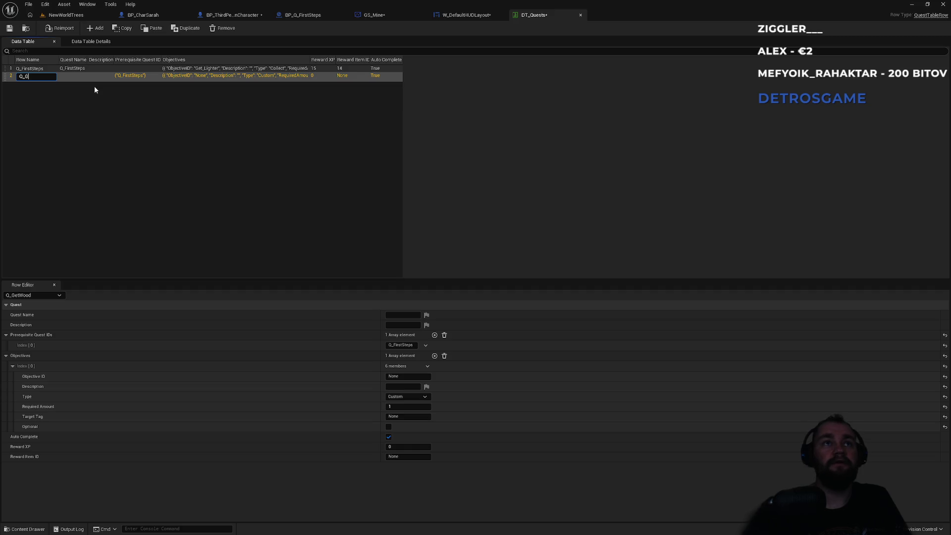
pyautogui.write('etToWork')
pyautogui.press('Return')
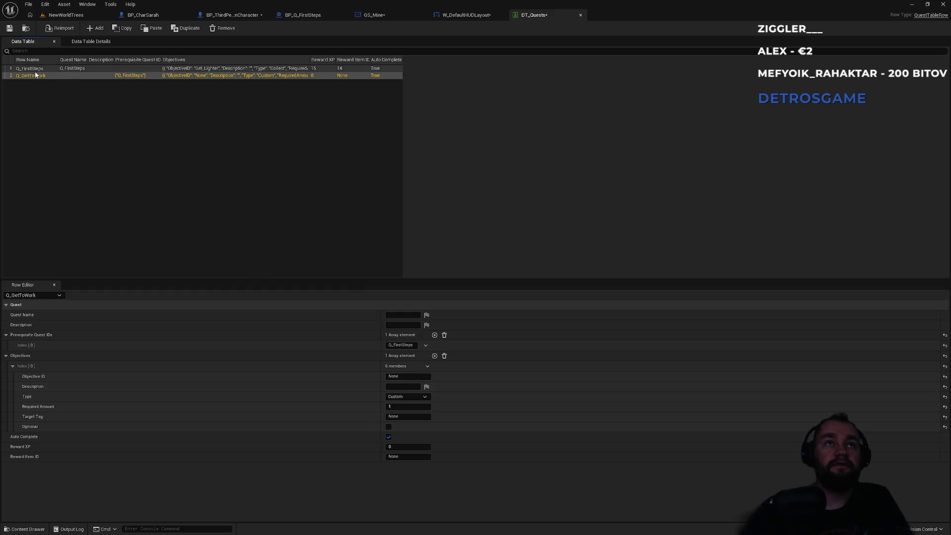
# Step: Save all modified quest assets with the Q_GetToWork row selected
pyautogui.click(404, 316)
pyautogui.click(362, 275)
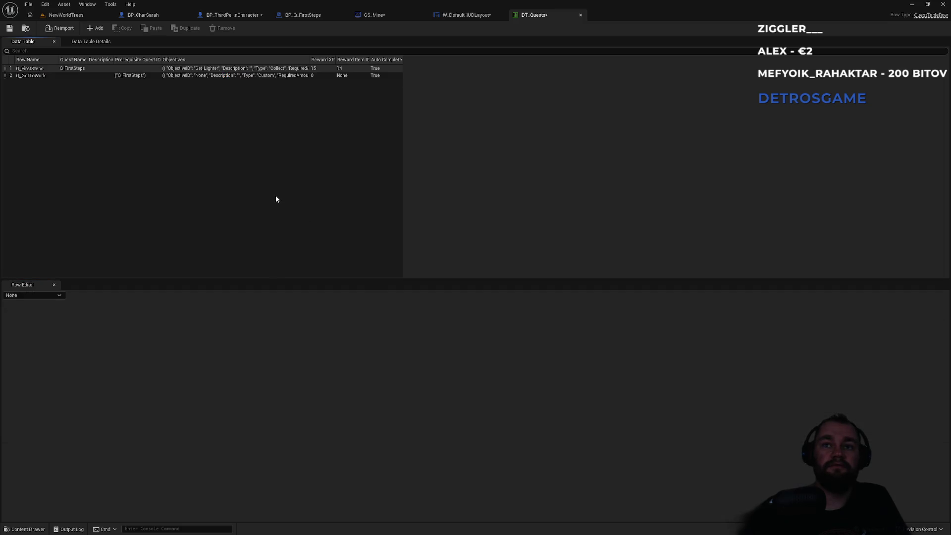
pyautogui.click(30, 75)
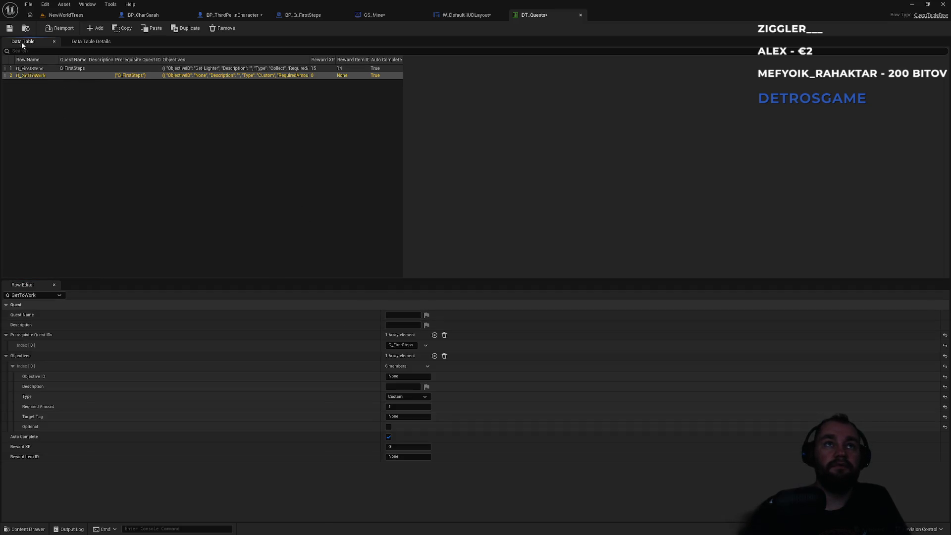
pyautogui.hotkey('ctrl', 'shift', 's')
pyautogui.click(400, 306)
pyautogui.click(94, 95)
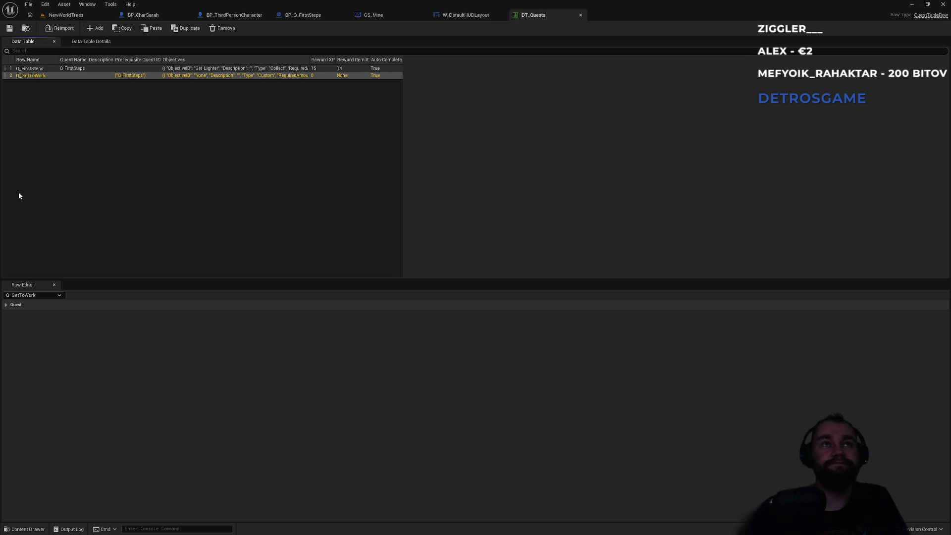
pyautogui.click(11, 304)
# Step: Set Quest Name Q_GetToWork and a Collect objective with ID Get_Wood, then save
pyautogui.click(400, 315)
pyautogui.write('Q_GetToWork')
pyautogui.press('Return')
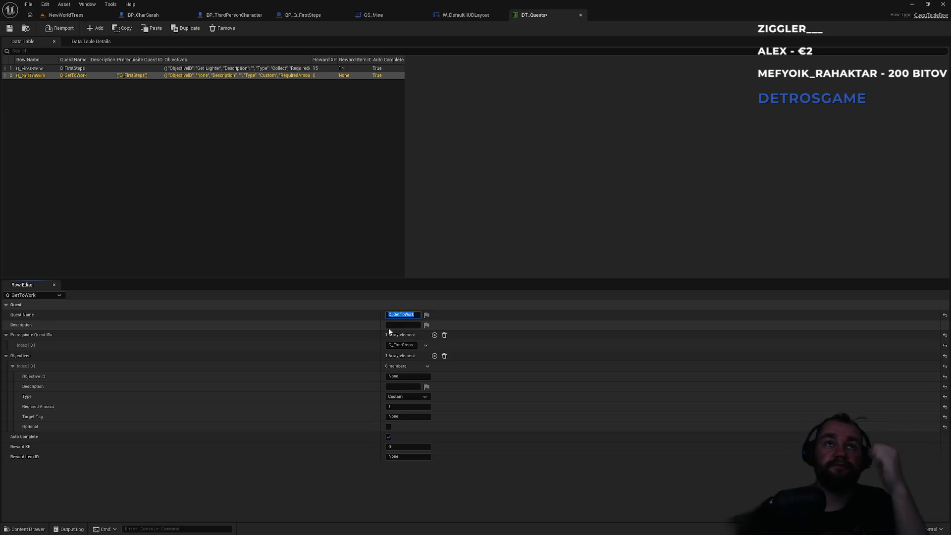
pyautogui.click(409, 377)
pyautogui.write('Get_Wood')
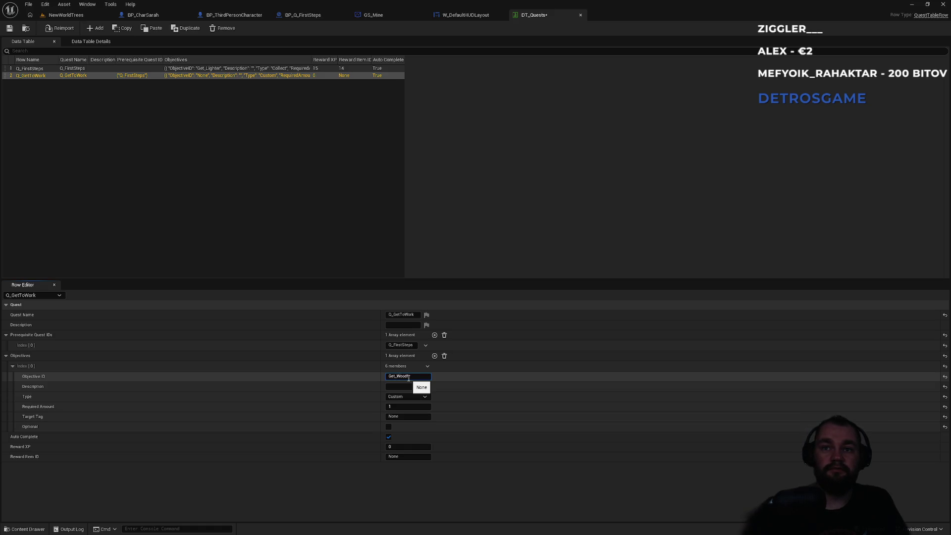
pyautogui.press('Return')
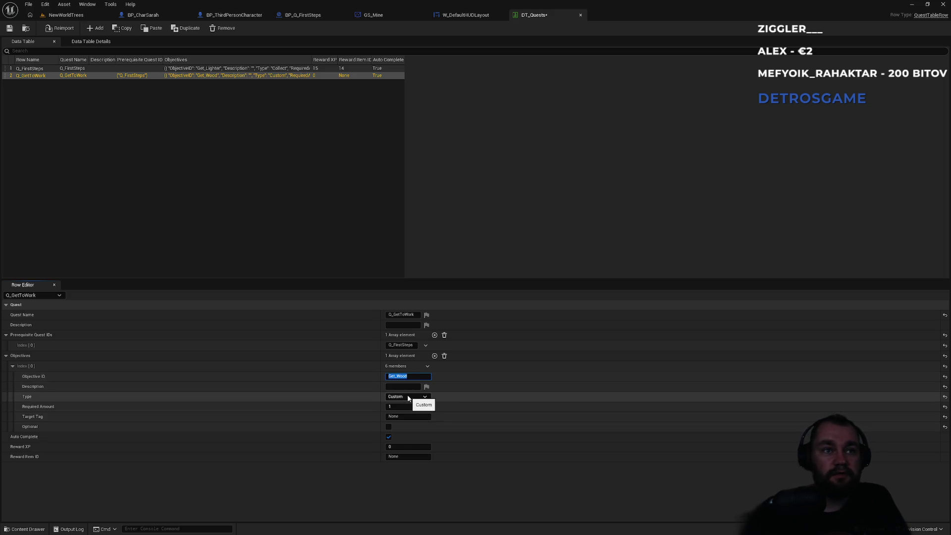
pyautogui.click(408, 397)
pyautogui.click(407, 405)
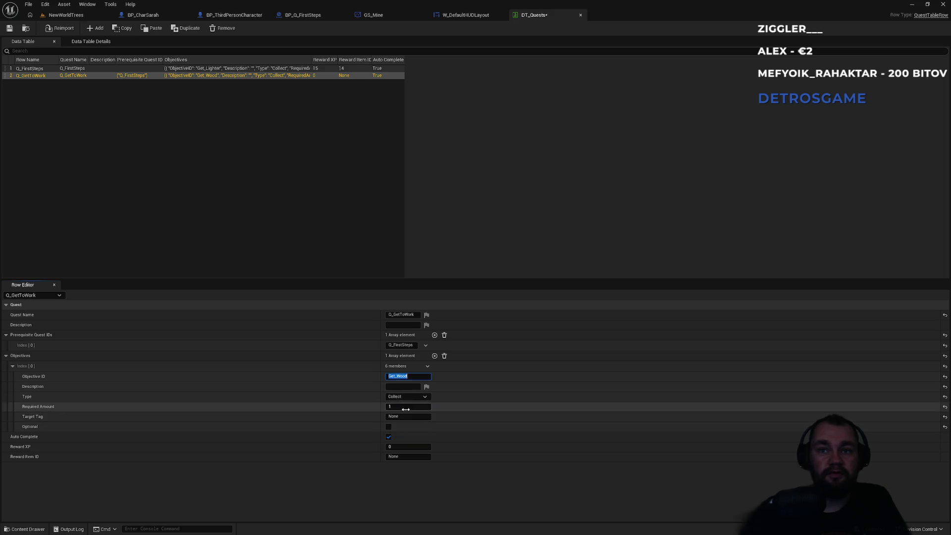
pyautogui.hotkey('ctrl', 's')
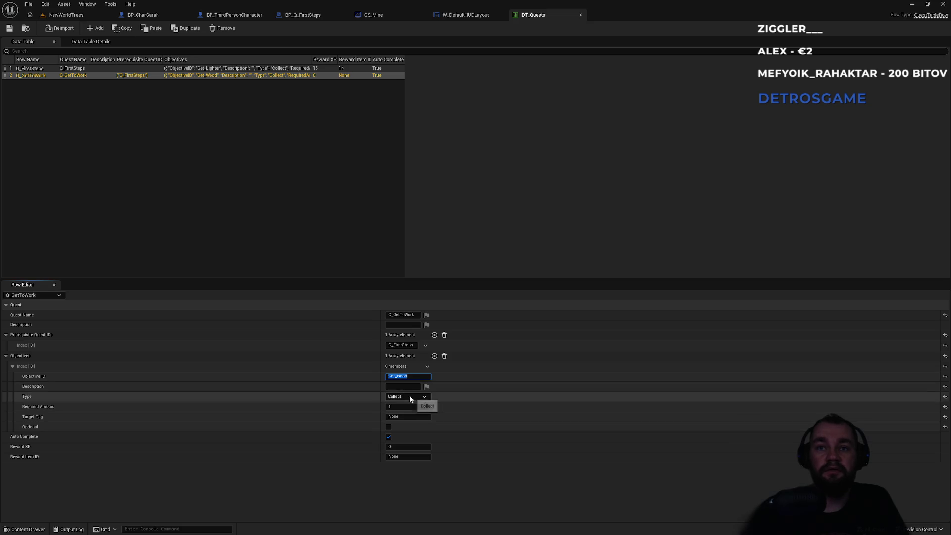
# Step: Set required amount 4, reward item ID 10 and reward XP 20
pyautogui.click(403, 407)
pyautogui.write('4')
pyautogui.press('Return')
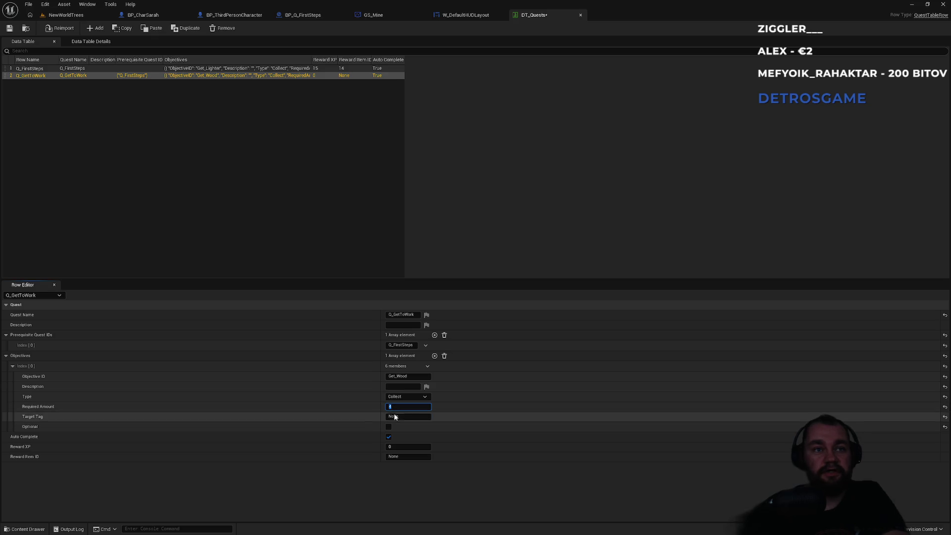
pyautogui.click(401, 457)
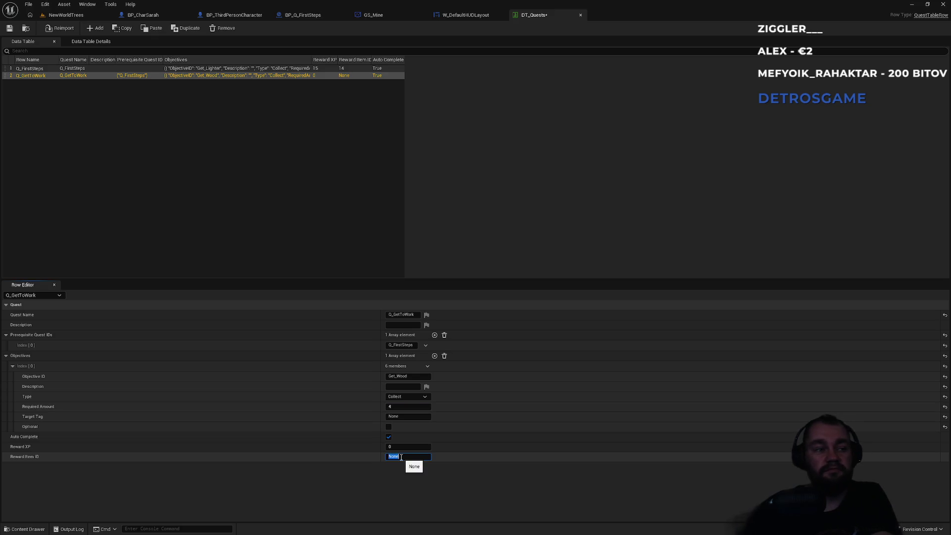
pyautogui.write('10')
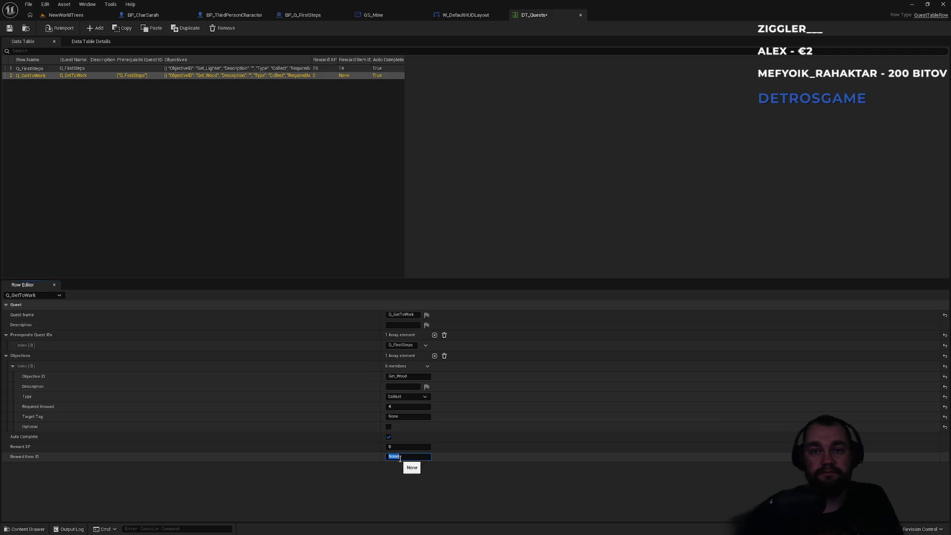
pyautogui.click(400, 447)
pyautogui.write('20')
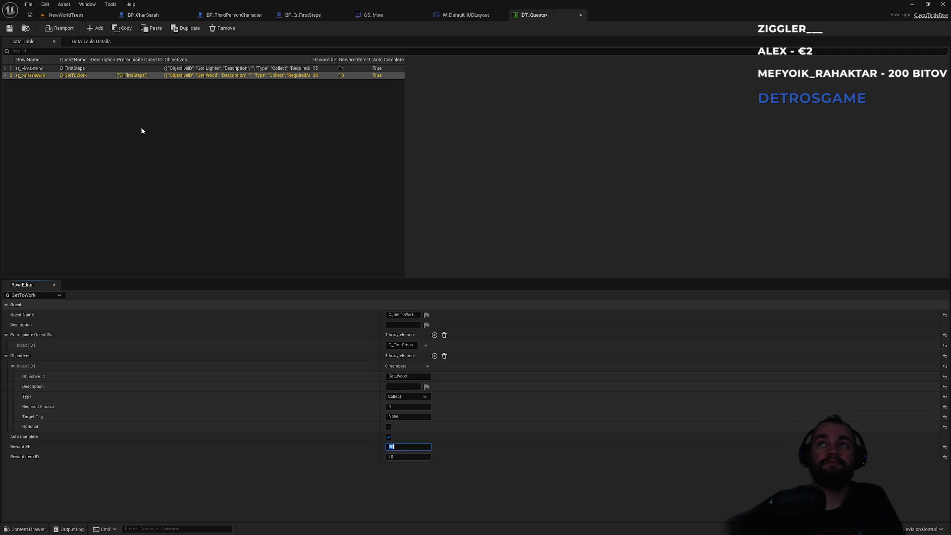
pyautogui.press('Tab')
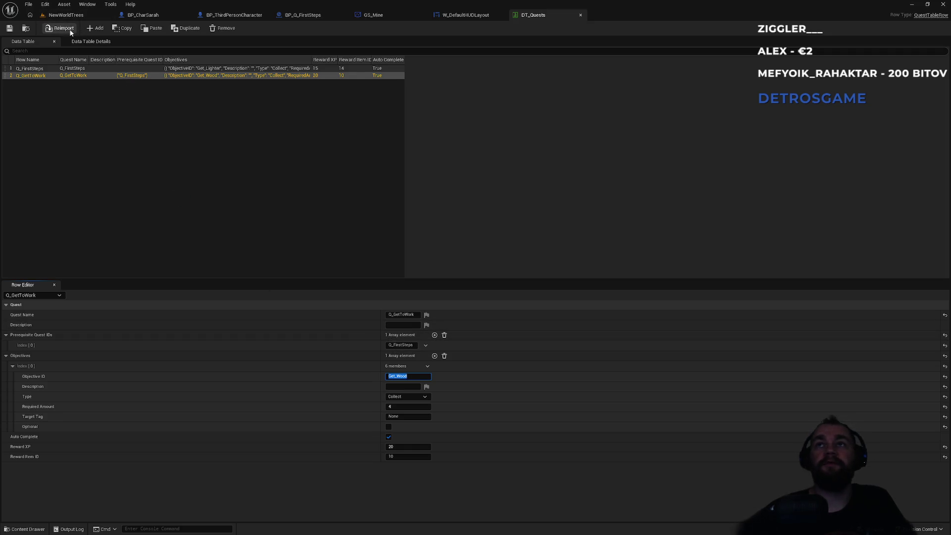
# Step: Switch back to the NewWorldTrees level
pyautogui.click(79, 16)
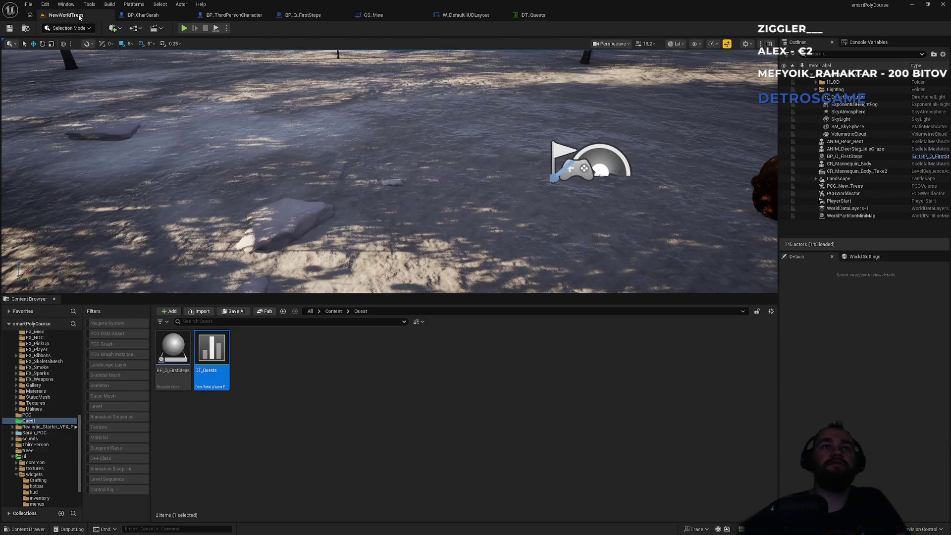
# Step: Play-test NewWorldTrees briefly, then view W_DefaultHUDLayout's EventGraph around the quest bindings
pyautogui.click(187, 31)
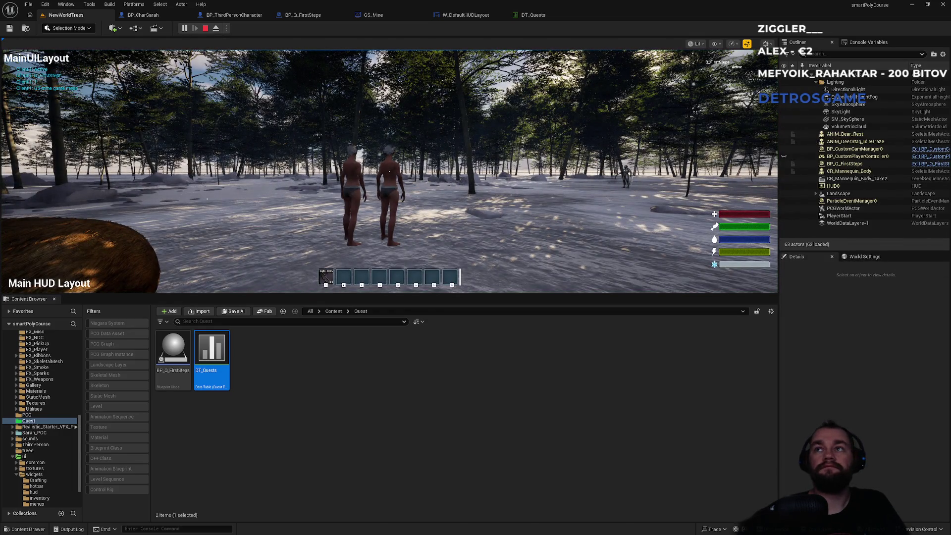
pyautogui.press('super')
pyautogui.click(290, 191)
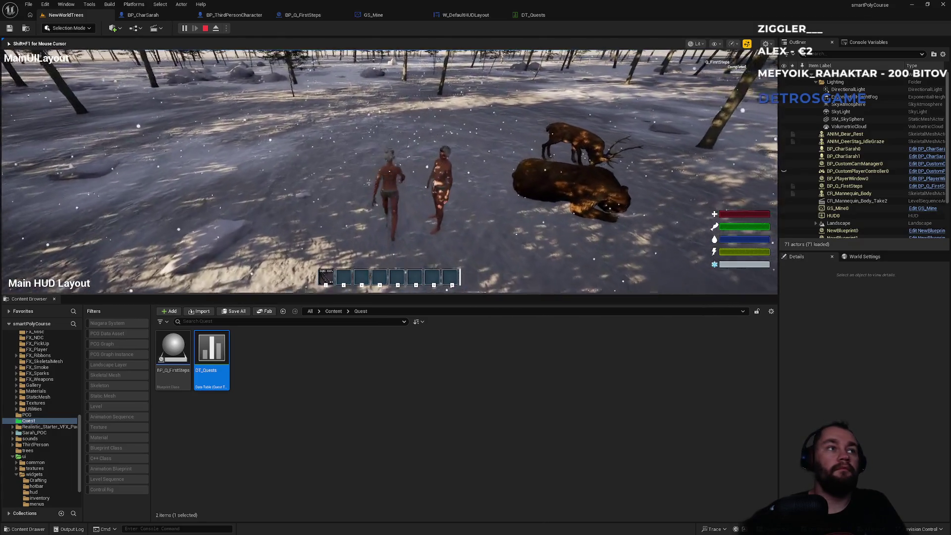
pyautogui.press('Escape')
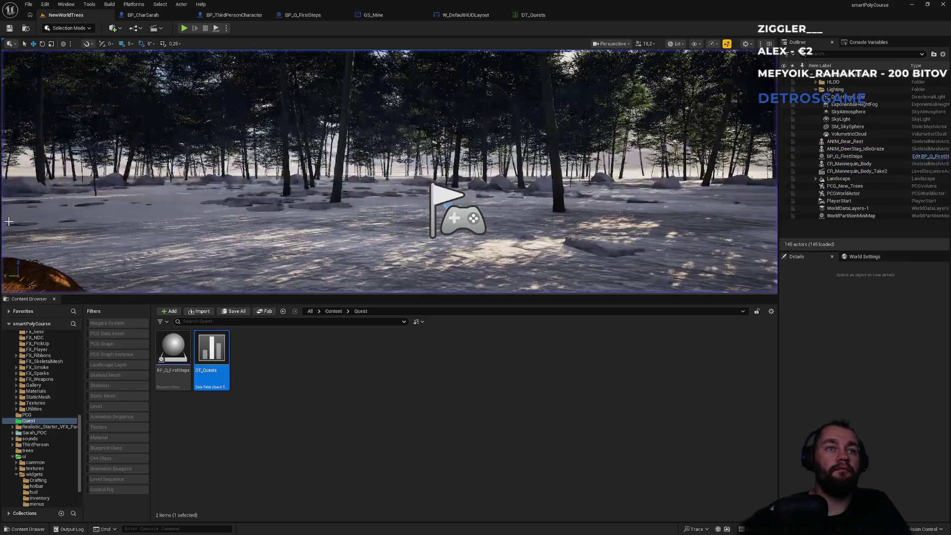
pyautogui.click(499, 14)
pyautogui.moveTo(416, 178); pyautogui.dragTo(467, 159)
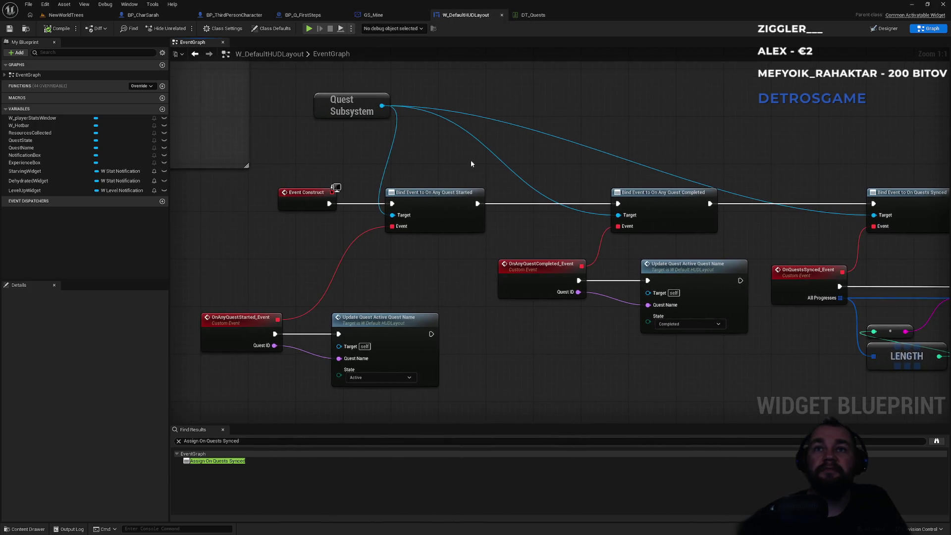
pyautogui.click(443, 202)
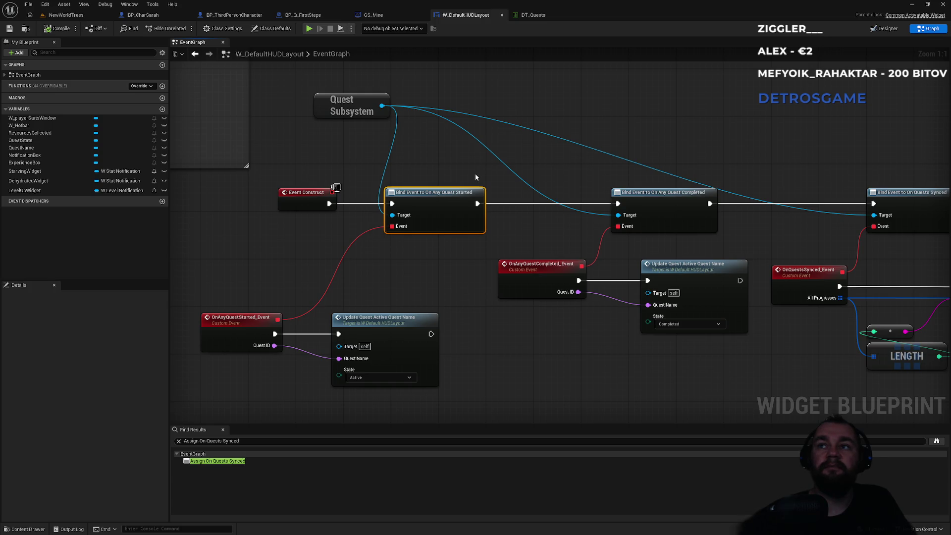
pyautogui.hscroll(5, 459, 147)
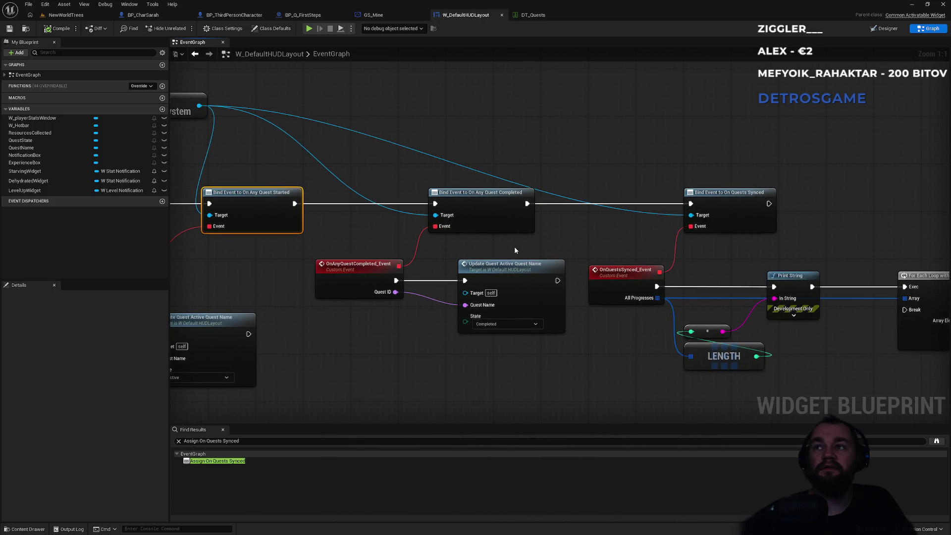
pyautogui.moveTo(463, 172); pyautogui.dragTo(691, 159)
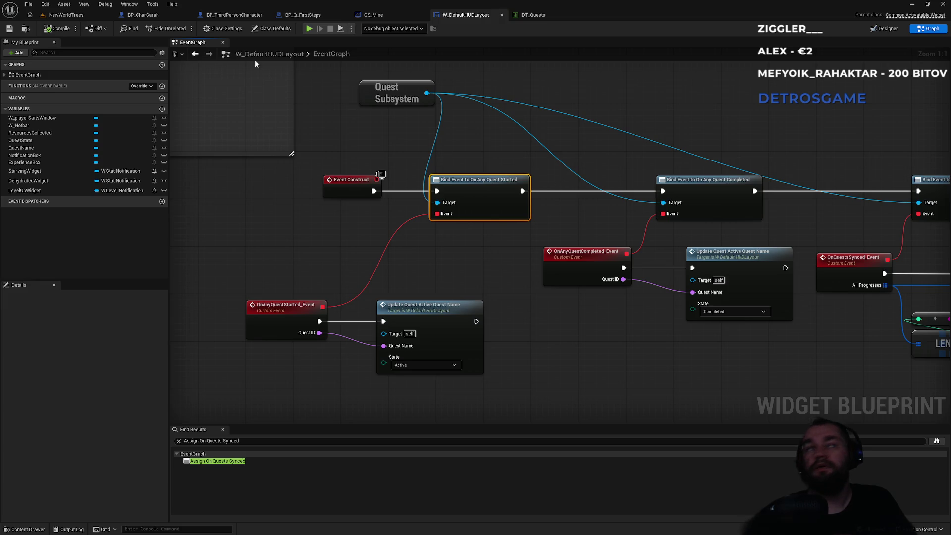
pyautogui.click(64, 15)
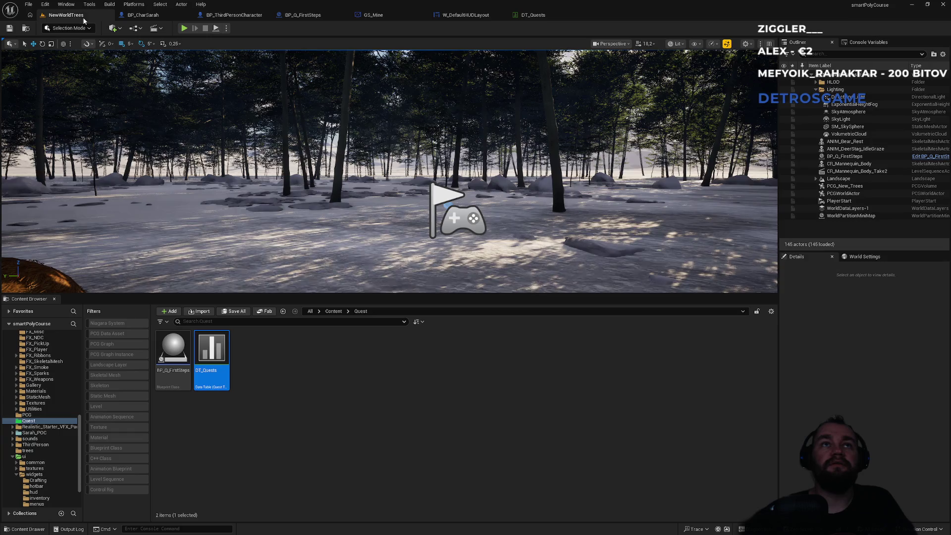
# Step: Run a short play-in-editor test, stop it, view DT_Quests, then switch to Visual Studio
pyautogui.click(184, 28)
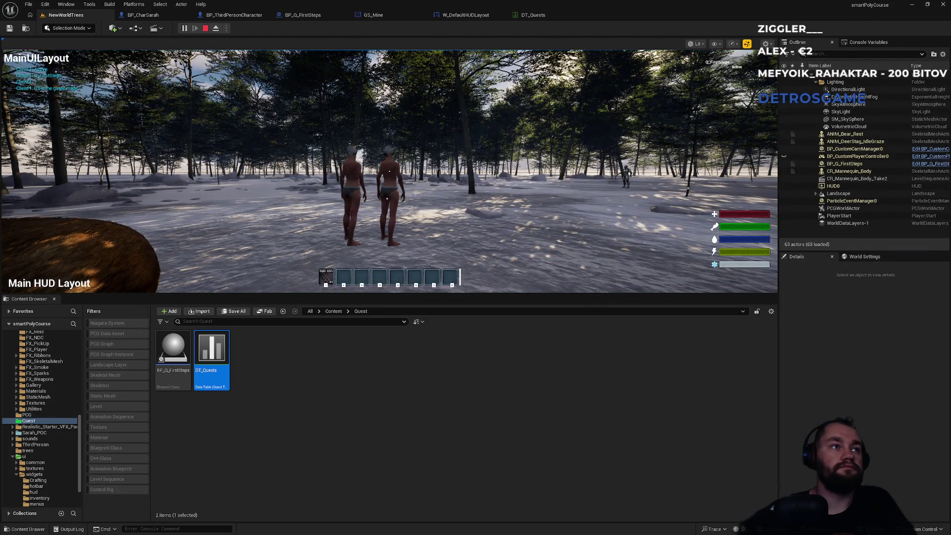
pyautogui.press('super')
pyautogui.click(250, 220)
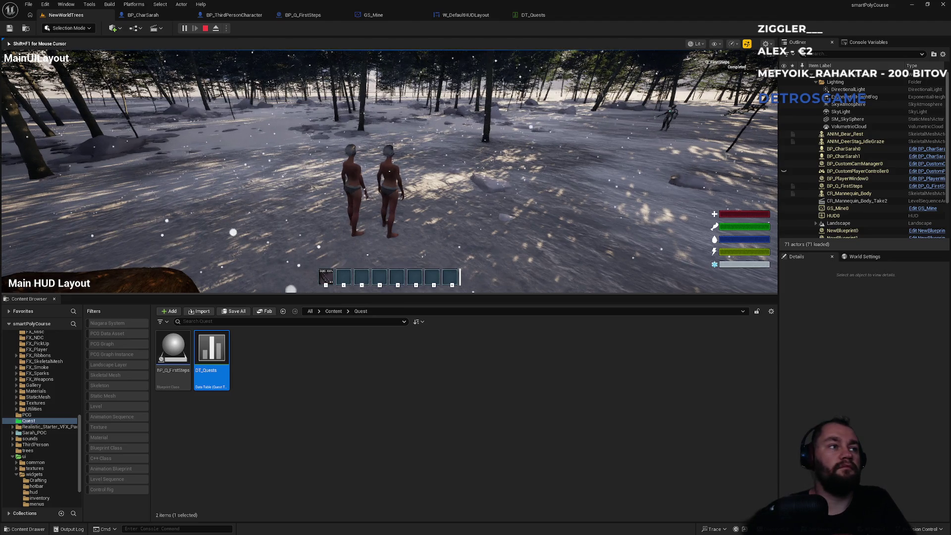
pyautogui.press('Escape')
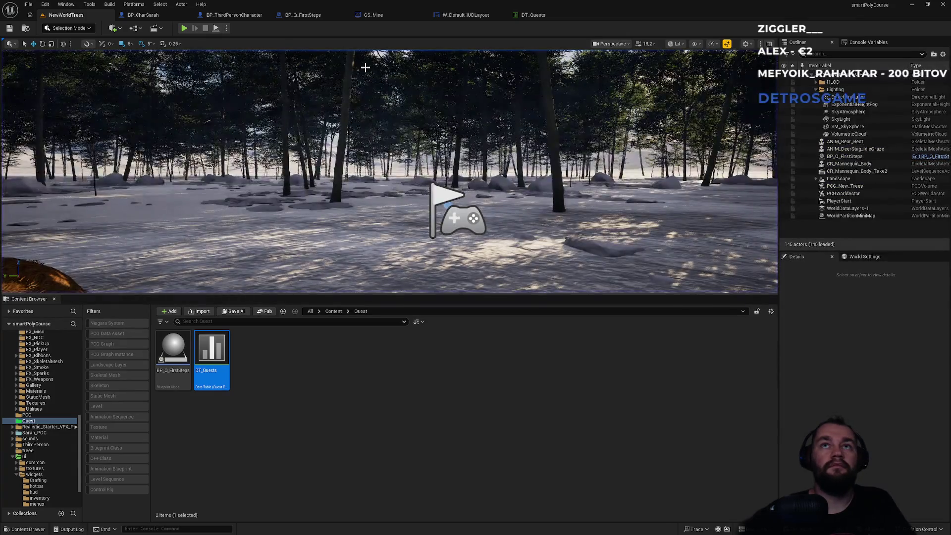
pyautogui.click(546, 15)
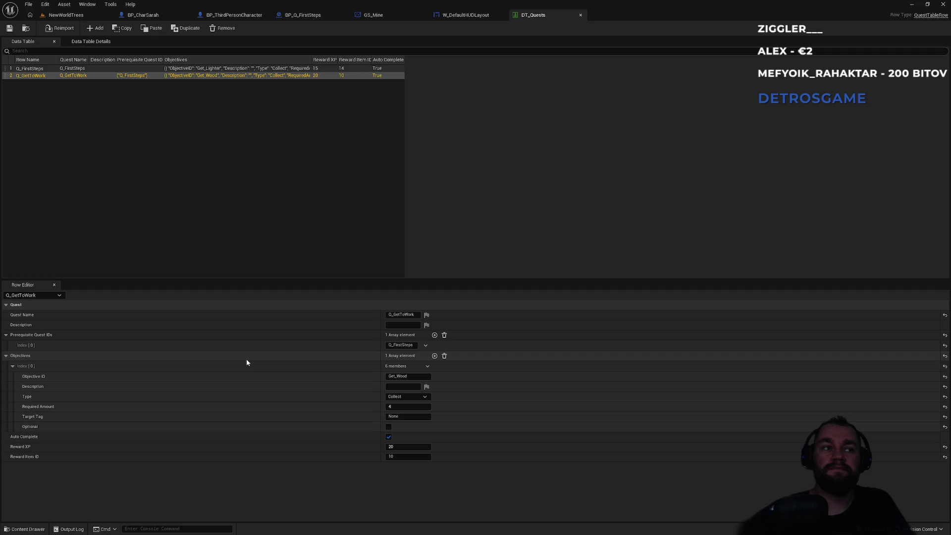
pyautogui.hotkey('alt', 'Tab')
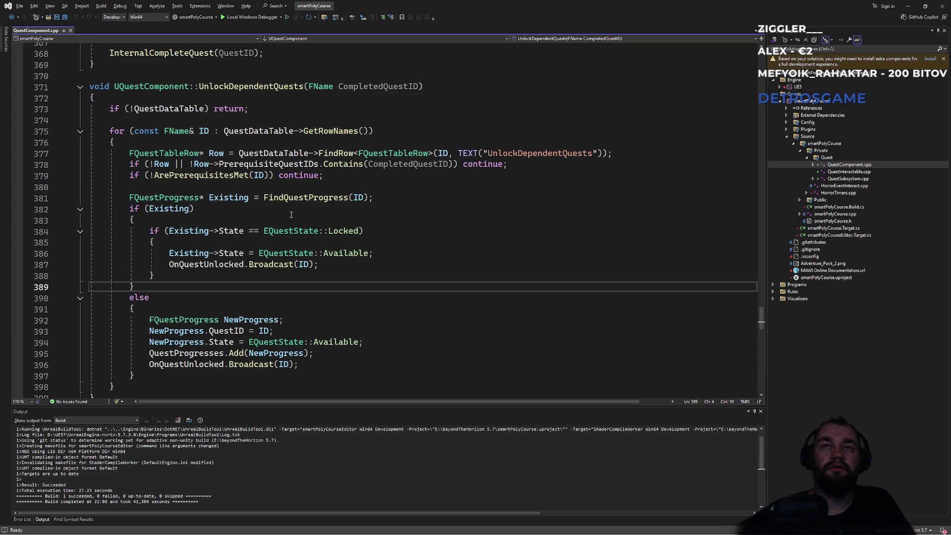
# Step: Highlight UnlockDependentQuests and the Available state in QuestComponent.cpp to inspect their uses
pyautogui.doubleClick(255, 87)
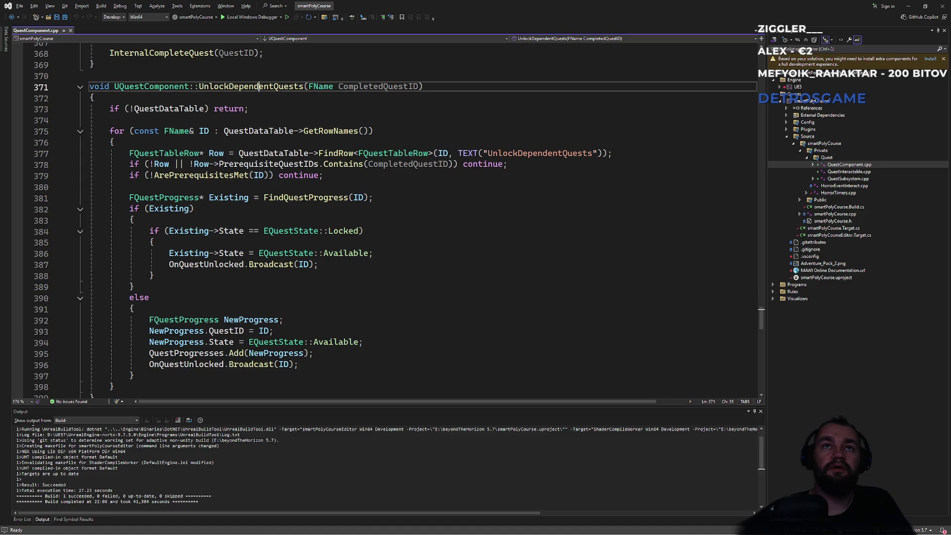
pyautogui.click(264, 109)
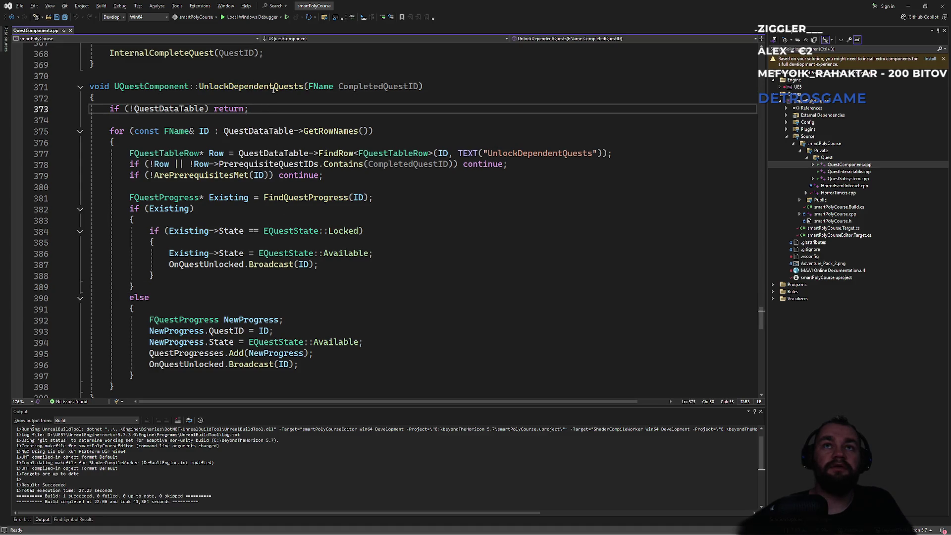
pyautogui.doubleClick(273, 88)
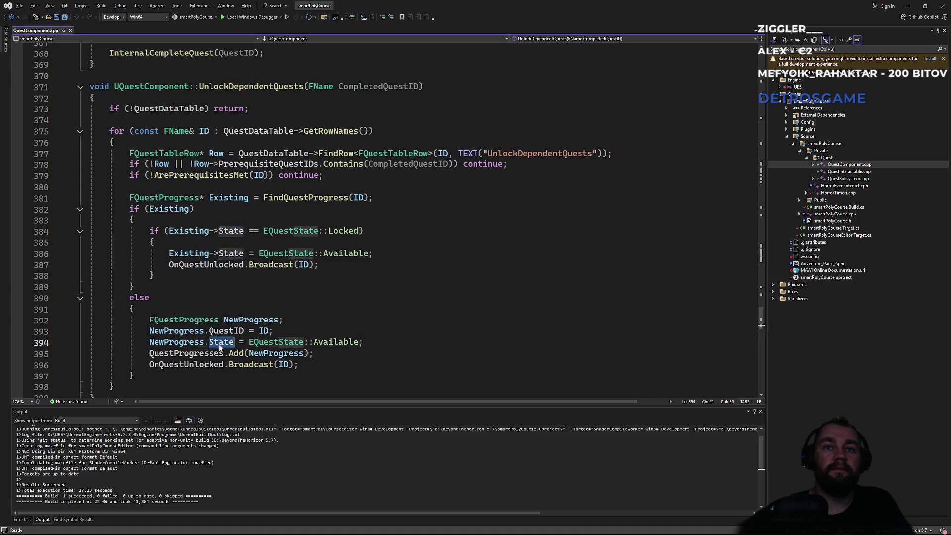
pyautogui.click(329, 342)
pyautogui.doubleClick(329, 342)
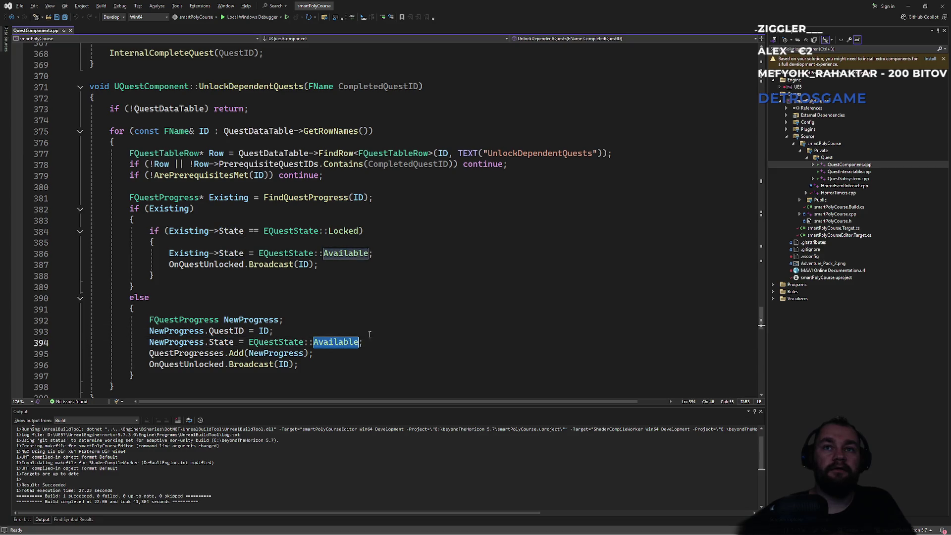
pyautogui.scroll(1, 762, 322)
pyautogui.moveTo(761, 322); pyautogui.dragTo(760, 316)
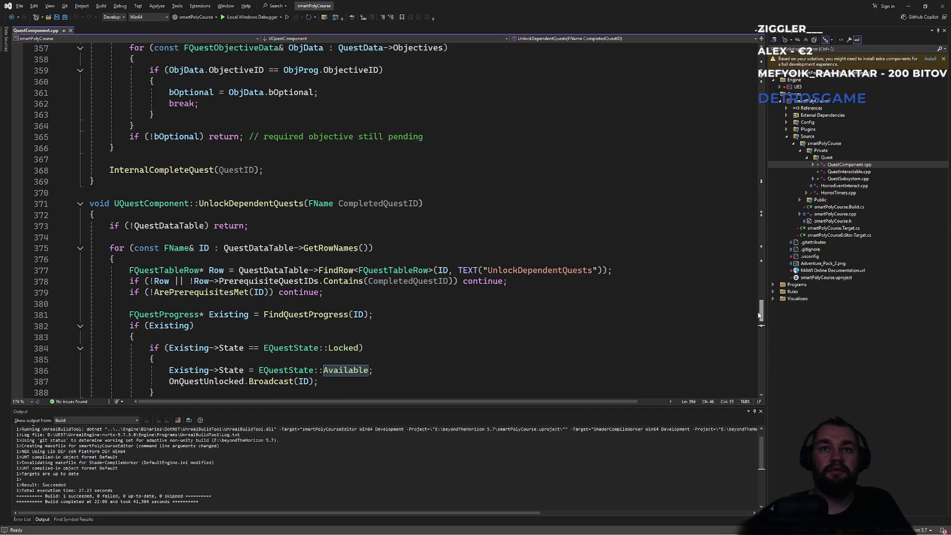
pyautogui.doubleClick(272, 205)
# Step: Step through every UnlockDependentQuests occurrence in QuestComponent.cpp with Find
pyautogui.hotkey('ctrl', 'f')
pyautogui.press('Return')
pyautogui.press('Return')
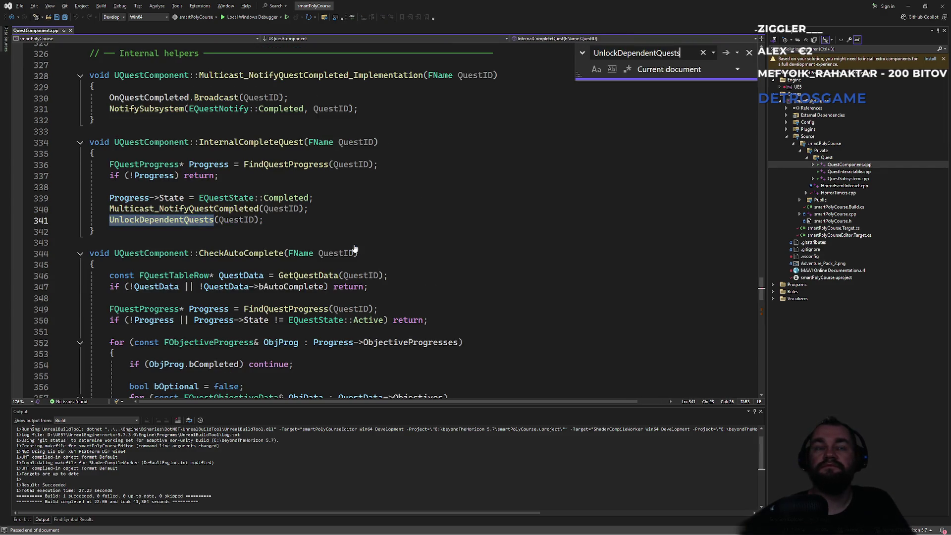
pyautogui.press('Return')
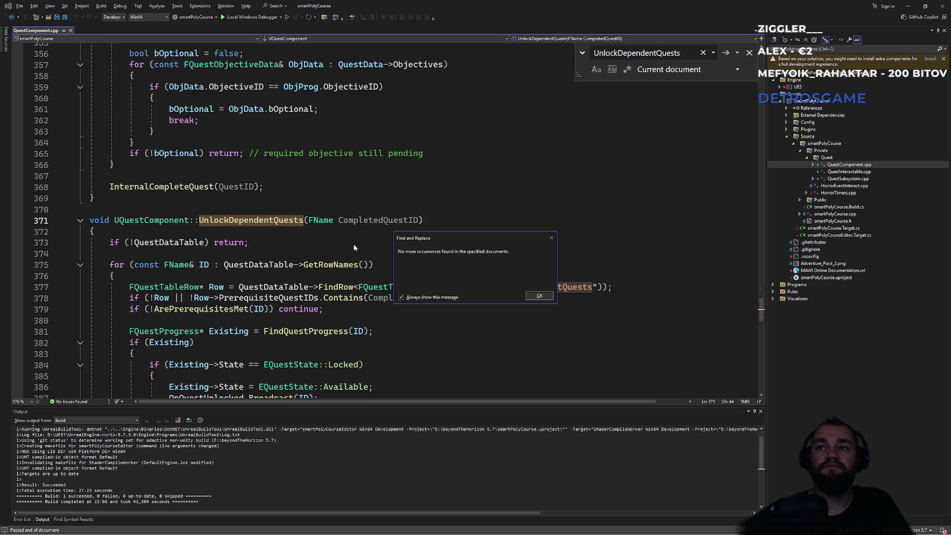
pyautogui.press('Return')
pyautogui.press('Return')
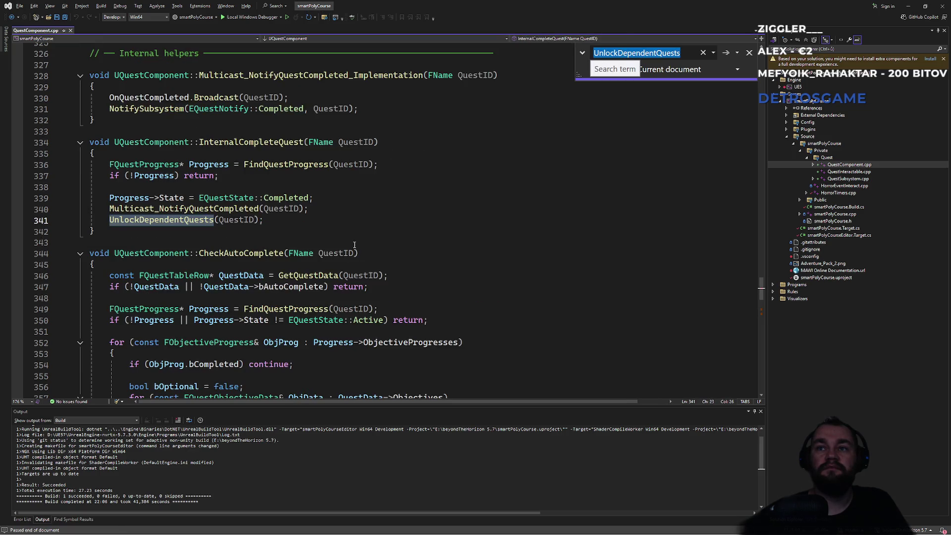
pyautogui.press('Return')
pyautogui.press('Return')
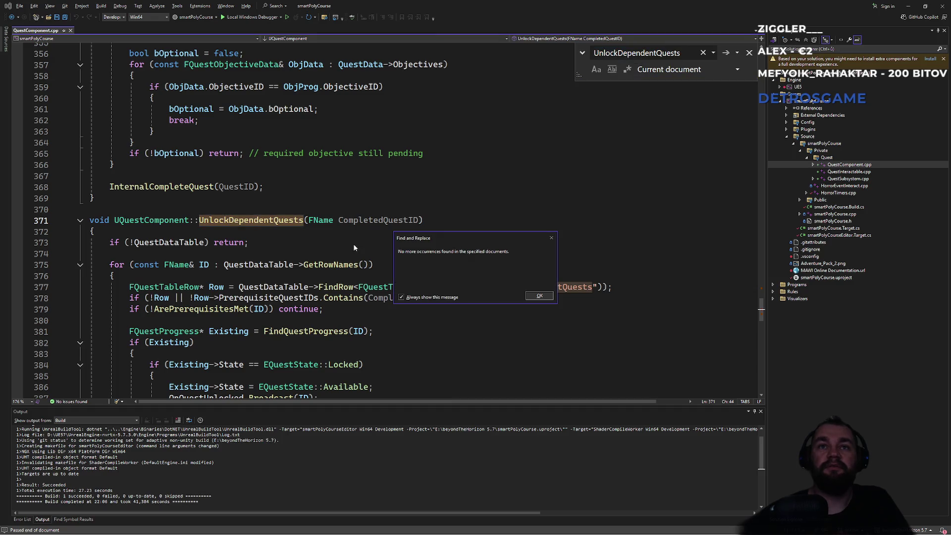
pyautogui.press('Escape')
pyautogui.scroll(20, 319, 249)
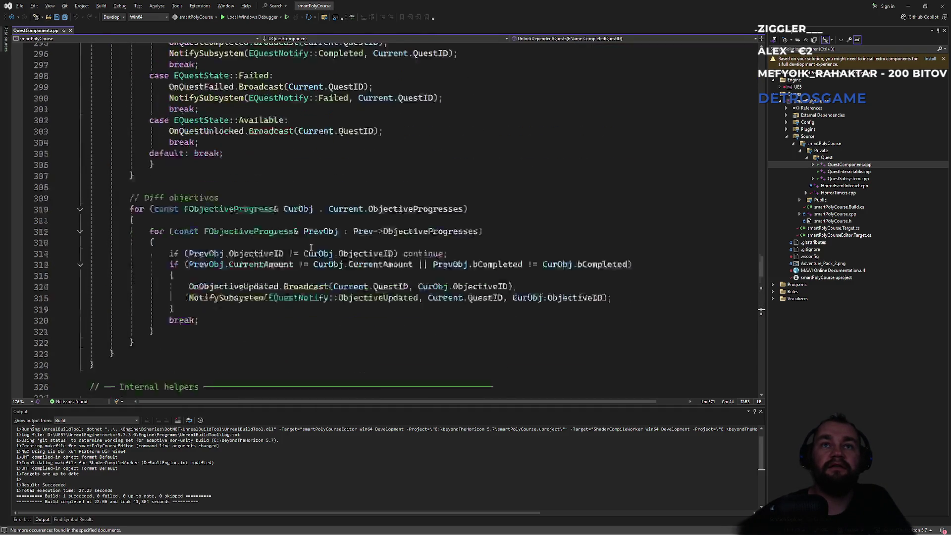
pyautogui.scroll(13, 299, 240)
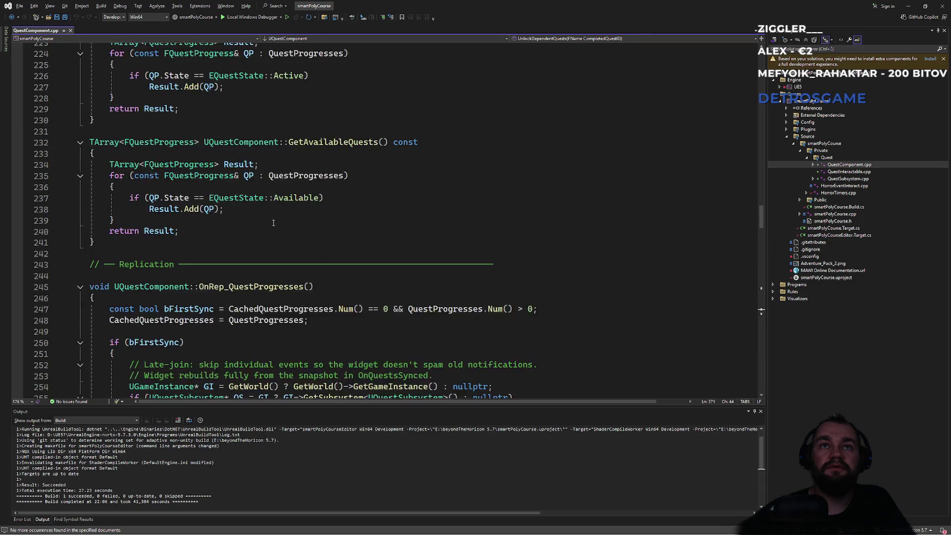
pyautogui.scroll(4, 264, 213)
# Step: Search 'start' to reach OnQuestStarted, then go to the Available state's definition
pyautogui.click(283, 196)
pyautogui.hotkey('ctrl', 'f')
pyautogui.write('start')
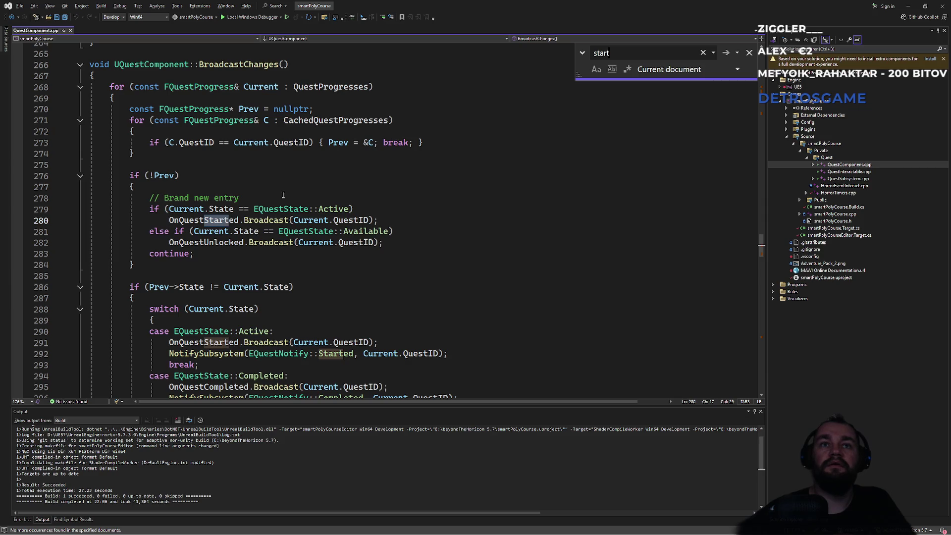
pyautogui.press('Escape')
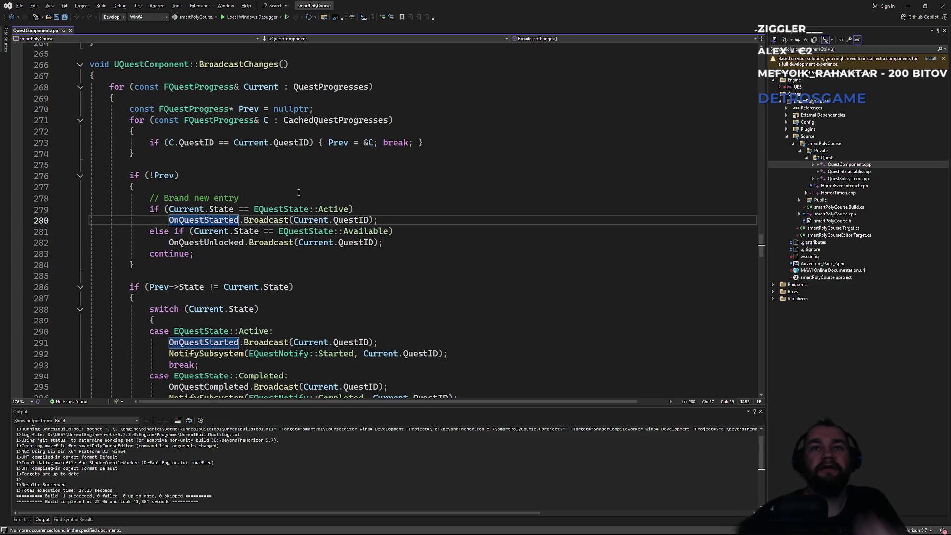
pyautogui.doubleClick(365, 231)
pyautogui.press('F12')
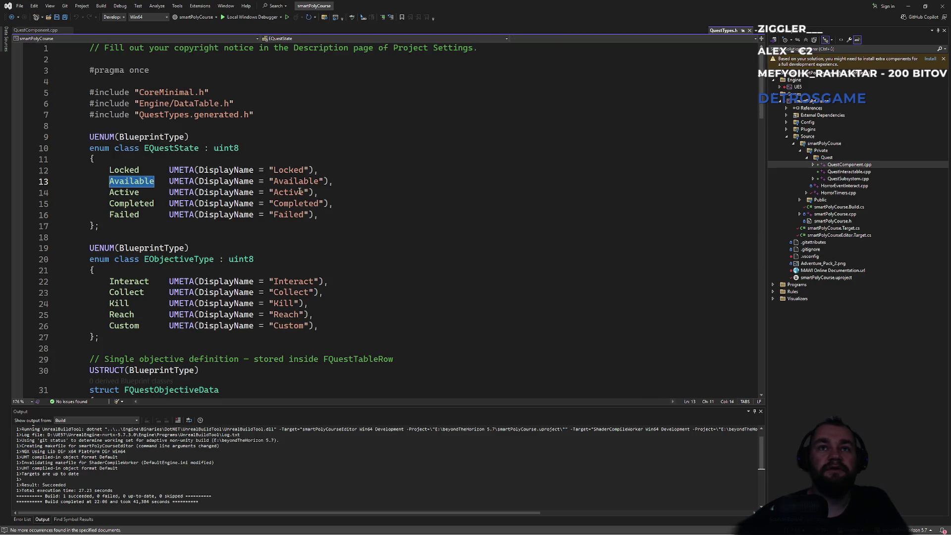
# Step: Review the Locked, Available, Completed and Failed EQuestState entries, then close QuestTypes.h
pyautogui.doubleClick(289, 170)
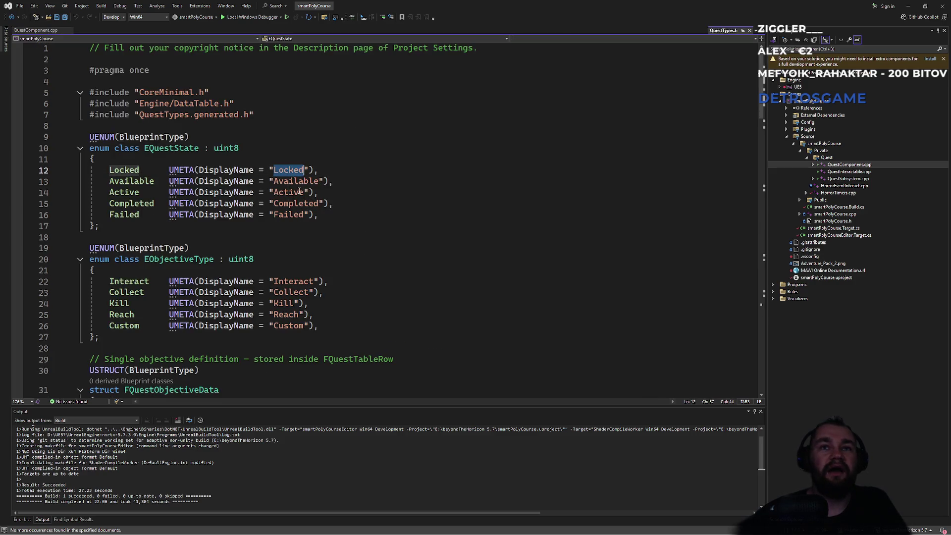
pyautogui.moveTo(344, 181); pyautogui.dragTo(363, 161)
pyautogui.click(336, 214)
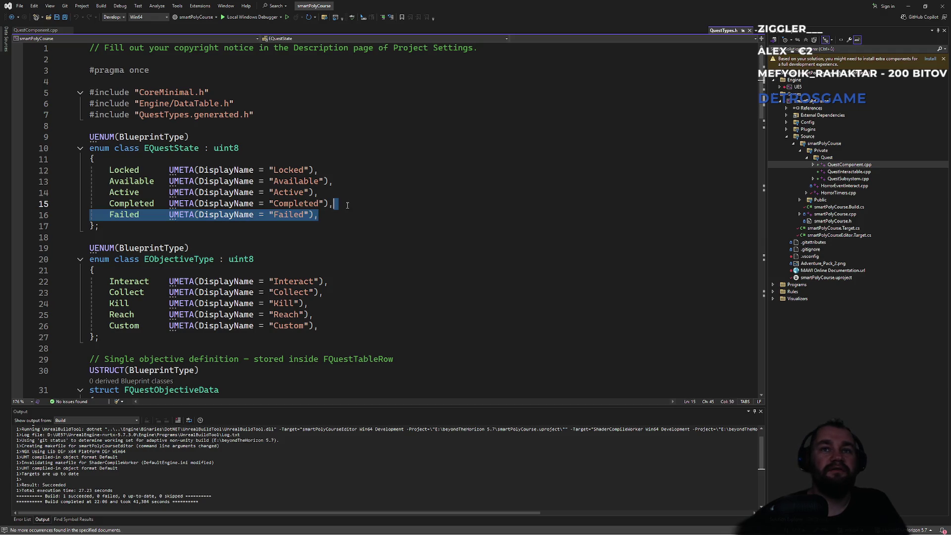
pyautogui.click(355, 206)
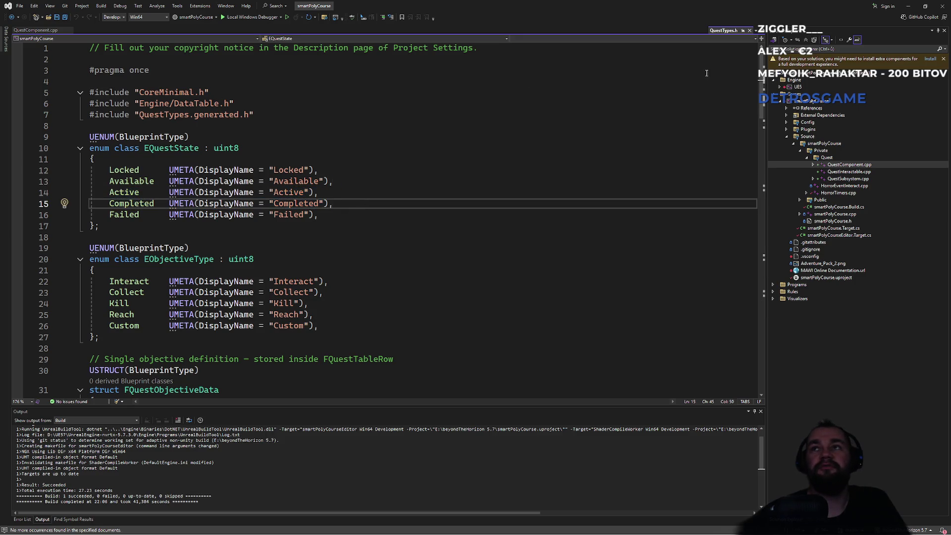
pyautogui.middleClick(722, 31)
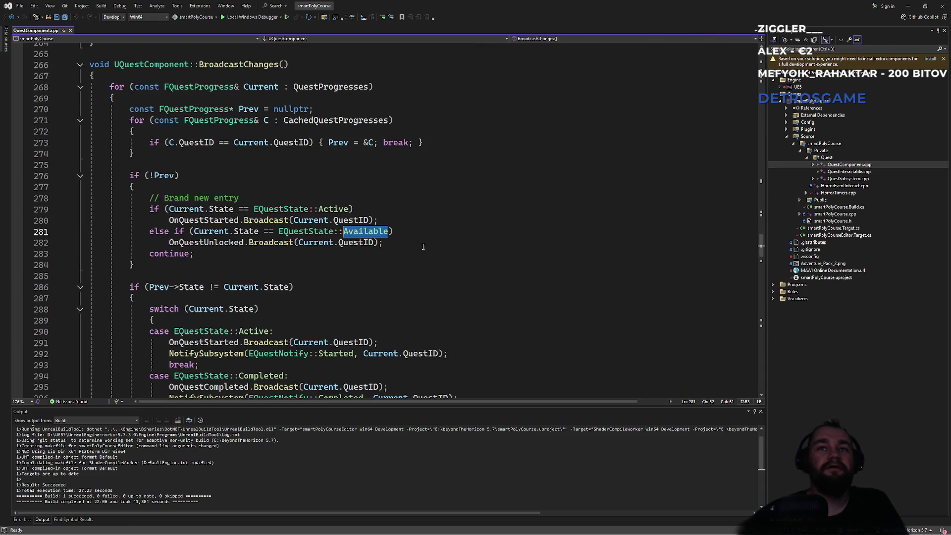
pyautogui.click(393, 244)
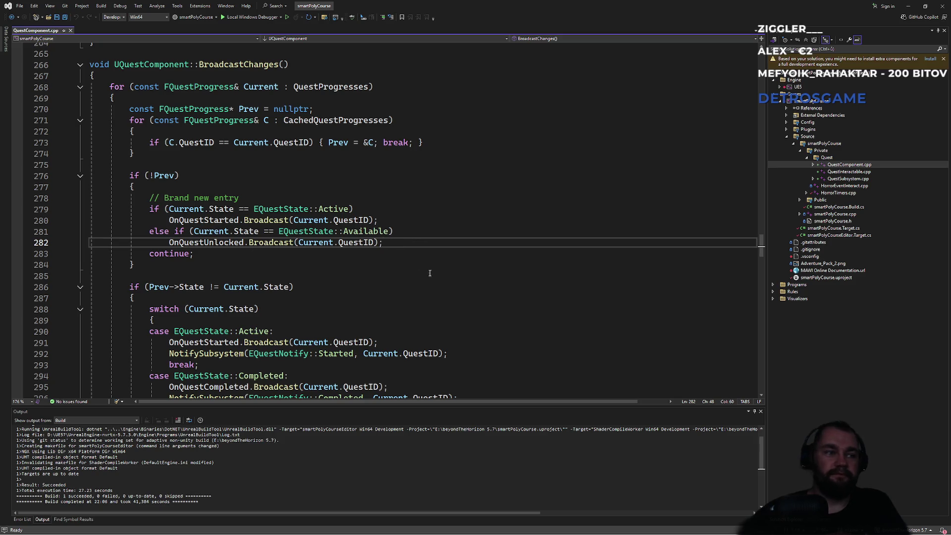
pyautogui.click(285, 309)
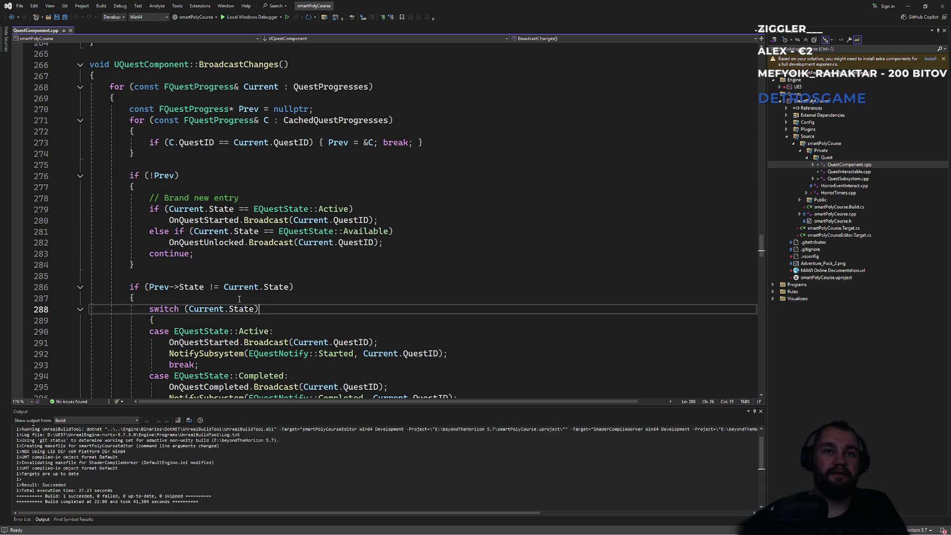
pyautogui.moveTo(165, 290)
pyautogui.scroll(-2, 300, 282)
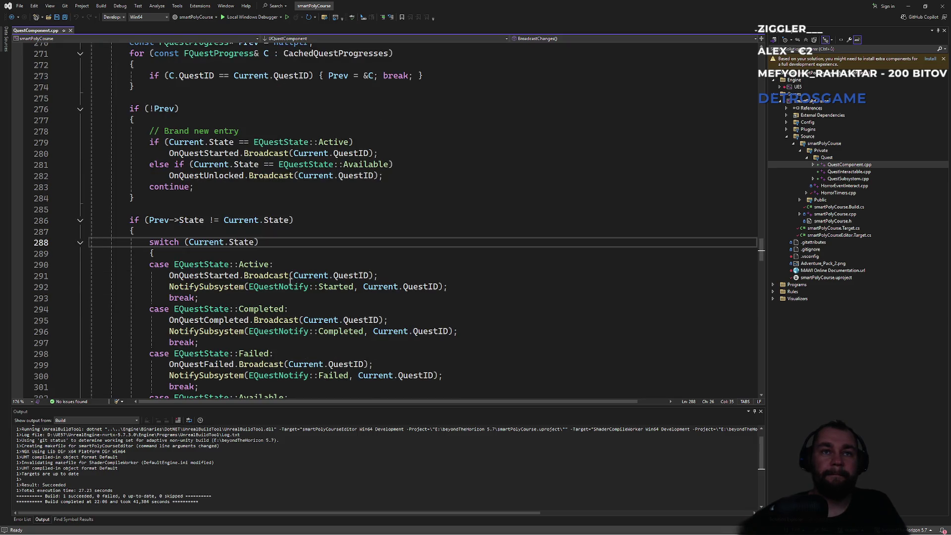
pyautogui.scroll(-3, 292, 283)
pyautogui.scroll(-2, 295, 330)
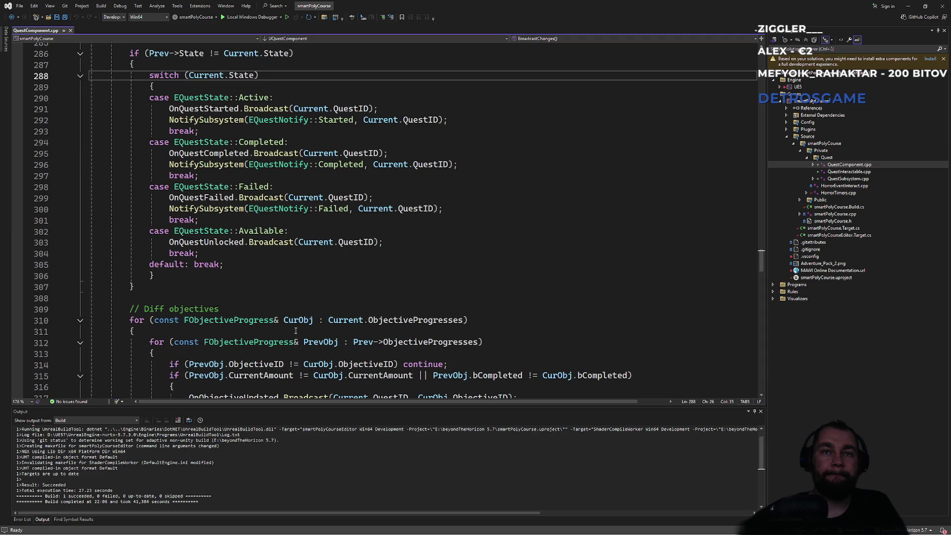
pyautogui.scroll(17, 439, 321)
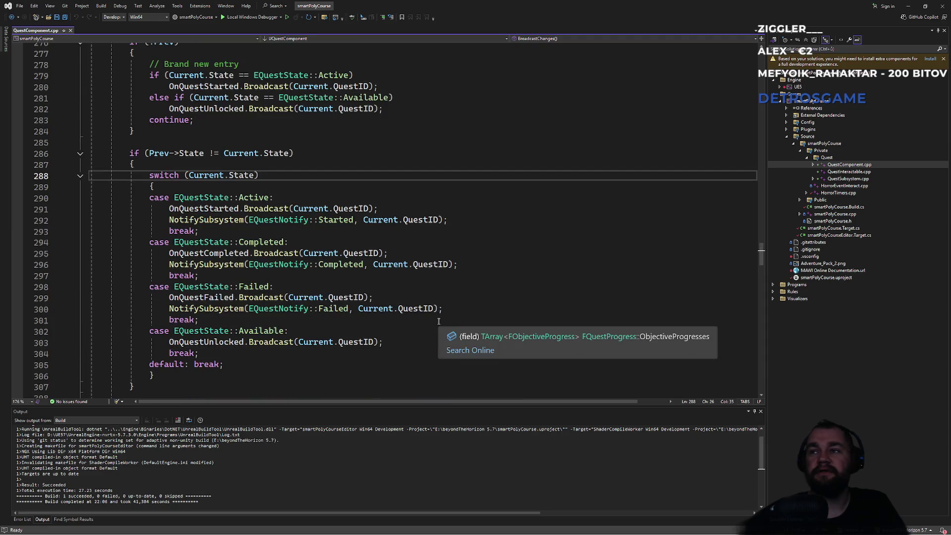
pyautogui.scroll(13, 381, 264)
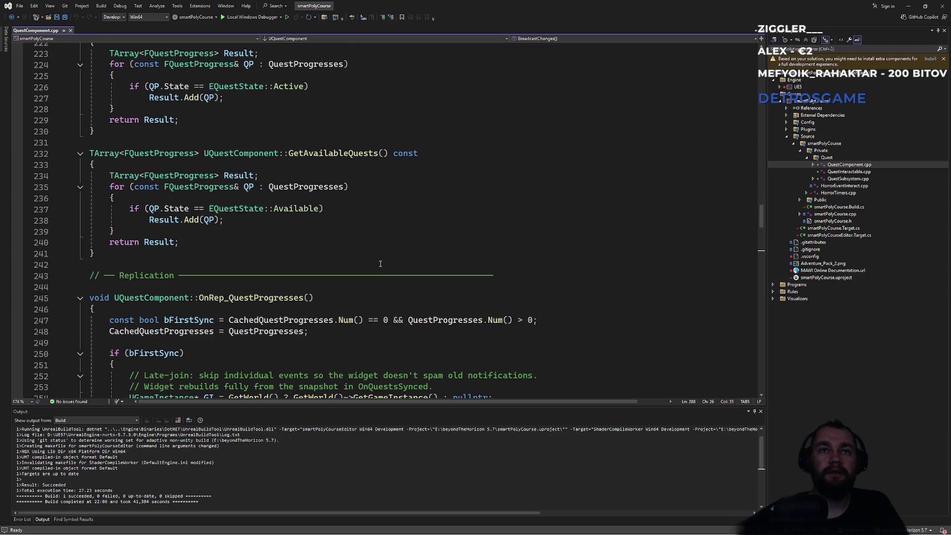
pyautogui.scroll(-7, 385, 265)
pyautogui.scroll(-20, 385, 265)
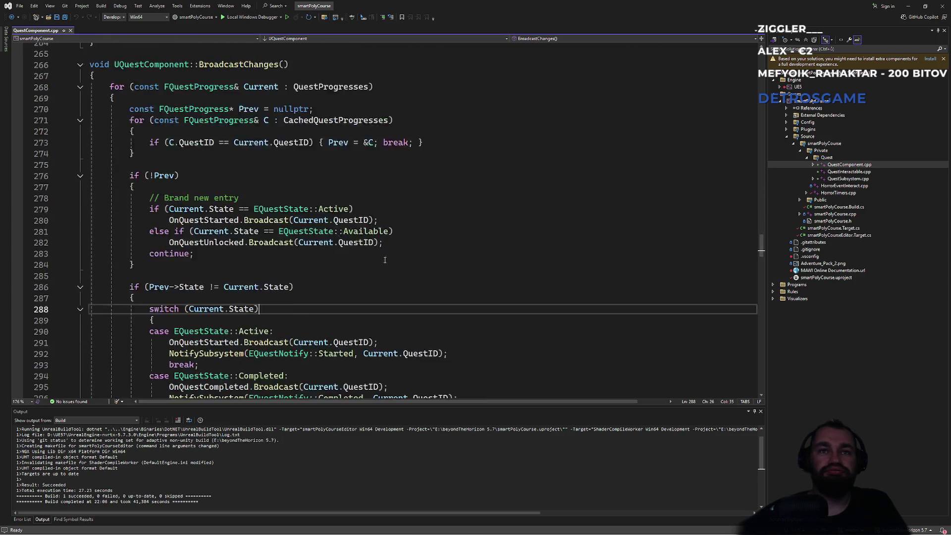
pyautogui.scroll(-5, 382, 249)
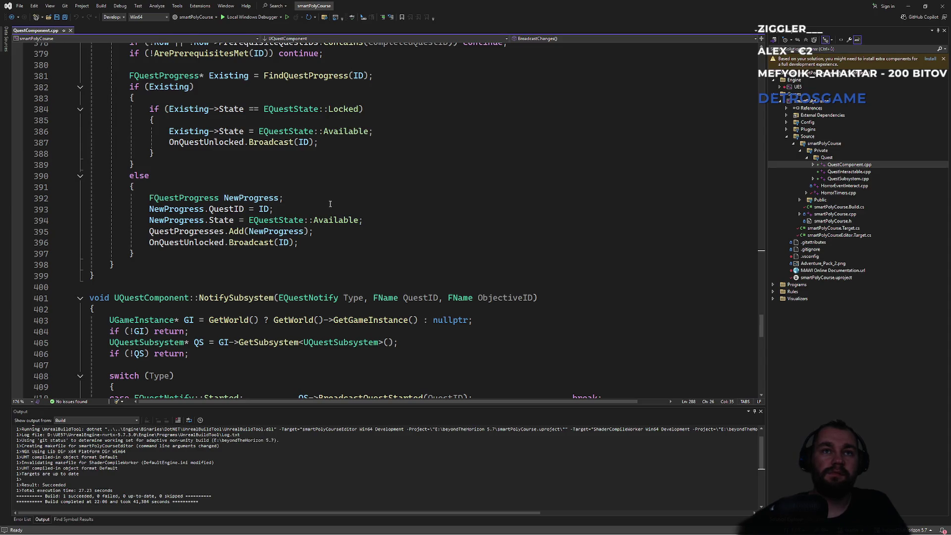
pyautogui.scroll(4, 332, 198)
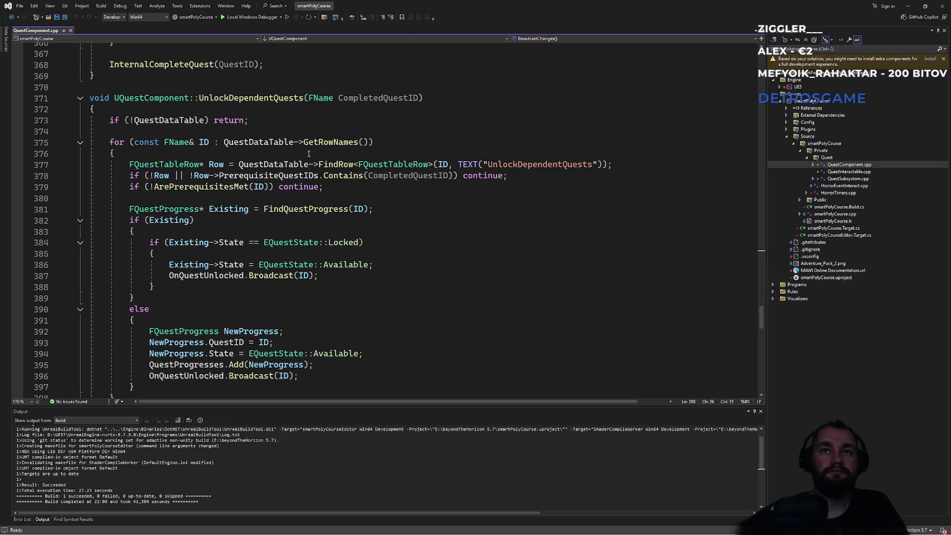
pyautogui.scroll(20, 298, 143)
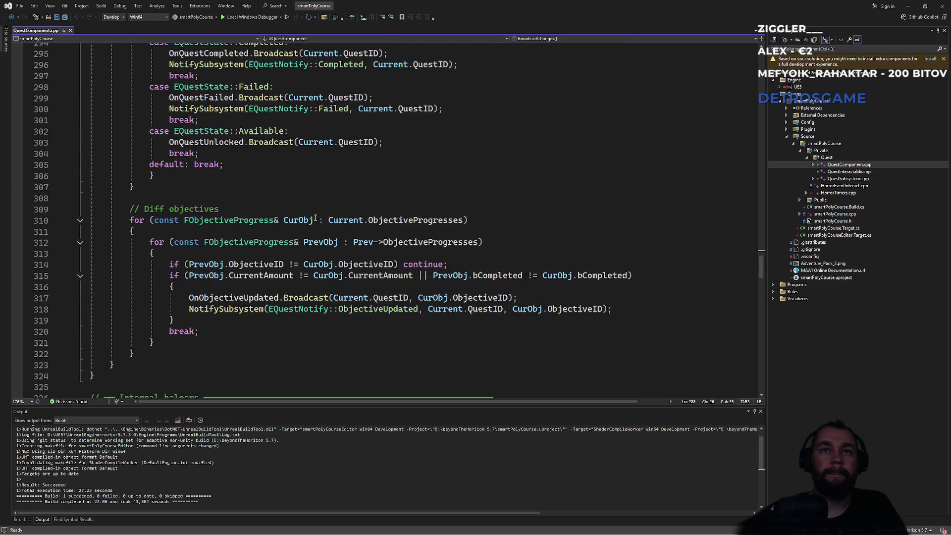
pyautogui.scroll(5, 321, 214)
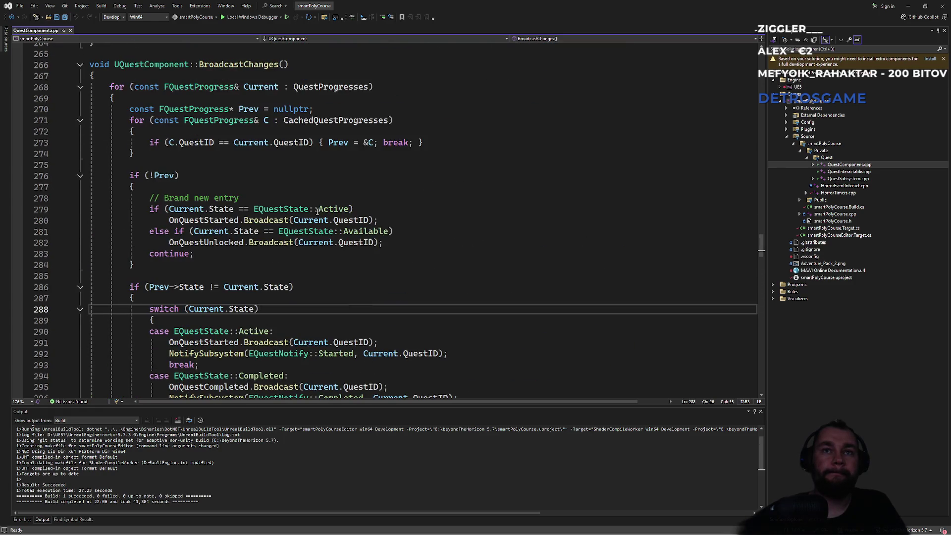
pyautogui.scroll(6, 307, 163)
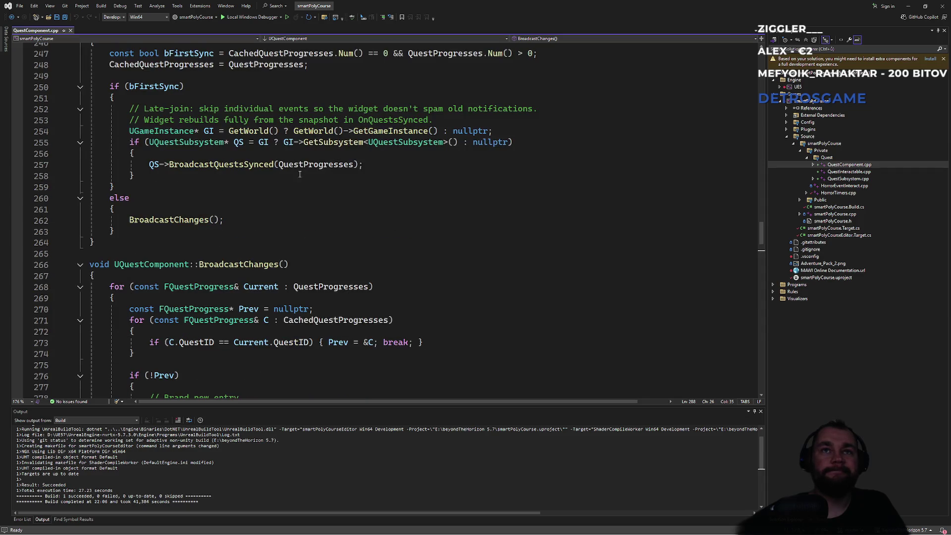
pyautogui.scroll(6, 230, 172)
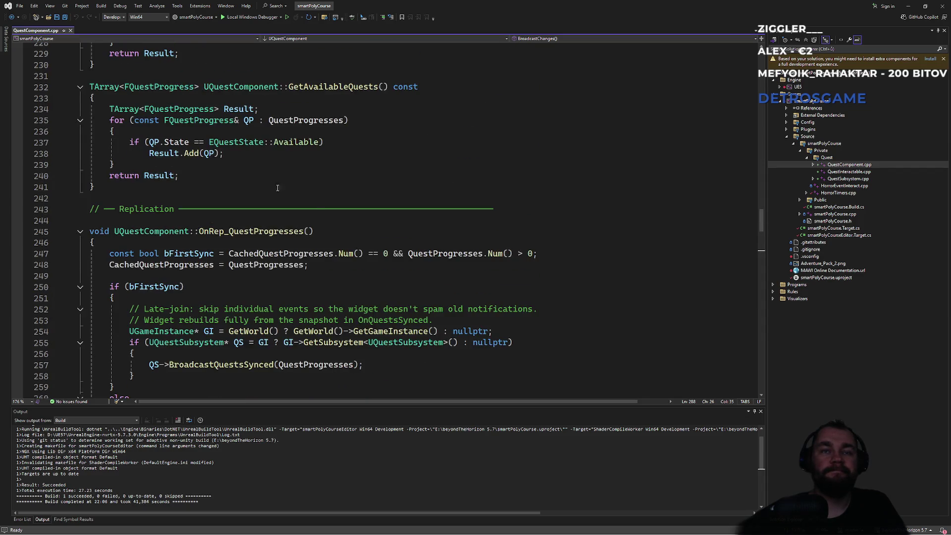
pyautogui.scroll(5, 312, 199)
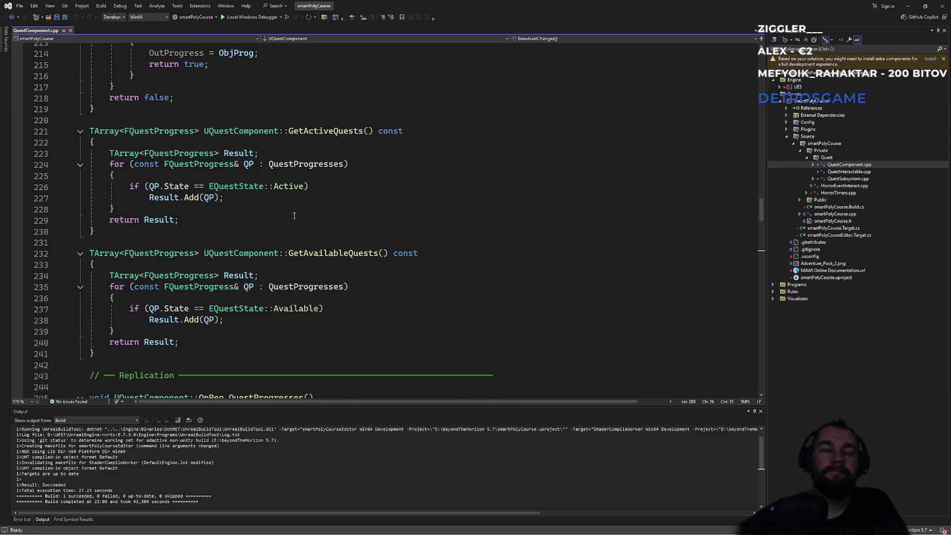
pyautogui.scroll(-20, 326, 248)
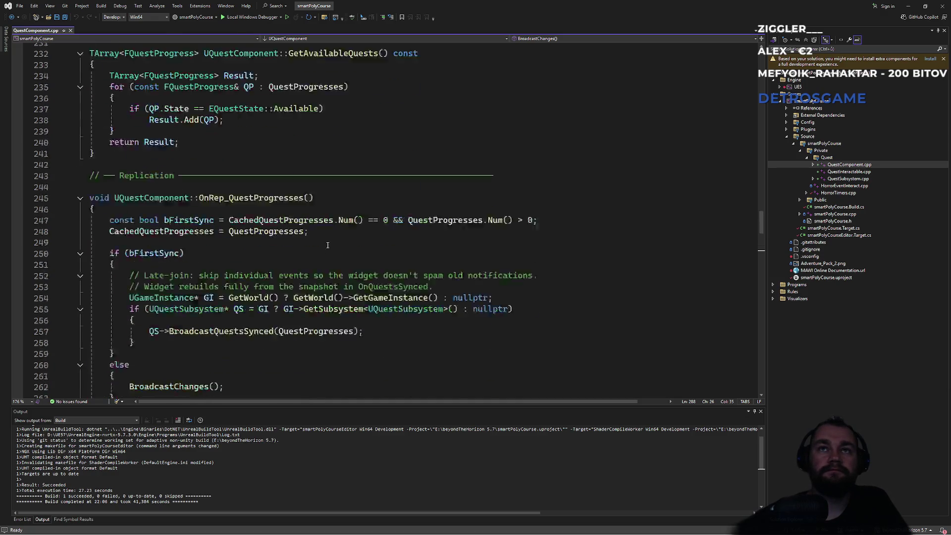
pyautogui.scroll(-13, 329, 256)
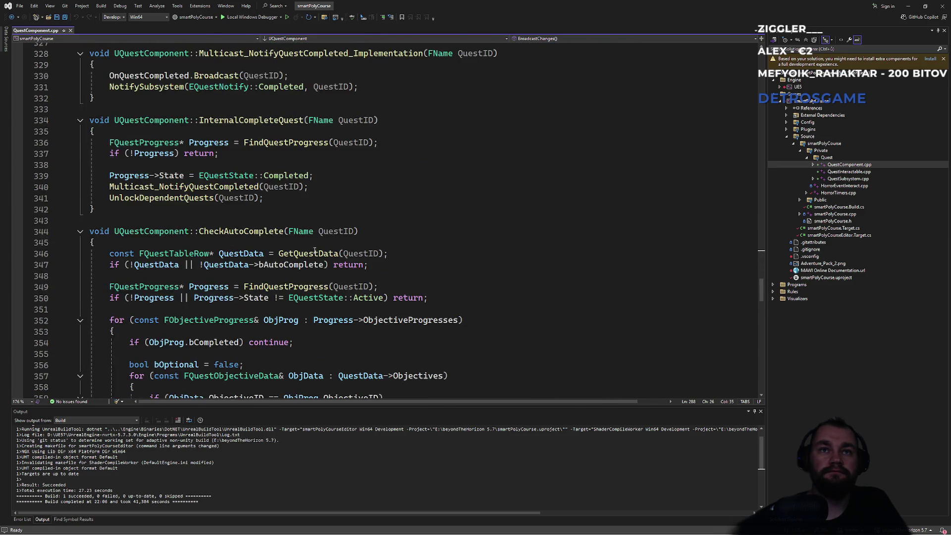
pyautogui.scroll(-2, 303, 250)
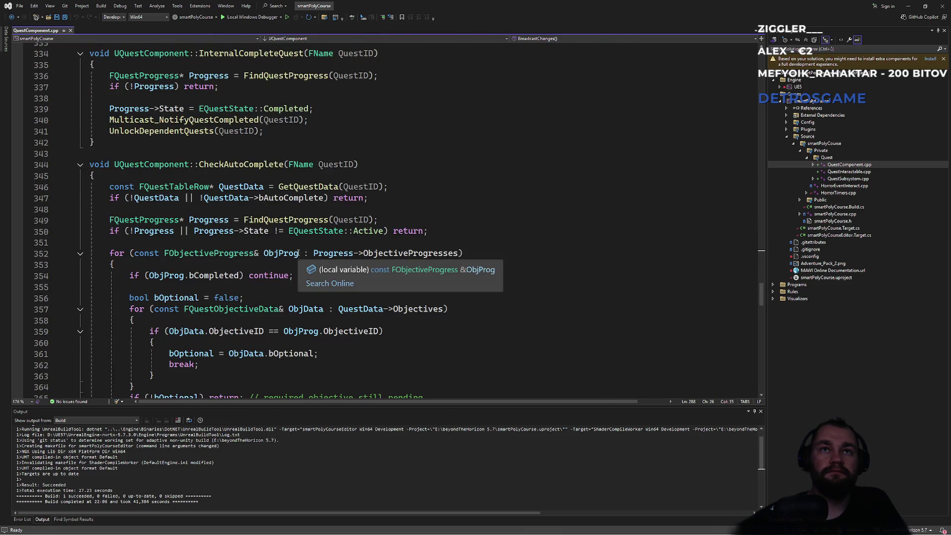
pyautogui.scroll(-2, 273, 181)
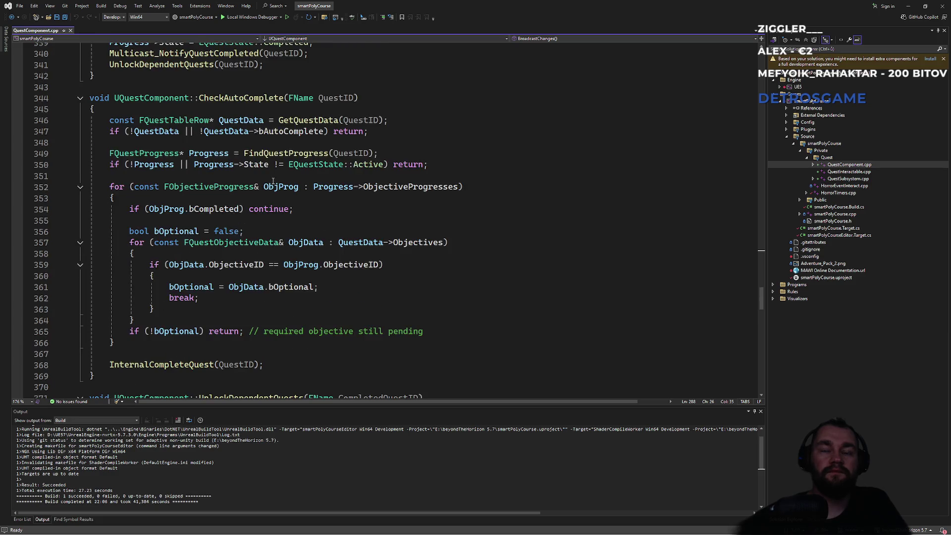
pyautogui.scroll(-2, 273, 181)
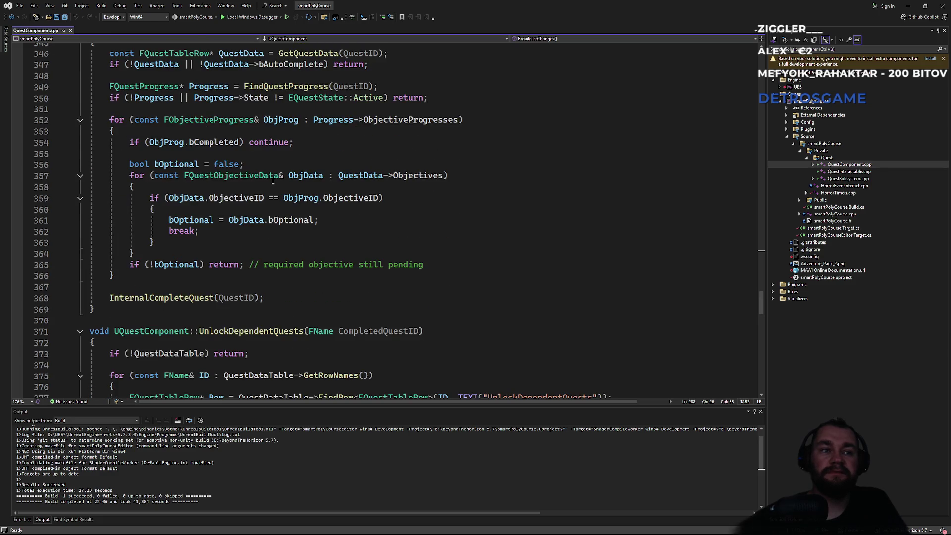
pyautogui.hotkey('alt', 'Tab')
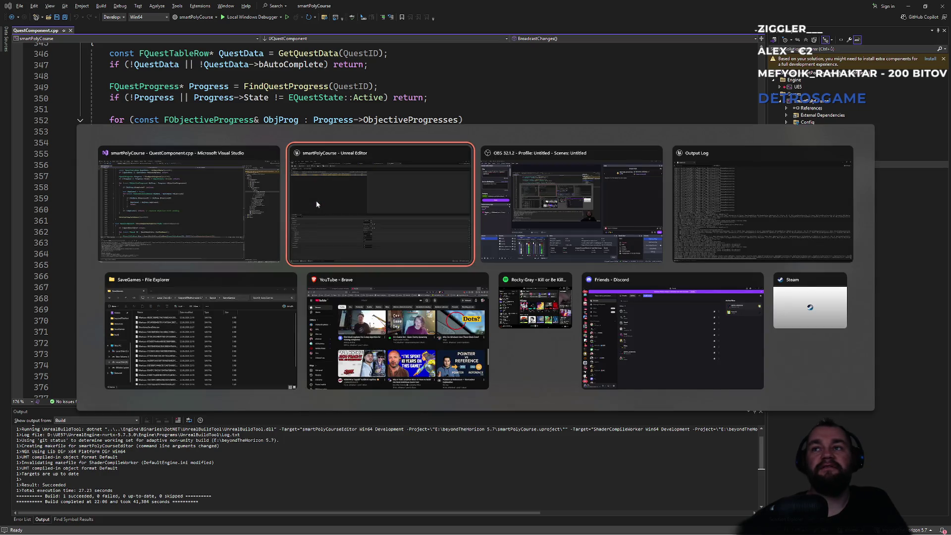
# Step: Return to Unreal Editor and bring GS_Mine's Event BeginPlay nodes into view
pyautogui.hotkey('alt', 'Tab')
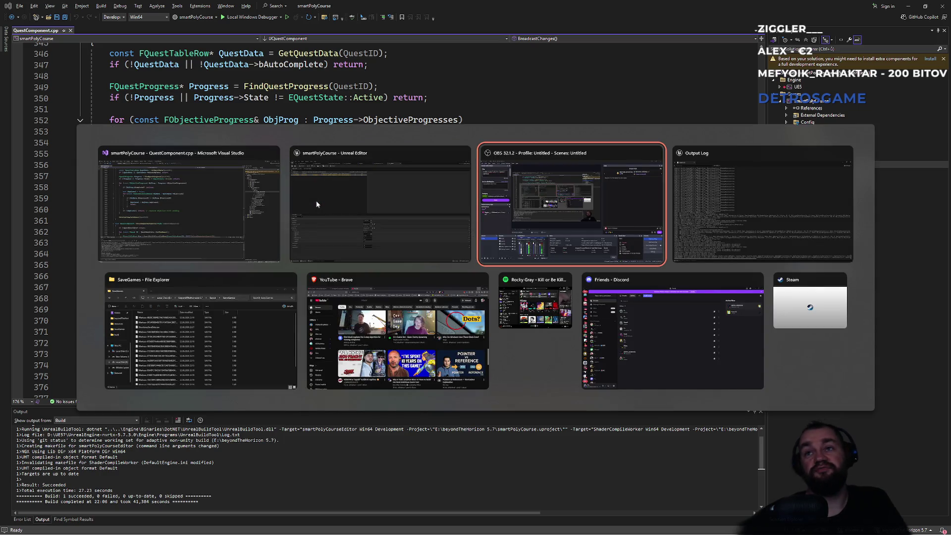
pyautogui.hotkey('alt', 'shift', 'Tab')
pyautogui.hotkey('alt', 'shift', 'Tab')
pyautogui.hotkey('alt', 'Tab')
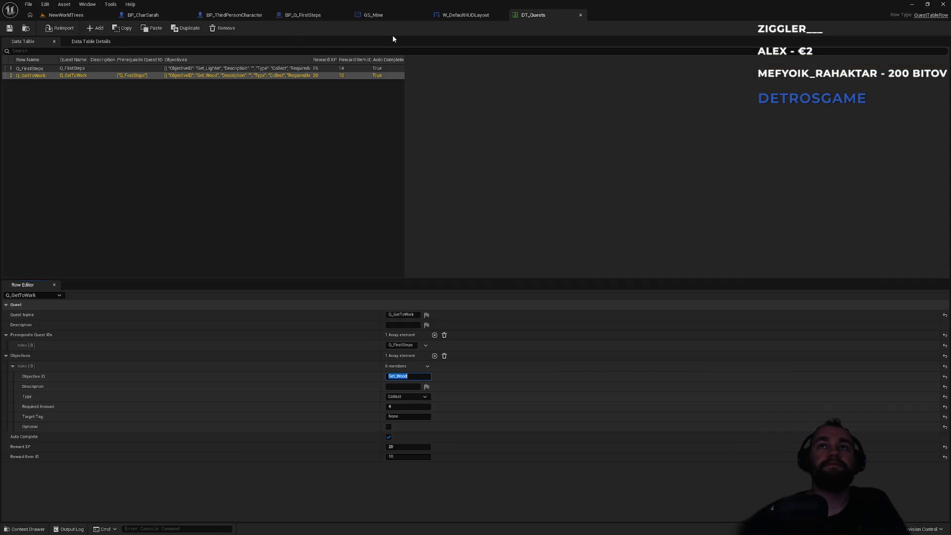
pyautogui.click(372, 18)
pyautogui.scroll(-3, 380, 186)
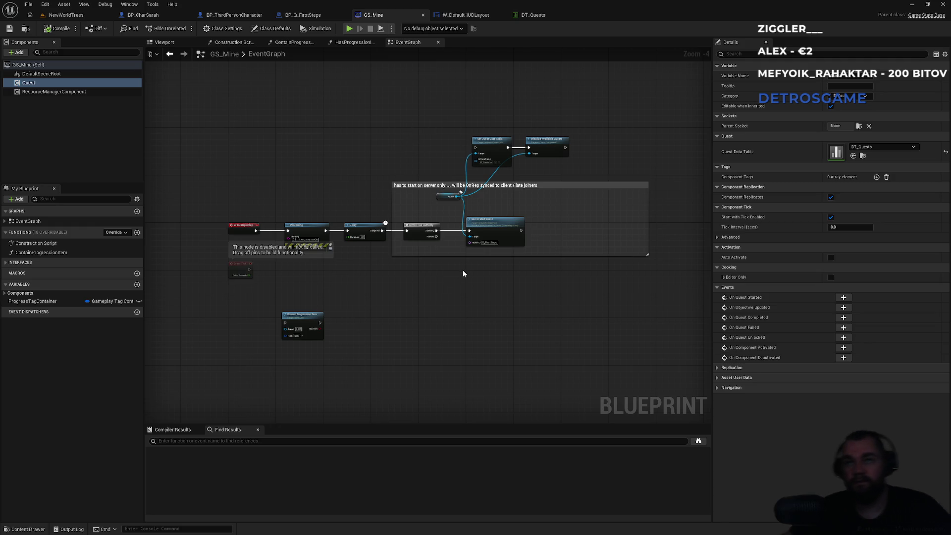
pyautogui.scroll(4, 463, 273)
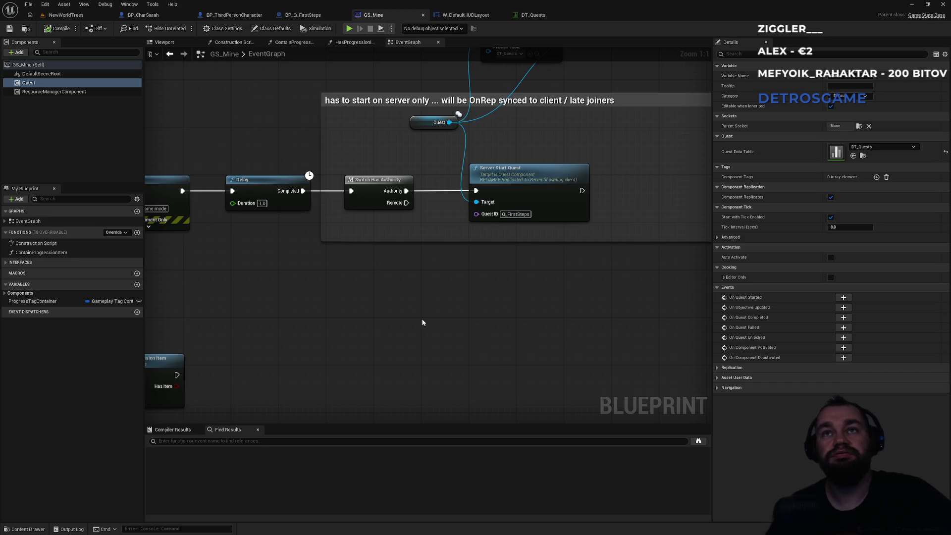
pyautogui.moveTo(376, 305); pyautogui.dragTo(651, 276)
# Step: Break the Event BeginPlay link to Print String, abandoning a 'bindeventcom' node search
pyautogui.moveTo(364, 170)
pyautogui.mouseDown()
pyautogui.moveTo(326, 163)
pyautogui.moveTo(267, 109)
pyautogui.moveTo(340, 172)
pyautogui.moveTo(337, 110)
pyautogui.mouseUp()
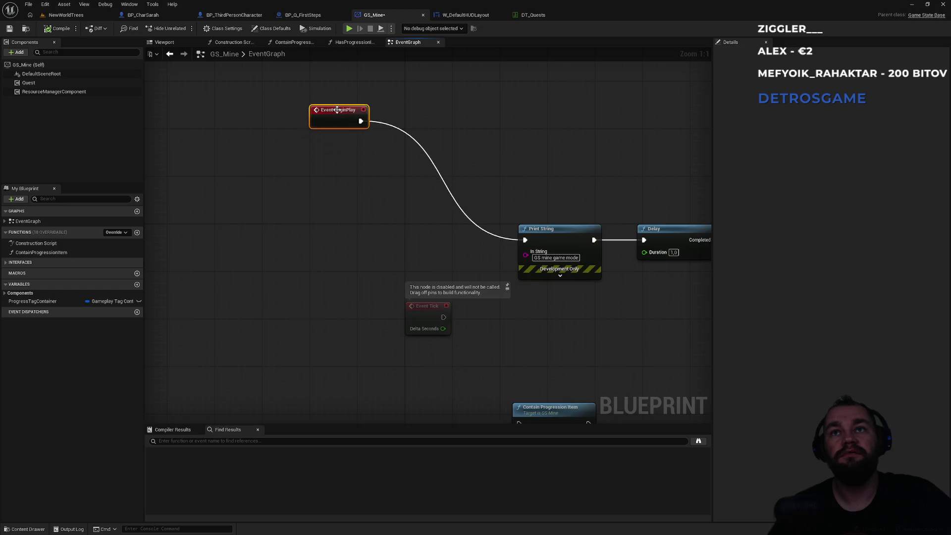
pyautogui.click(384, 126)
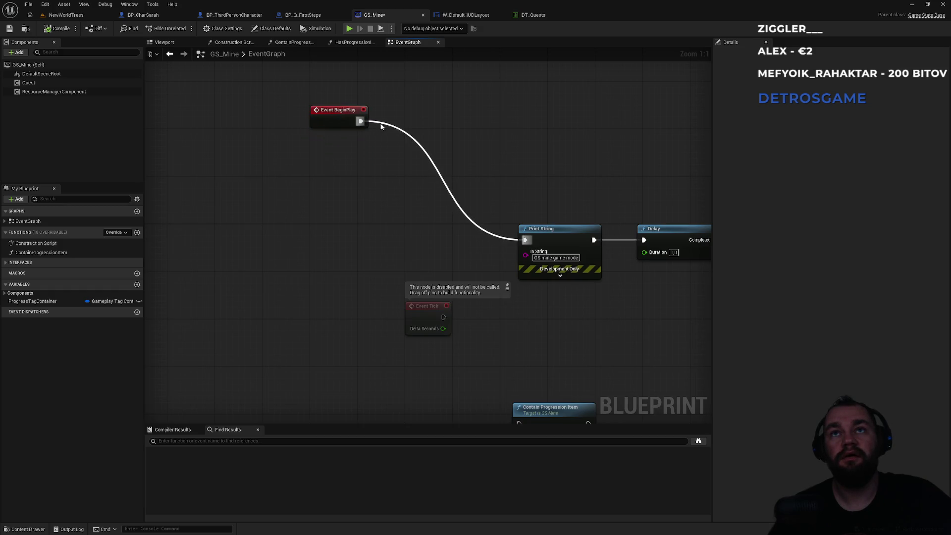
pyautogui.keyDown('alt'); pyautogui.click(360, 121); pyautogui.keyUp('alt')
pyautogui.moveTo(361, 121)
pyautogui.mouseDown()
pyautogui.moveTo(408, 149)
pyautogui.moveTo(402, 161)
pyautogui.mouseUp()
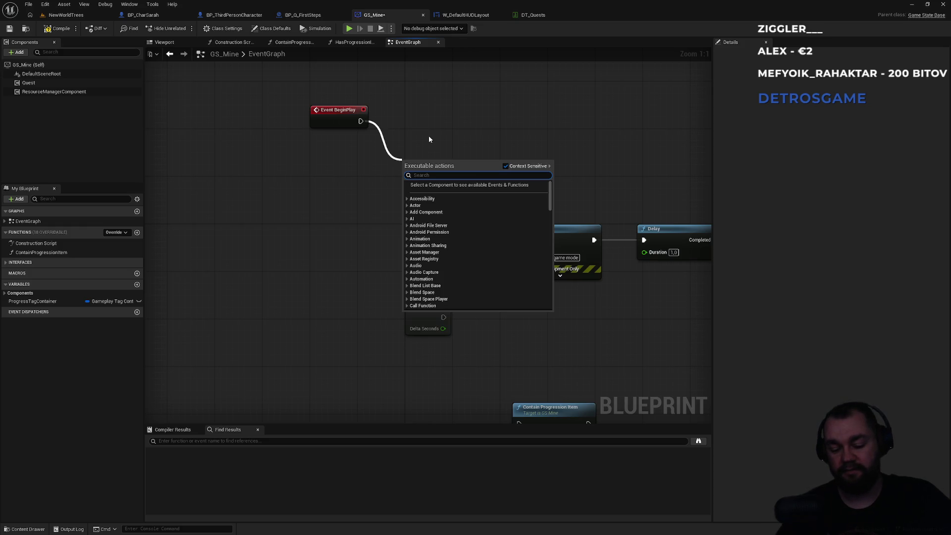
pyautogui.write('bindevent')
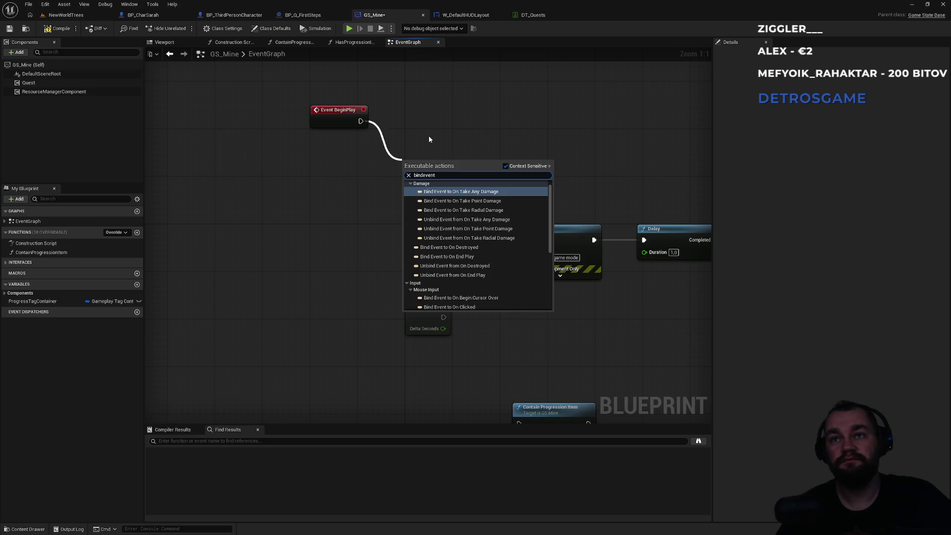
pyautogui.write('com')
pyautogui.hotkey('ctrl', 'a')
pyautogui.press('Escape')
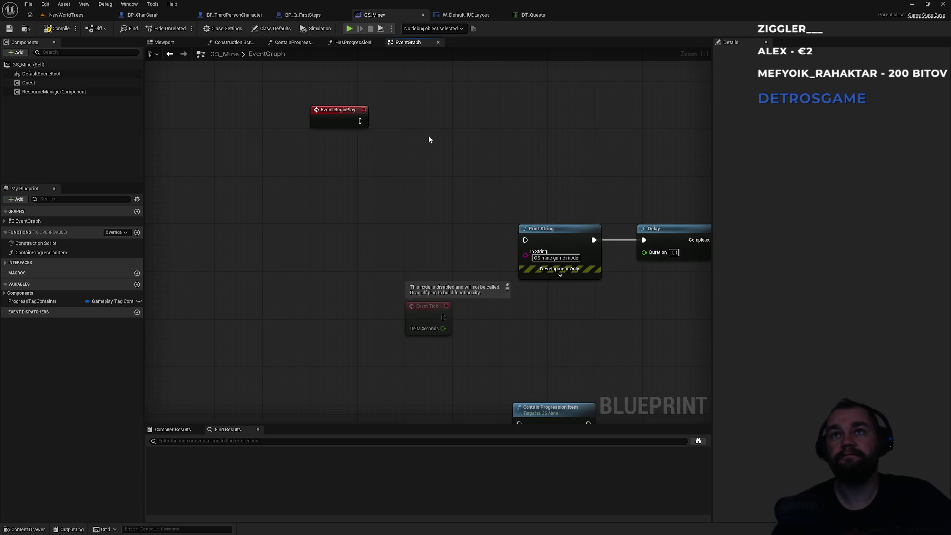
# Step: Add Bind Event to On Quest Completed from Quest, wired between BeginPlay and Print String
pyautogui.moveTo(436, 247); pyautogui.dragTo(588, 161)
pyautogui.moveTo(657, 213)
pyautogui.mouseDown()
pyautogui.moveTo(537, 155)
pyautogui.moveTo(293, 130)
pyautogui.mouseUp()
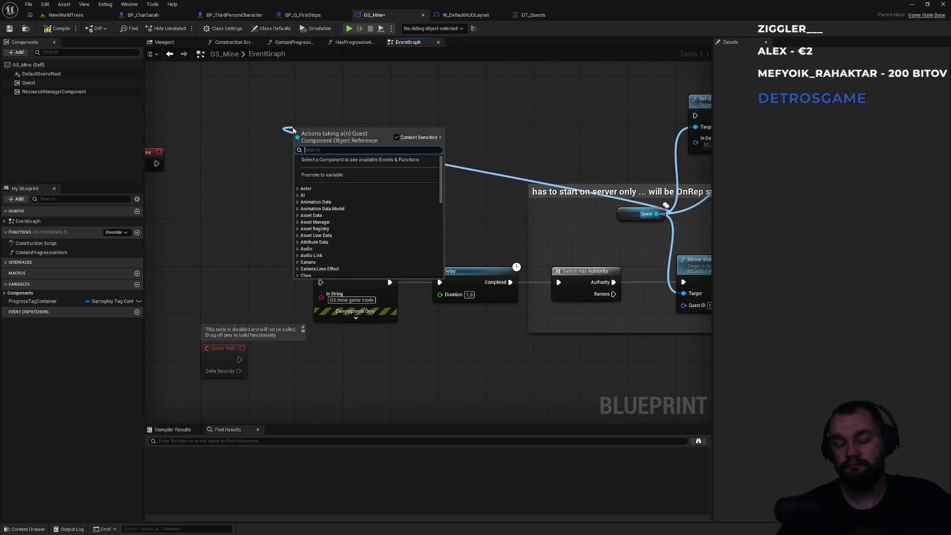
pyautogui.write('completed')
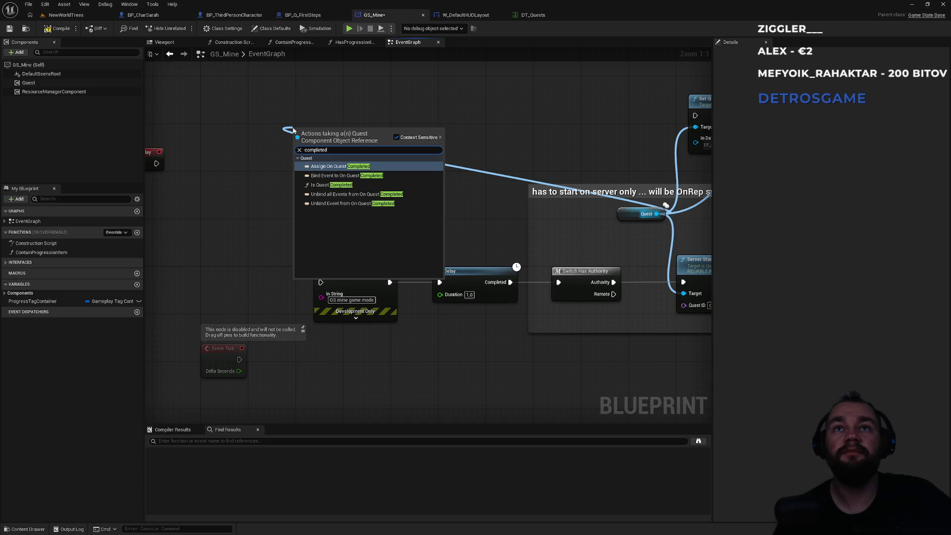
pyautogui.press('Down')
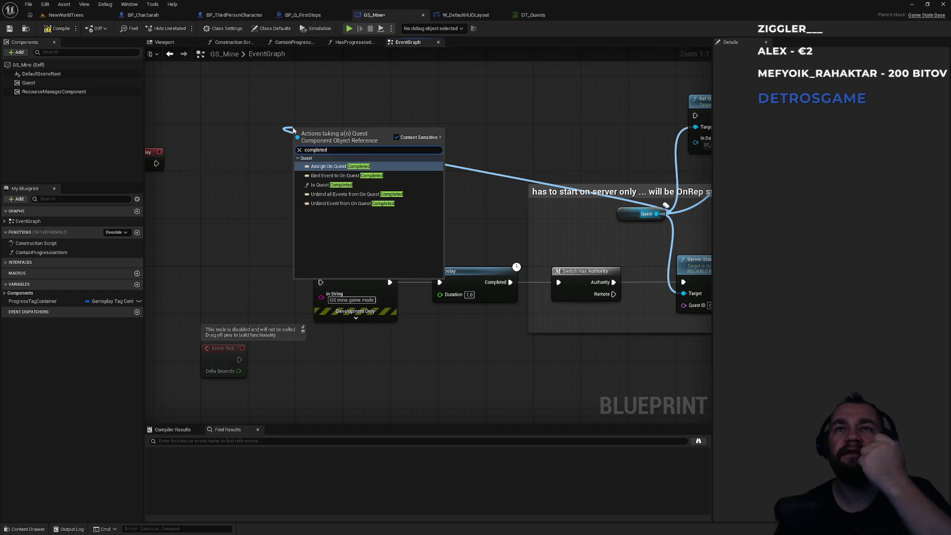
pyautogui.press('Return')
pyautogui.moveTo(299, 130)
pyautogui.mouseDown()
pyautogui.moveTo(299, 153)
pyautogui.moveTo(149, 166)
pyautogui.moveTo(222, 164)
pyautogui.mouseUp()
pyautogui.moveTo(397, 152)
pyautogui.mouseDown()
pyautogui.moveTo(445, 155)
pyautogui.moveTo(432, 176)
pyautogui.mouseUp()
pyautogui.moveTo(577, 147)
pyautogui.mouseDown()
pyautogui.moveTo(293, 142)
pyautogui.moveTo(584, 128)
pyautogui.mouseUp()
pyautogui.moveTo(483, 166)
pyautogui.mouseDown()
pyautogui.moveTo(495, 170)
pyautogui.moveTo(436, 234)
pyautogui.moveTo(389, 261)
pyautogui.mouseUp()
pyautogui.moveTo(411, 227); pyautogui.dragTo(538, 198)
# Step: Create a custom event named OnQuestCompleted bound to the Bind Event's Event input
pyautogui.moveTo(535, 163); pyautogui.dragTo(232, 217)
pyautogui.write('custom')
pyautogui.press('Return')
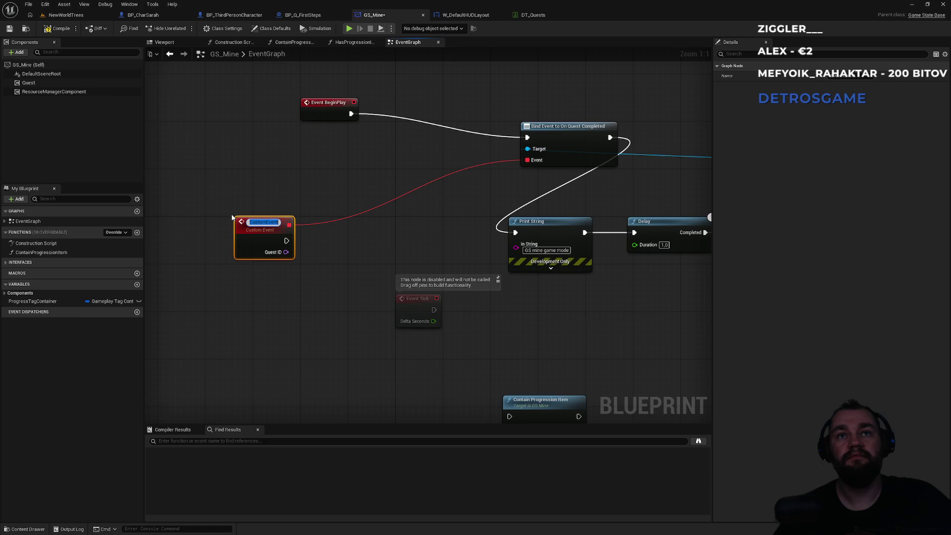
pyautogui.write('On')
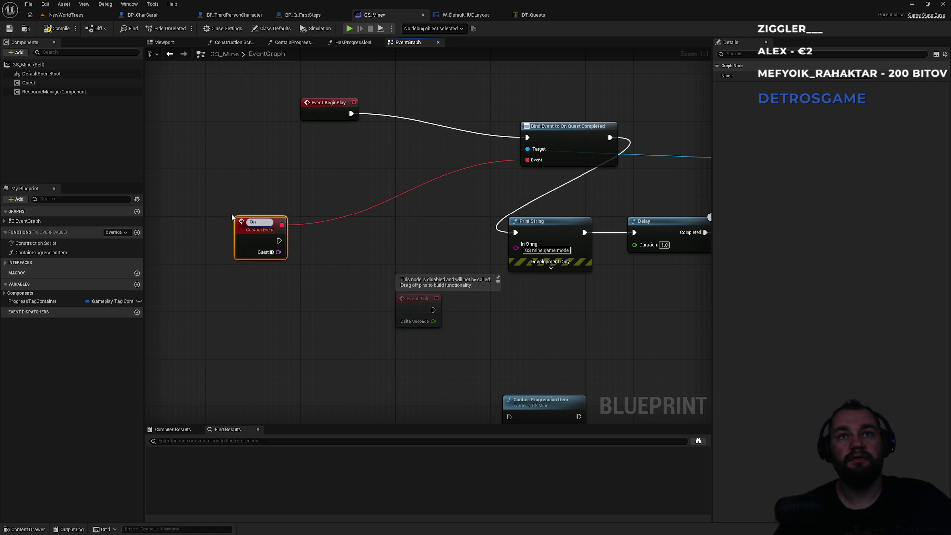
pyautogui.write('QuestComplete')
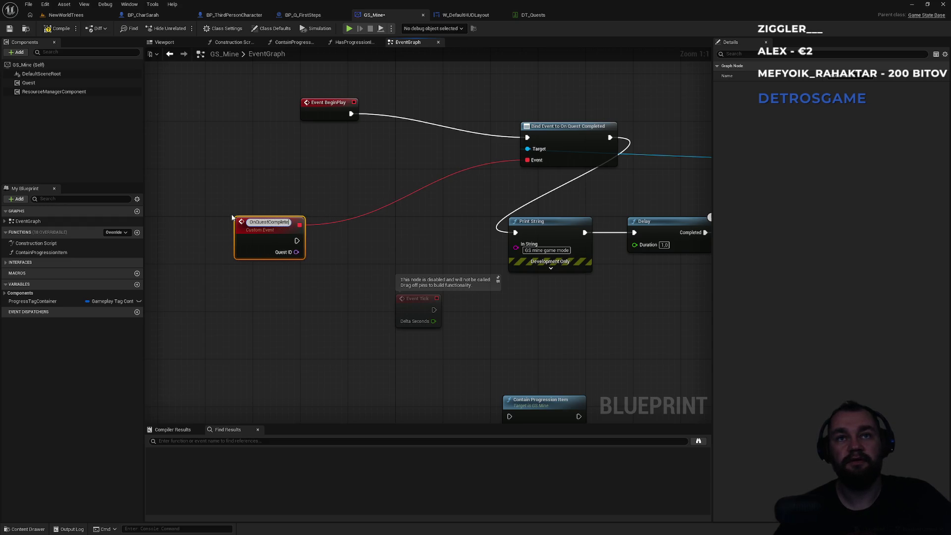
pyautogui.write('d')
pyautogui.press('Return')
# Step: Compare the event's Quest ID against Q_FirstSteps with a name equality node
pyautogui.moveTo(290, 254)
pyautogui.mouseDown()
pyautogui.moveTo(245, 218)
pyautogui.moveTo(198, 208)
pyautogui.moveTo(501, 159)
pyautogui.mouseUp()
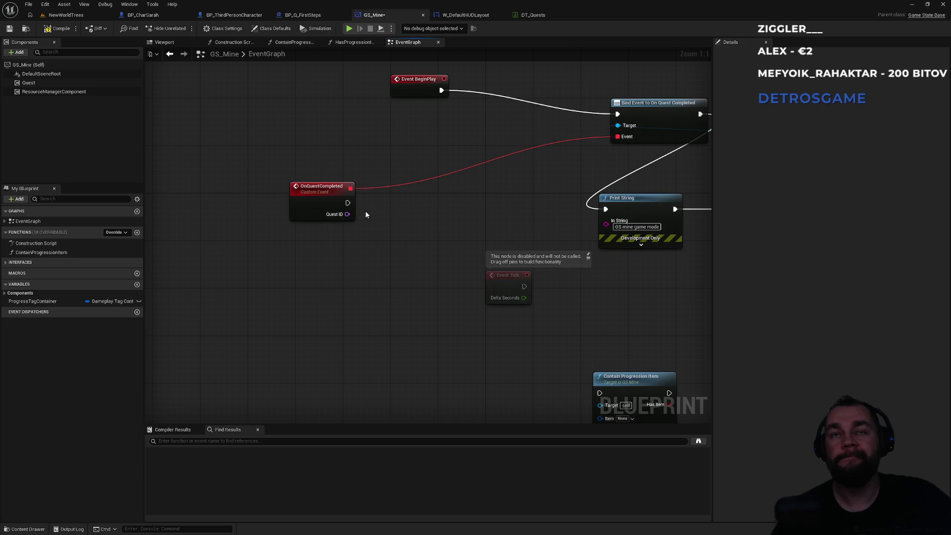
pyautogui.moveTo(510, 210)
pyautogui.mouseDown()
pyautogui.moveTo(336, 183)
pyautogui.moveTo(379, 190)
pyautogui.mouseUp()
pyautogui.moveTo(301, 174); pyautogui.dragTo(376, 181)
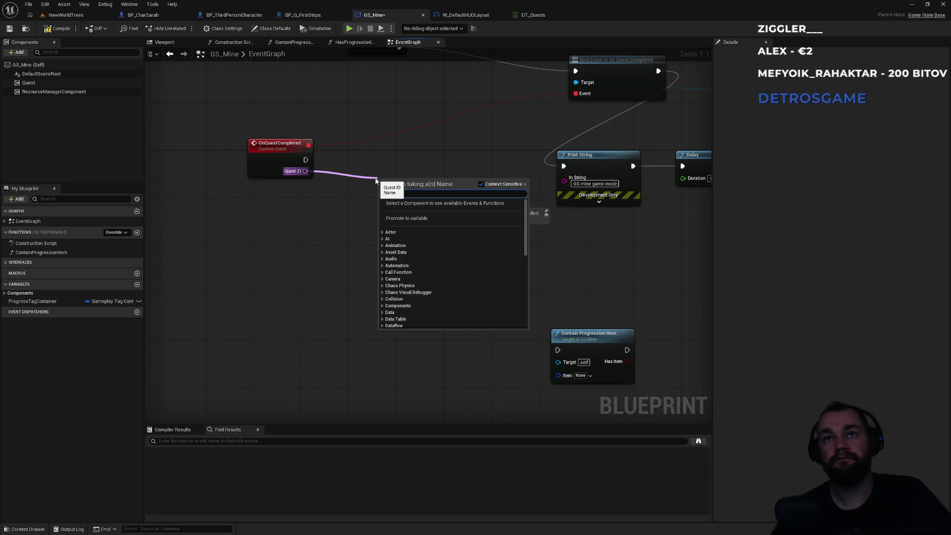
pyautogui.write('==')
pyautogui.press('Return')
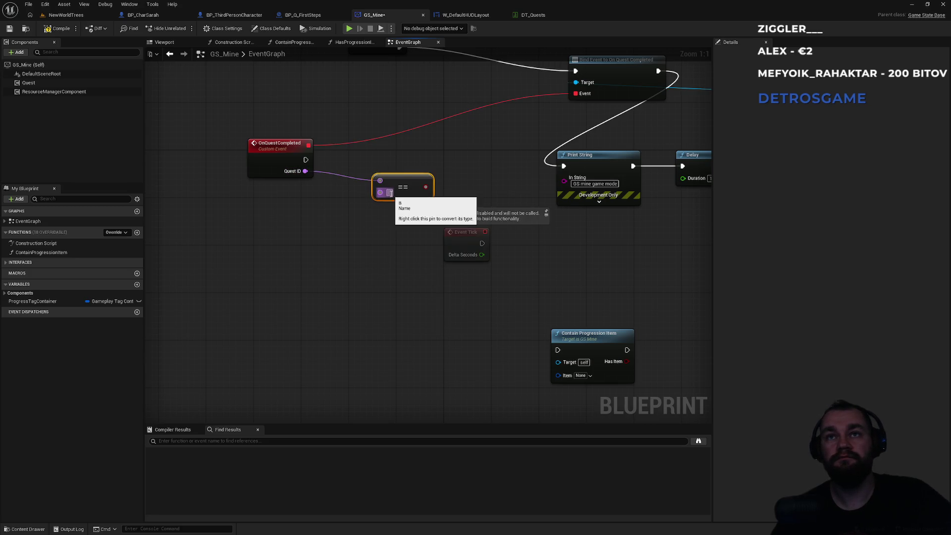
pyautogui.moveTo(386, 196); pyautogui.dragTo(368, 179)
pyautogui.click(376, 177)
pyautogui.write('Q_FirstSteps')
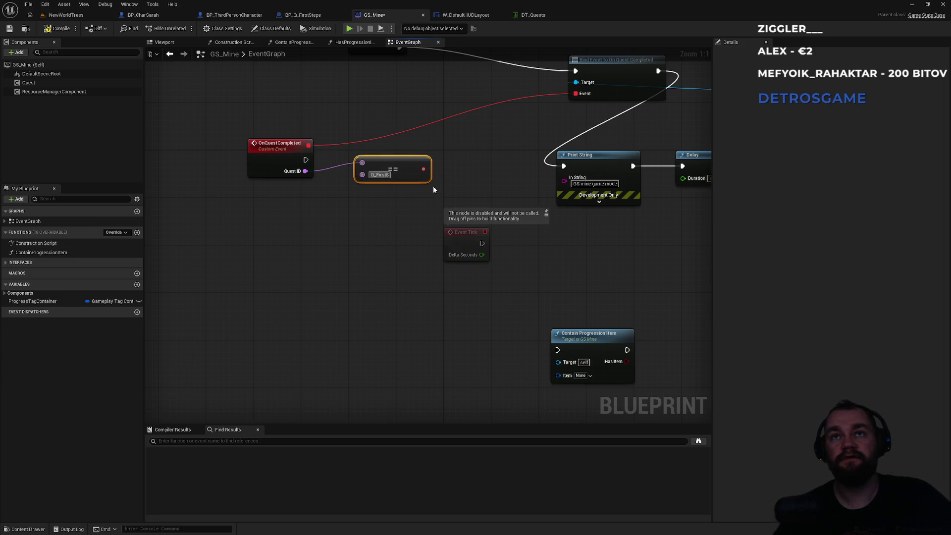
# Step: Add a Branch on the equality result and a Switch Has Authority on True
pyautogui.moveTo(433, 169)
pyautogui.mouseDown()
pyautogui.moveTo(450, 183)
pyautogui.moveTo(247, 249)
pyautogui.moveTo(237, 239)
pyautogui.moveTo(327, 266)
pyautogui.moveTo(328, 280)
pyautogui.moveTo(303, 179)
pyautogui.moveTo(300, 296)
pyautogui.moveTo(306, 160)
pyautogui.mouseUp()
pyautogui.write('b')
pyautogui.press('Return')
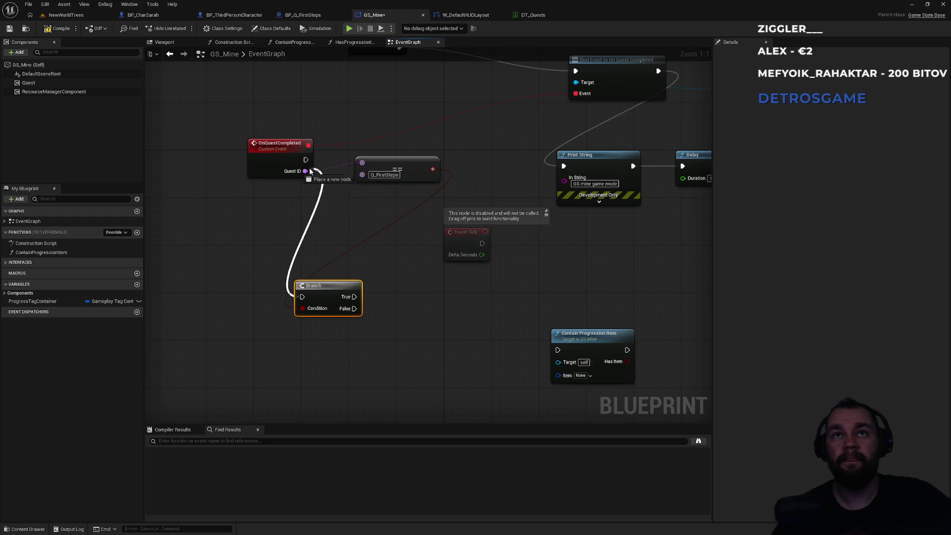
pyautogui.moveTo(354, 297); pyautogui.dragTo(419, 305)
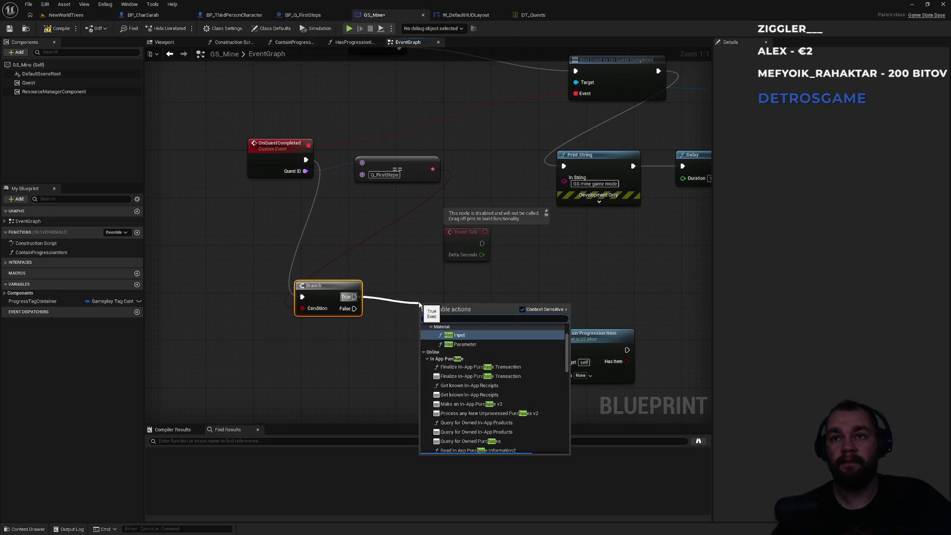
pyautogui.write('switch')
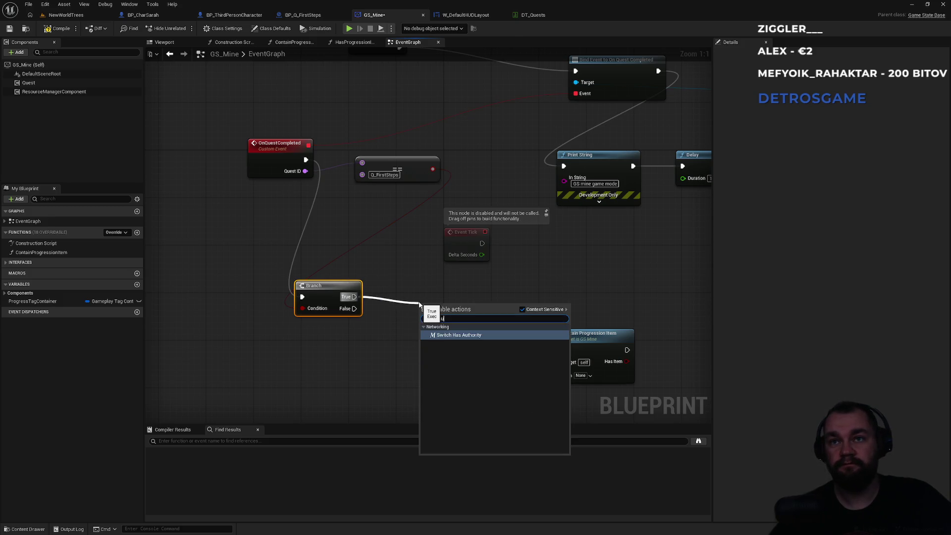
pyautogui.press('Return')
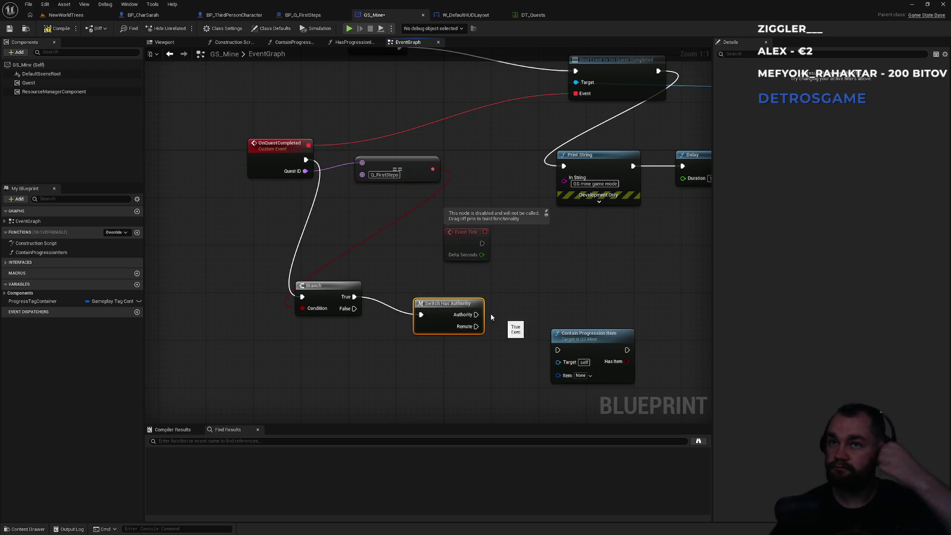
pyautogui.moveTo(440, 300); pyautogui.dragTo(422, 288)
# Step: Shift the Branch and Switch Has Authority nodes left to make room
pyautogui.moveTo(574, 289)
pyautogui.mouseDown()
pyautogui.moveTo(447, 316)
pyautogui.moveTo(337, 311)
pyautogui.moveTo(456, 317)
pyautogui.moveTo(483, 300)
pyautogui.moveTo(526, 297)
pyautogui.moveTo(502, 279)
pyautogui.moveTo(552, 257)
pyautogui.moveTo(458, 290)
pyautogui.mouseUp()
pyautogui.click(590, 210)
pyautogui.click(350, 294)
pyautogui.keyDown('ctrl'); pyautogui.click(248, 292); pyautogui.keyUp('ctrl')
pyautogui.moveTo(248, 292); pyautogui.dragTo(219, 286)
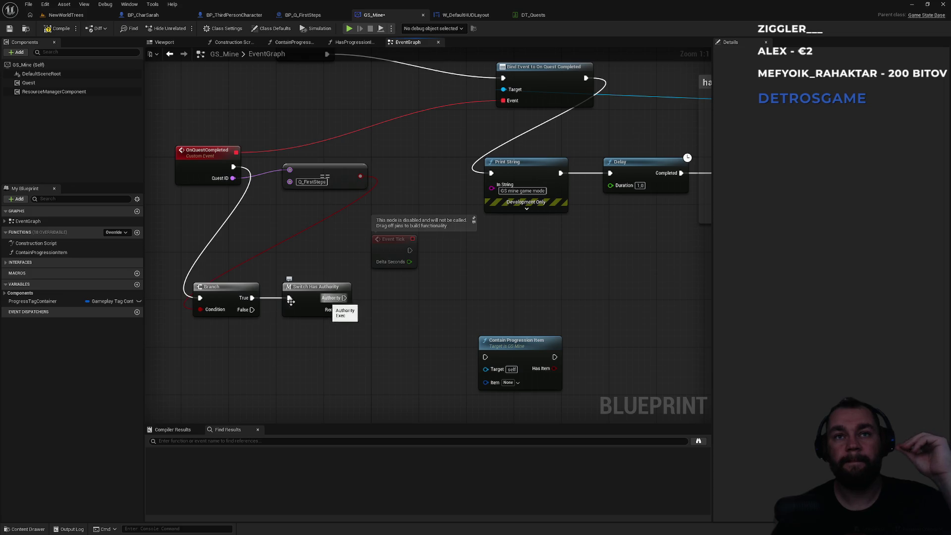
pyautogui.moveTo(336, 302)
pyautogui.mouseDown()
pyautogui.moveTo(422, 305)
pyautogui.moveTo(405, 306)
pyautogui.mouseUp()
pyautogui.write('st')
pyautogui.press('Escape')
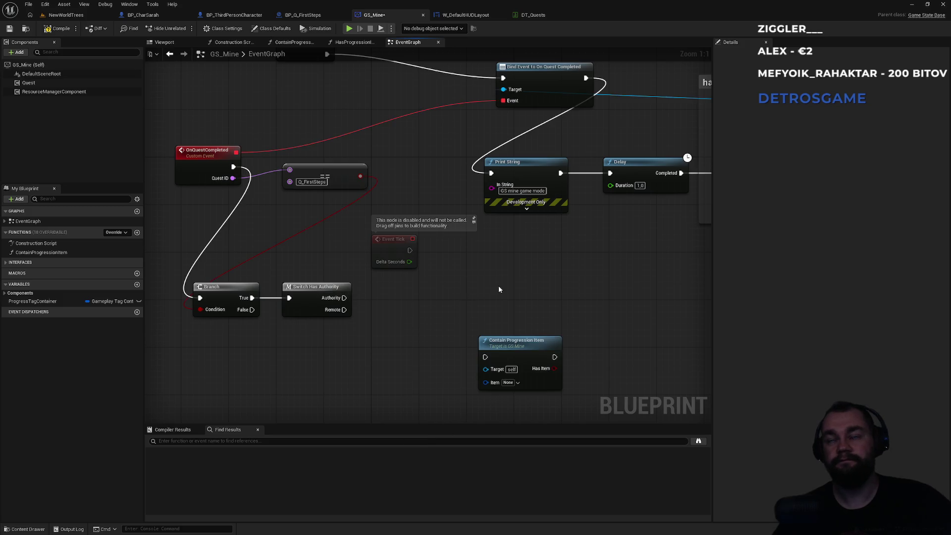
# Step: Move the Quest getter and Server Start Quest nodes next to Switch Has Authority
pyautogui.moveTo(492, 286); pyautogui.dragTo(124, 310)
pyautogui.click(527, 177)
pyautogui.keyDown('ctrl'); pyautogui.click(444, 132); pyautogui.keyUp('ctrl')
pyautogui.hotkey('ctrl', 'x')
pyautogui.moveTo(337, 237); pyautogui.dragTo(370, 323)
pyautogui.hotkey('ctrl', 'v')
# Step: Wire Authority into the pasted Server Start Quest and set its Quest ID to Q_GetToWork
pyautogui.click(433, 371)
pyautogui.moveTo(445, 365); pyautogui.dragTo(441, 198)
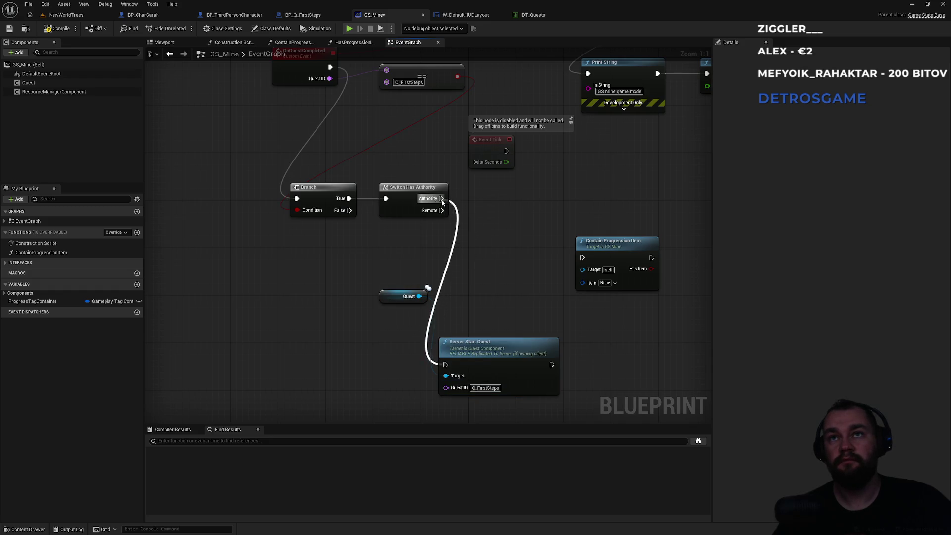
pyautogui.click(489, 389)
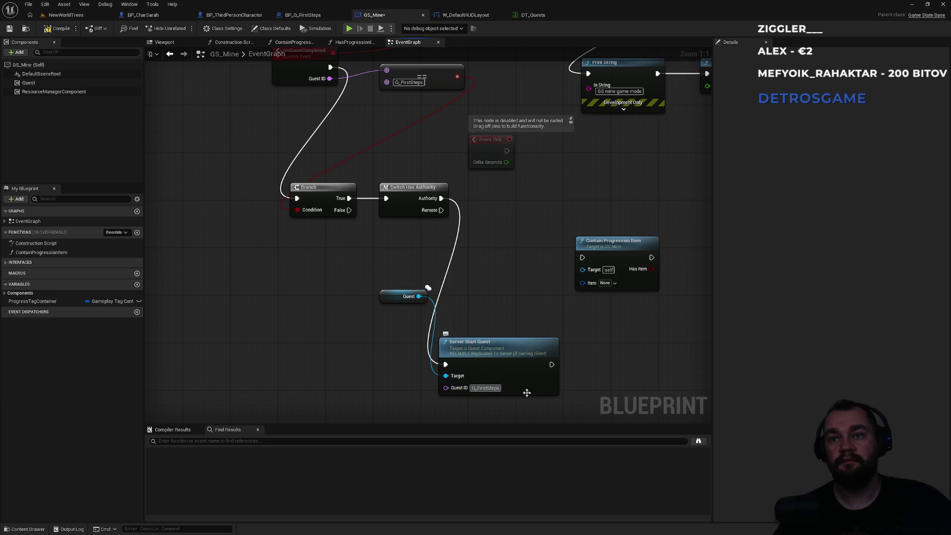
pyautogui.write('Q_G')
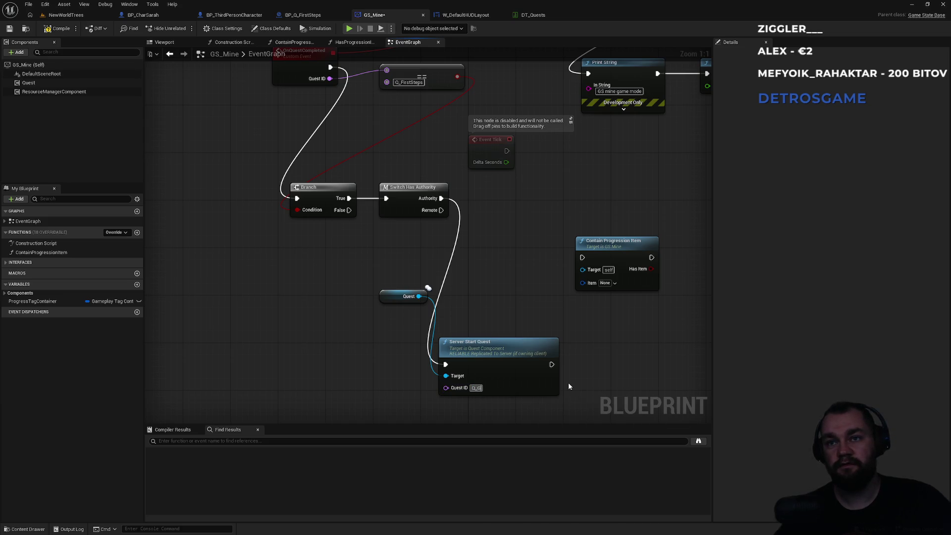
pyautogui.write('etToWork')
pyautogui.press('Return')
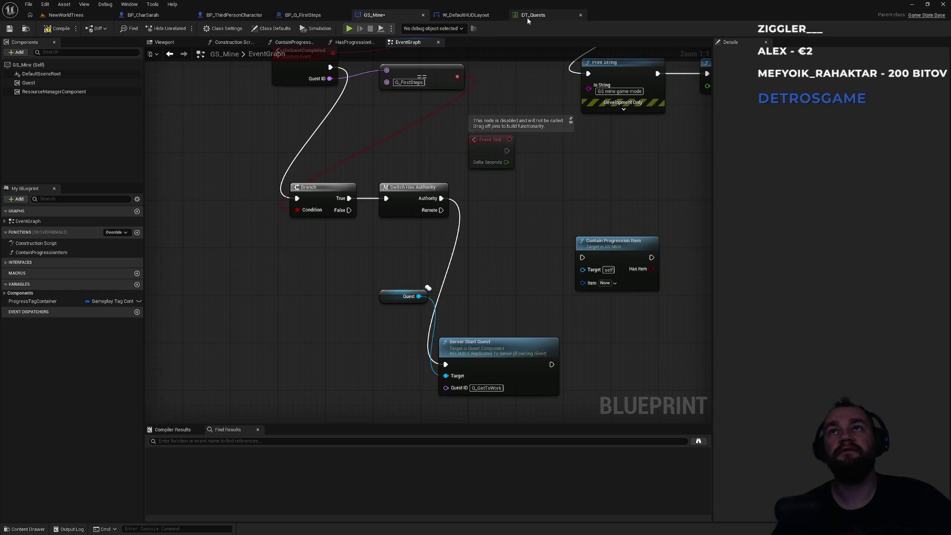
# Step: Confirm the quest name in DT_Quests, then compile GS_Mine
pyautogui.click(528, 15)
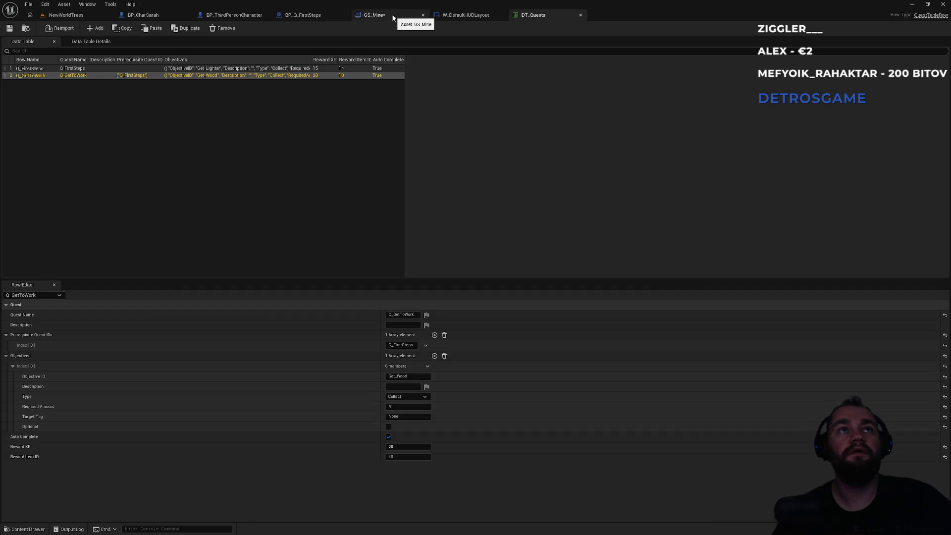
pyautogui.click(393, 18)
pyautogui.moveTo(503, 258)
pyautogui.mouseDown()
pyautogui.moveTo(408, 332)
pyautogui.moveTo(430, 299)
pyautogui.moveTo(409, 273)
pyautogui.moveTo(436, 345)
pyautogui.mouseUp()
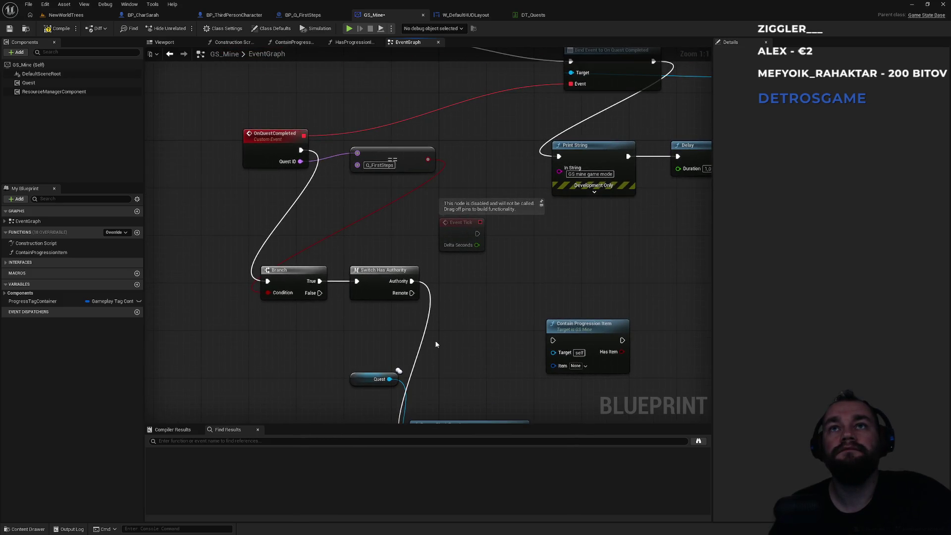
pyautogui.click(55, 30)
# Step: Play-test NewWorldTrees, walking the character forward while Q_FirstSteps changes state, then stop
pyautogui.click(66, 15)
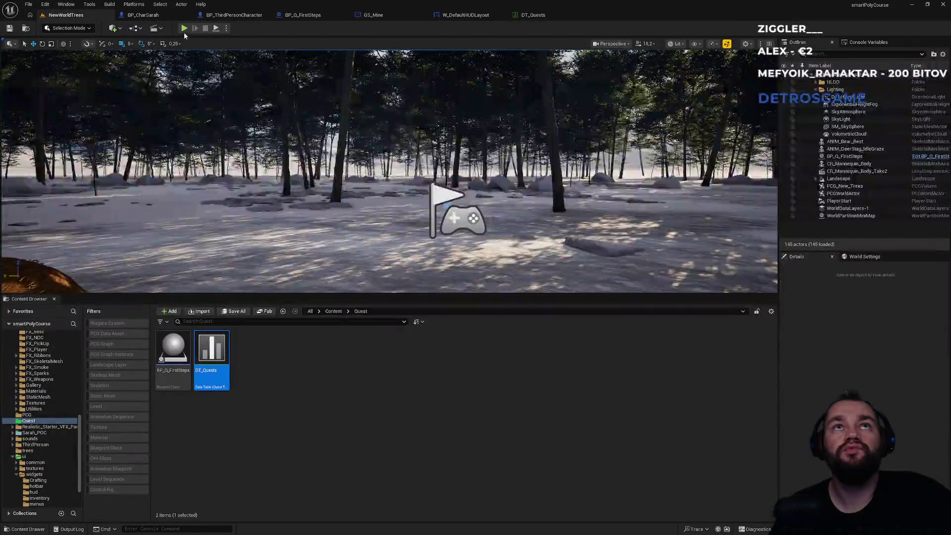
pyautogui.click(183, 28)
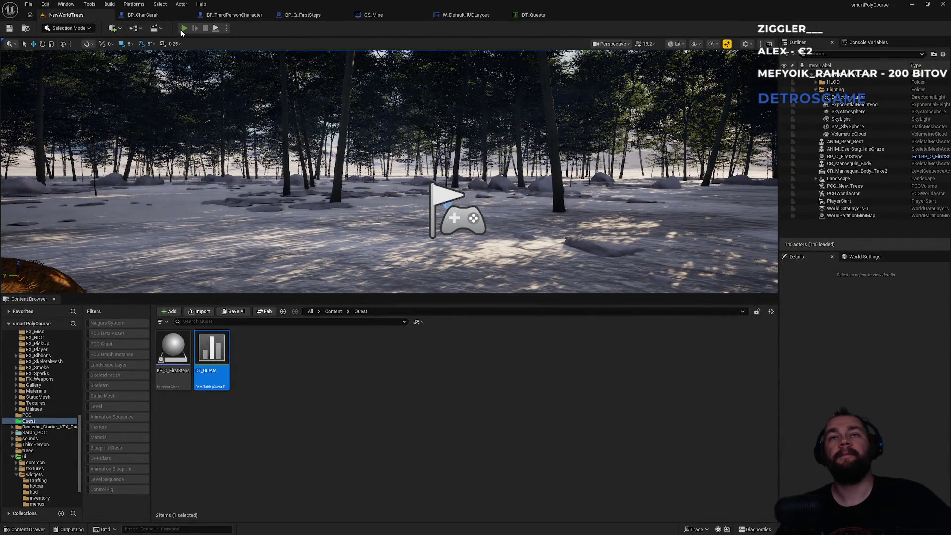
pyautogui.press('super')
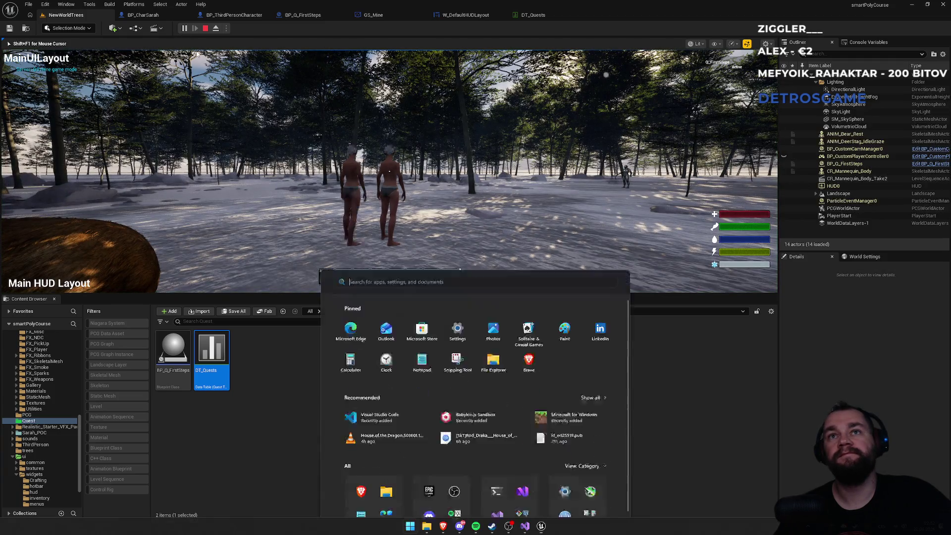
pyautogui.press('Escape')
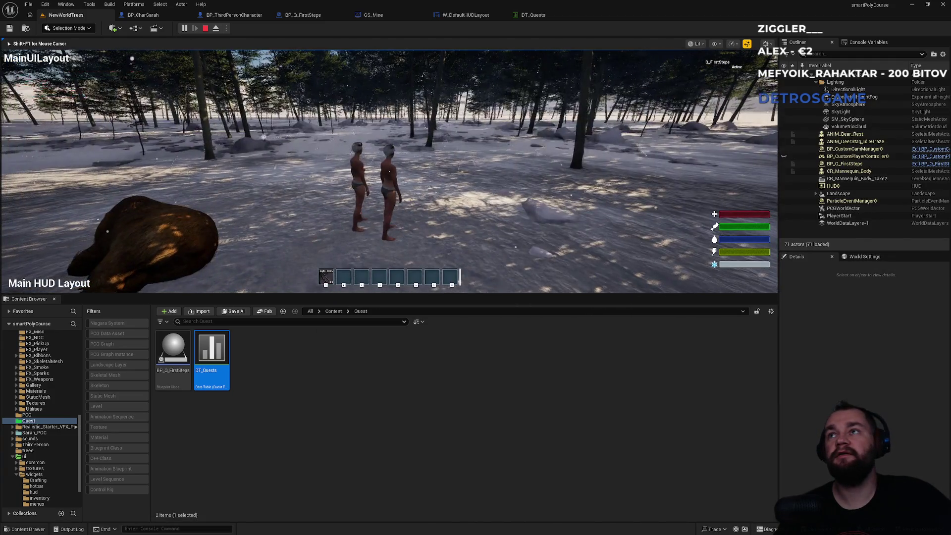
pyautogui.press('w')
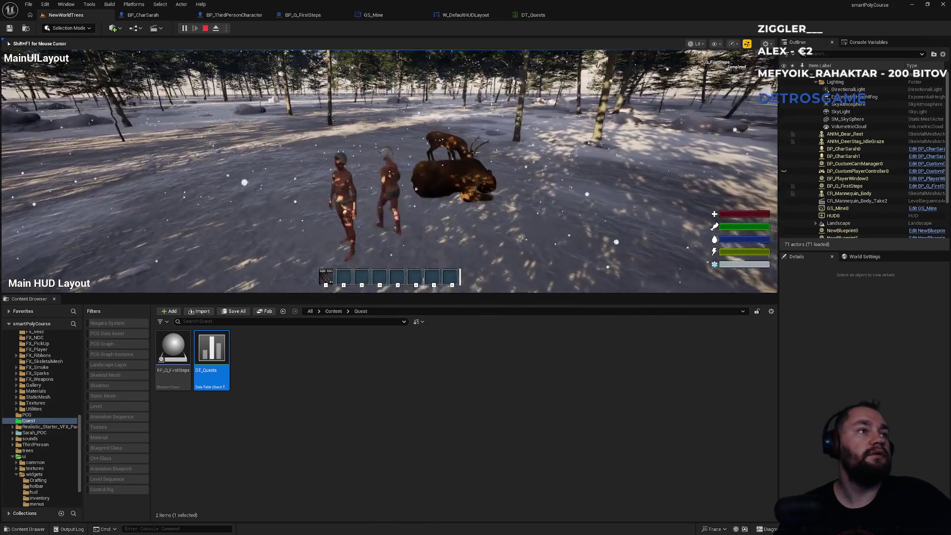
pyautogui.hotkey('shift', 'F1')
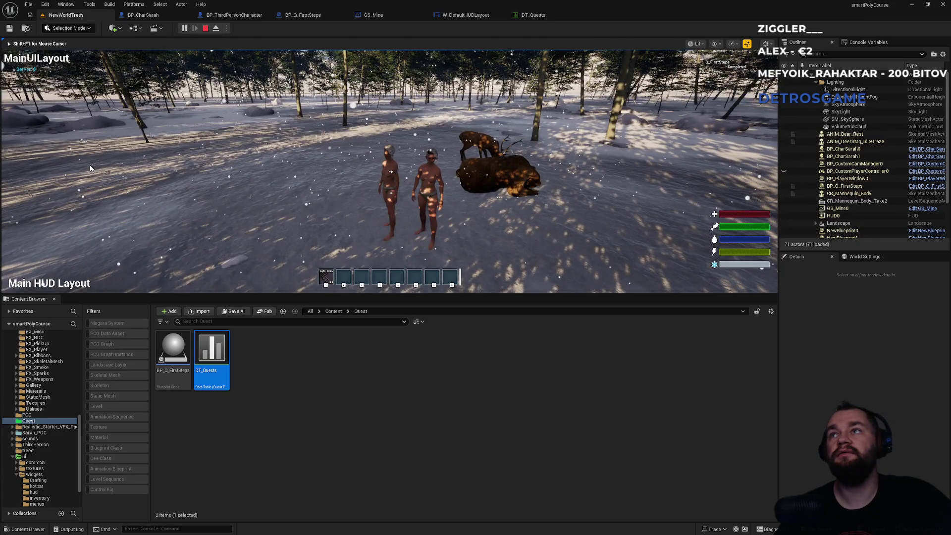
pyautogui.press('Escape')
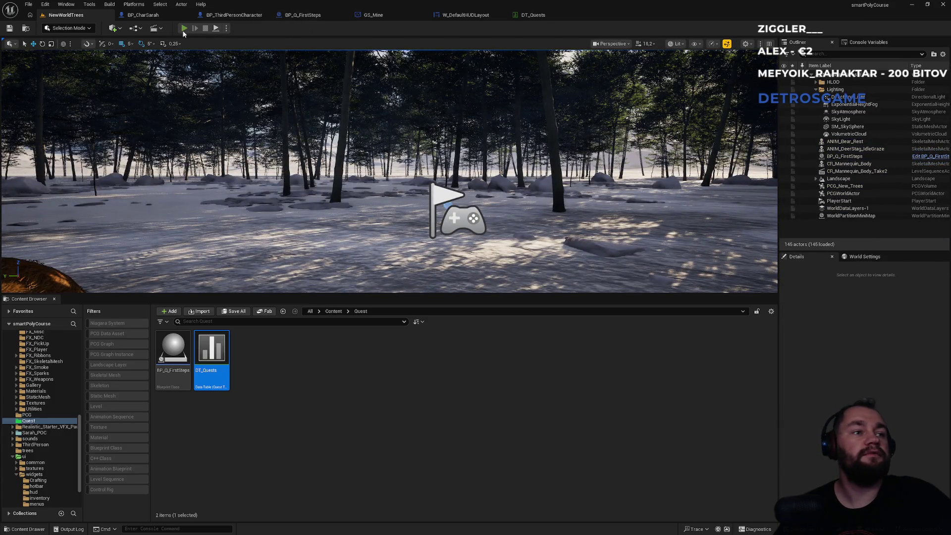
# Step: Run a second play-test, stop it, and return to GS_Mine's event graph
pyautogui.click(184, 28)
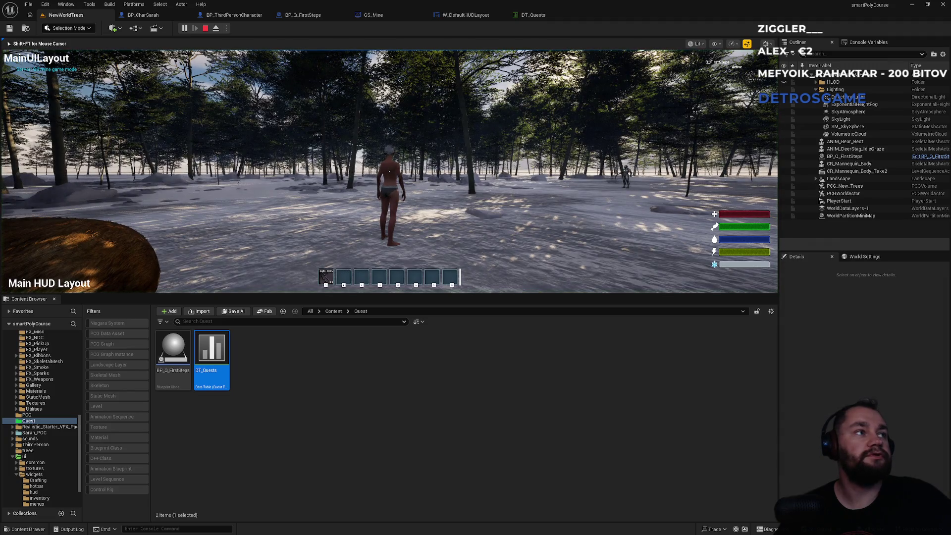
pyautogui.press('super')
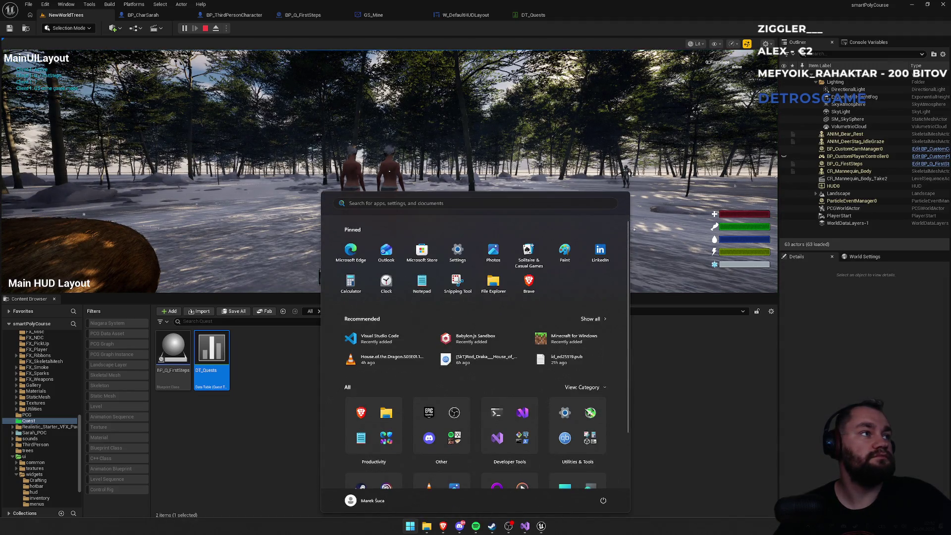
pyautogui.press('Escape')
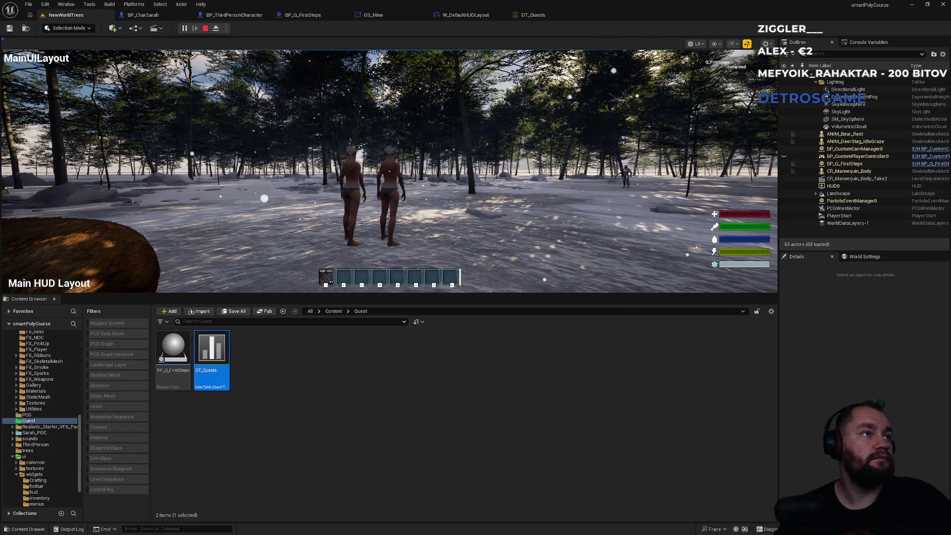
pyautogui.press('Escape')
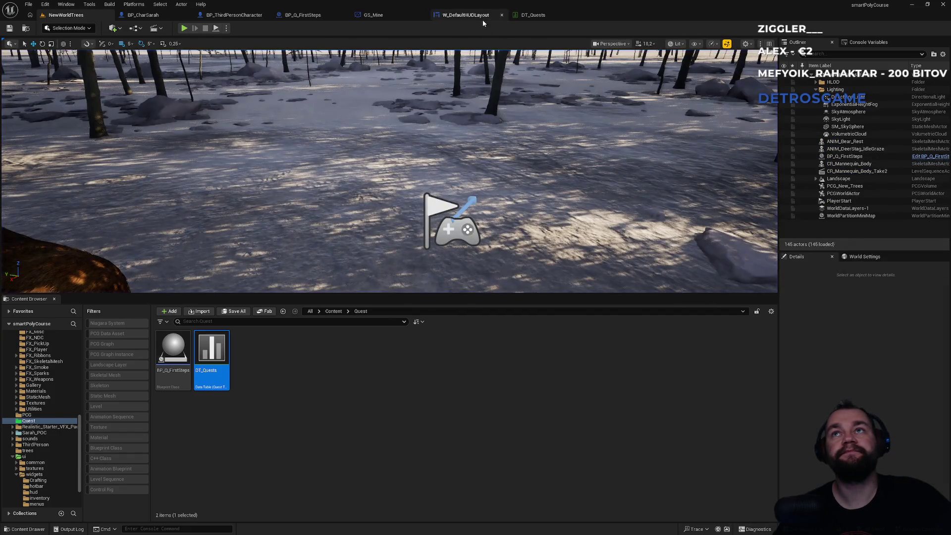
pyautogui.click(377, 14)
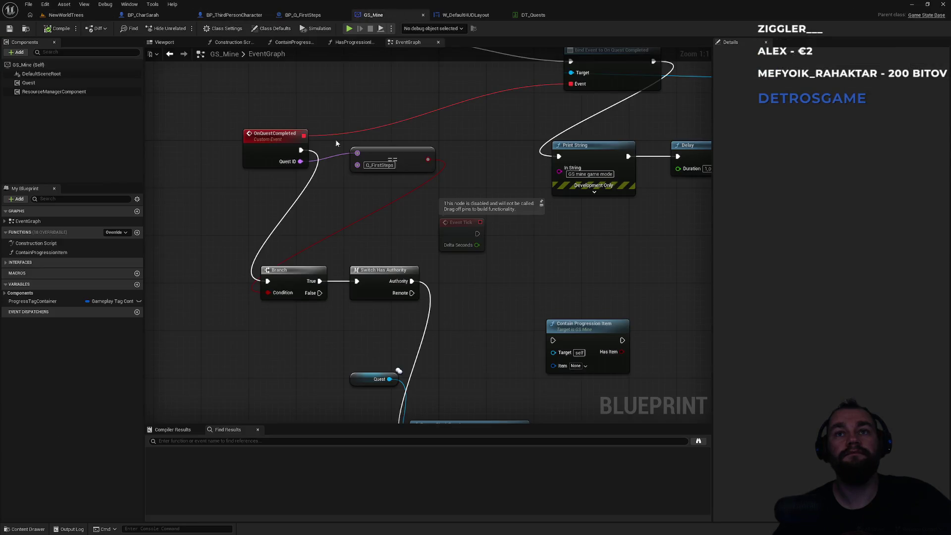
# Step: Make room before the Branch in OnQuestCompleted, discarding an Equal search and a stray reroute
pyautogui.click(295, 280)
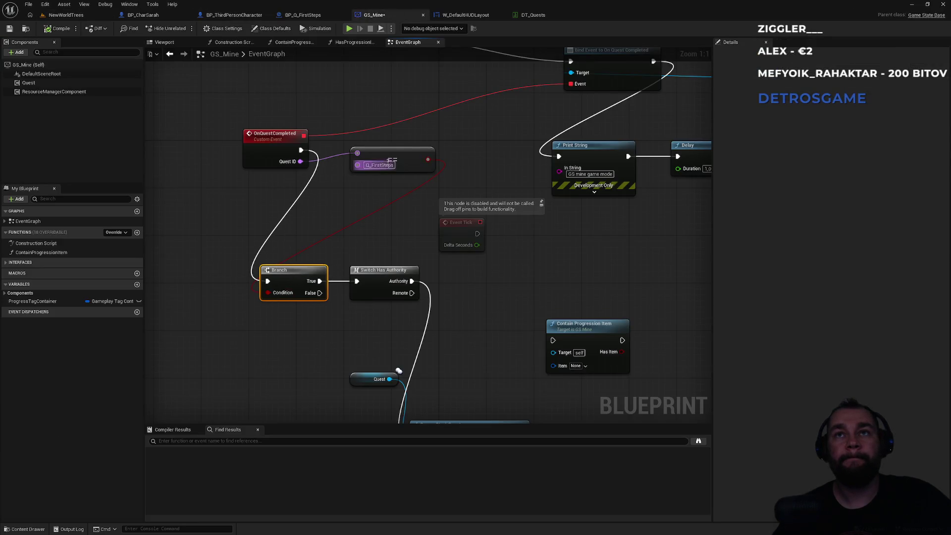
pyautogui.moveTo(300, 162); pyautogui.dragTo(349, 193)
pyautogui.write('equa')
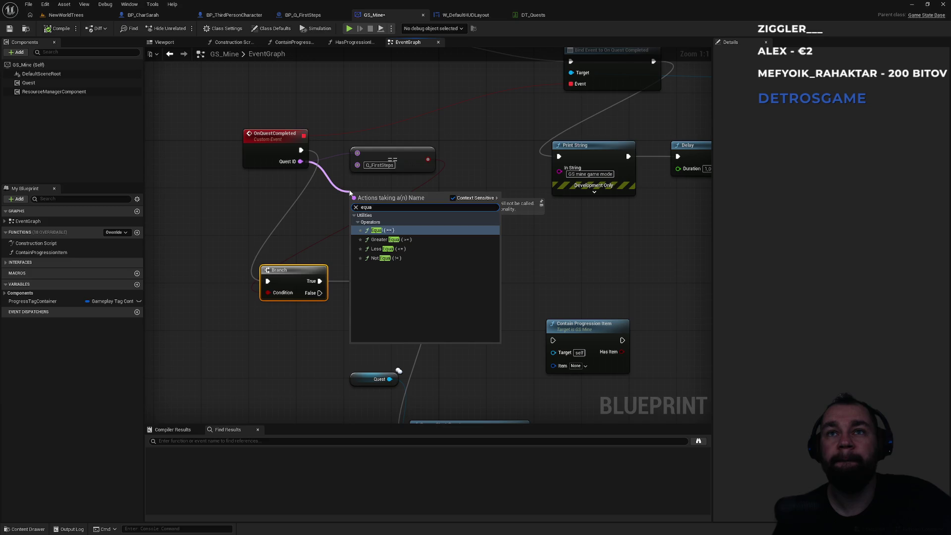
pyautogui.press('Escape')
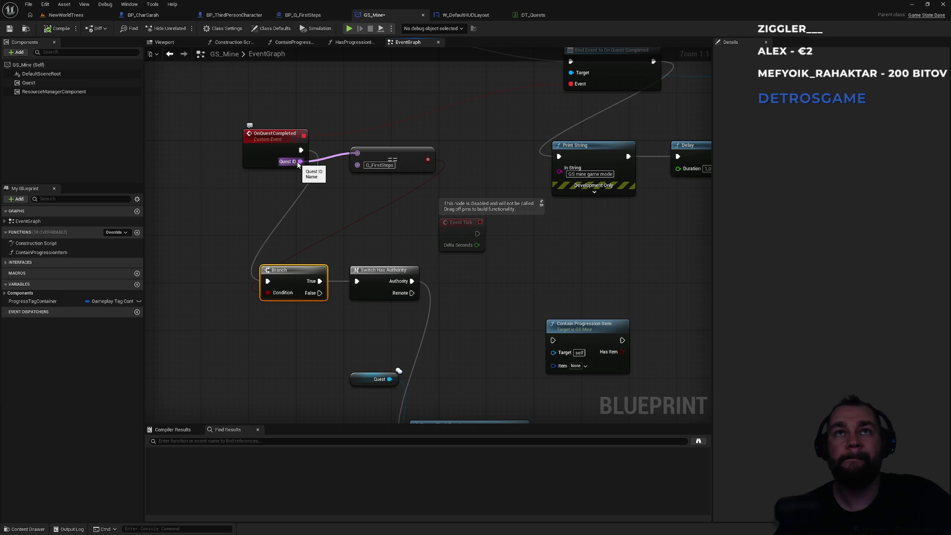
pyautogui.moveTo(299, 164)
pyautogui.mouseDown()
pyautogui.moveTo(297, 251)
pyautogui.moveTo(208, 259)
pyautogui.moveTo(427, 242)
pyautogui.moveTo(460, 223)
pyautogui.mouseUp()
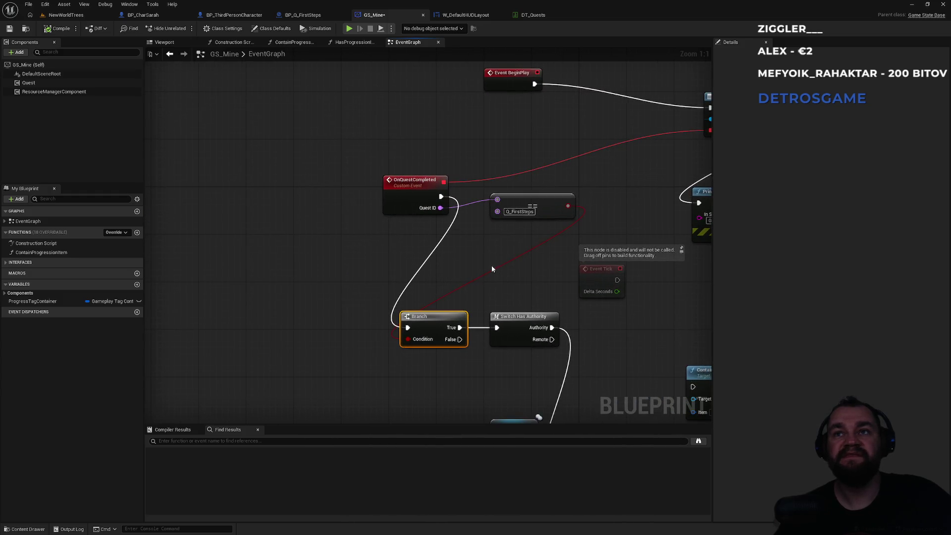
pyautogui.doubleClick(391, 311)
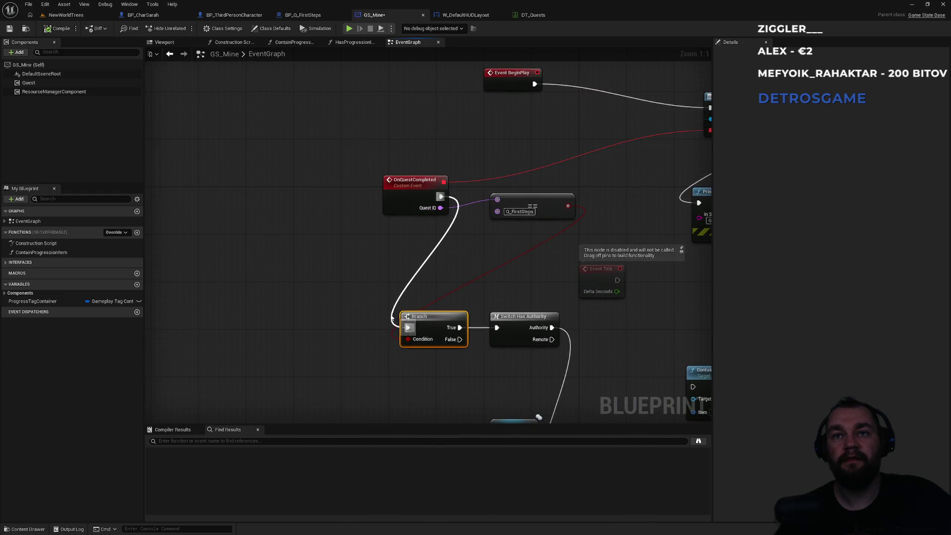
pyautogui.press('Delete')
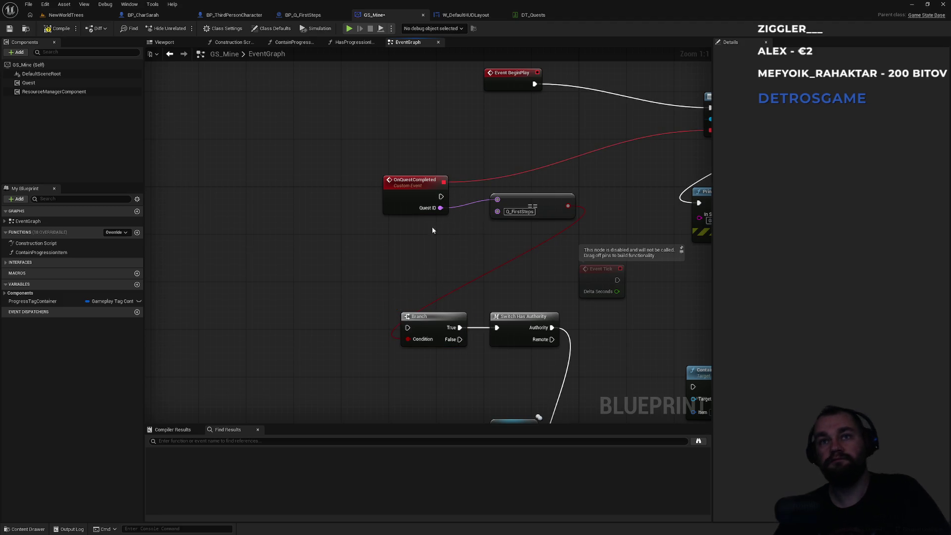
# Step: Insert a Print String showing 'COMPLETED?' for 10 seconds between OnQuestCompleted and the Branch
pyautogui.moveTo(441, 197); pyautogui.dragTo(294, 292)
pyautogui.write('print')
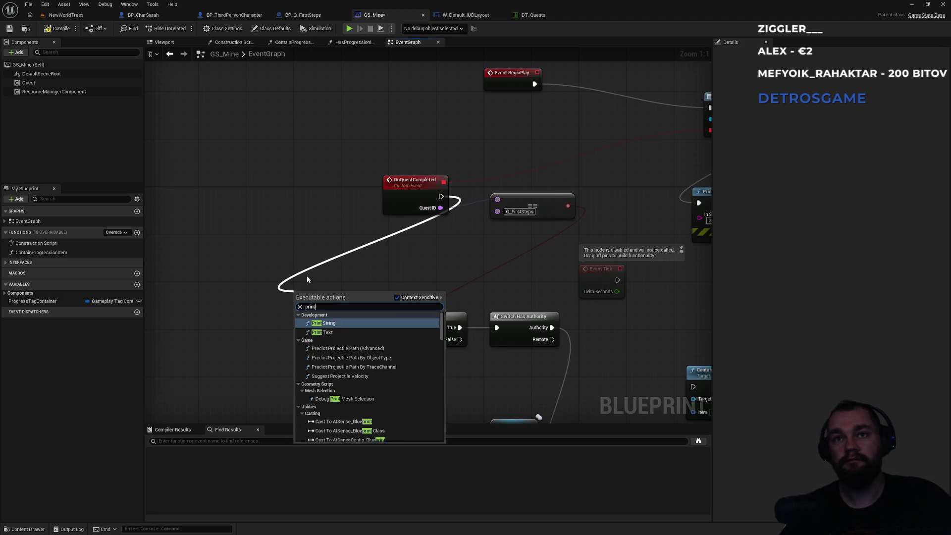
pyautogui.press('Return')
pyautogui.write('COMPLETED')
pyautogui.press('Return')
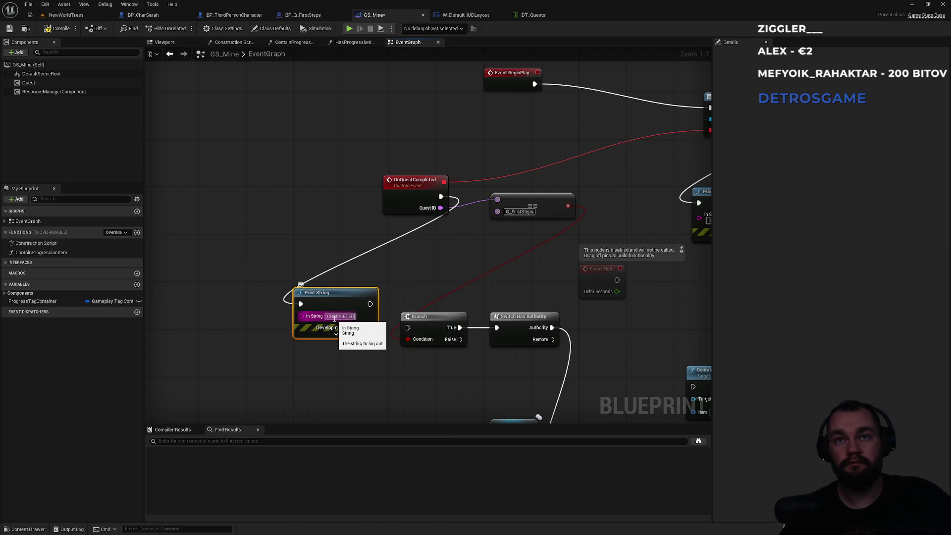
pyautogui.click(337, 334)
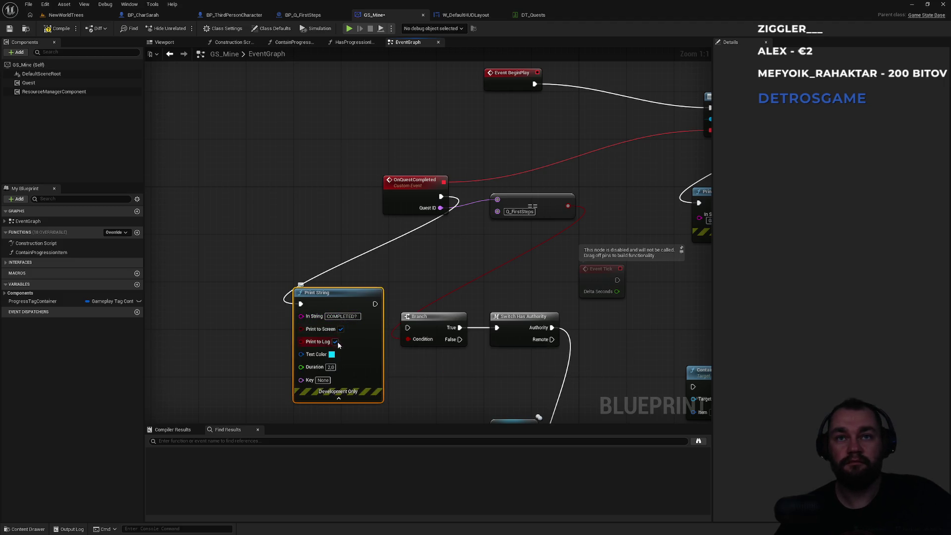
pyautogui.click(400, 388)
pyautogui.moveTo(375, 304); pyautogui.dragTo(407, 327)
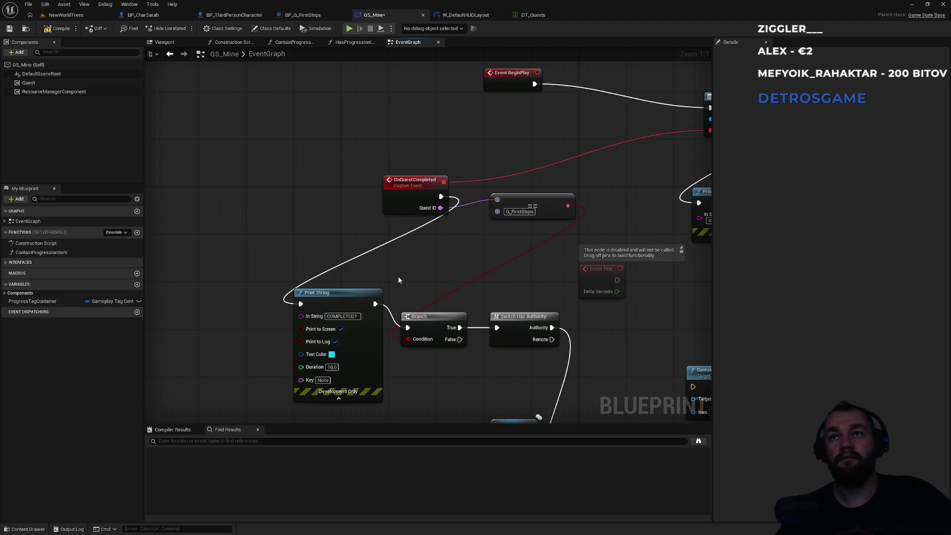
pyautogui.click(65, 14)
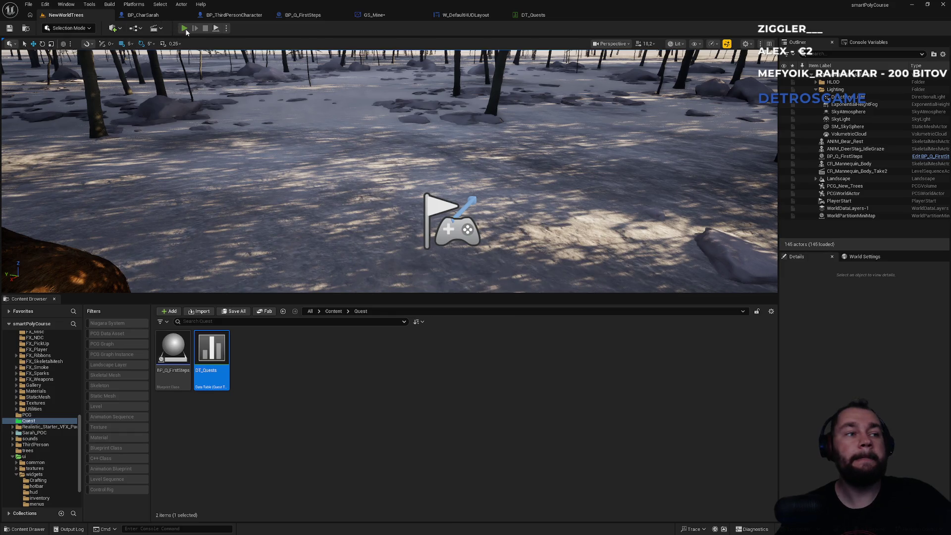
# Step: Play-test with two clients until 'COMPLETED?' prints on both, then reopen GS_Mine's event graph
pyautogui.click(184, 28)
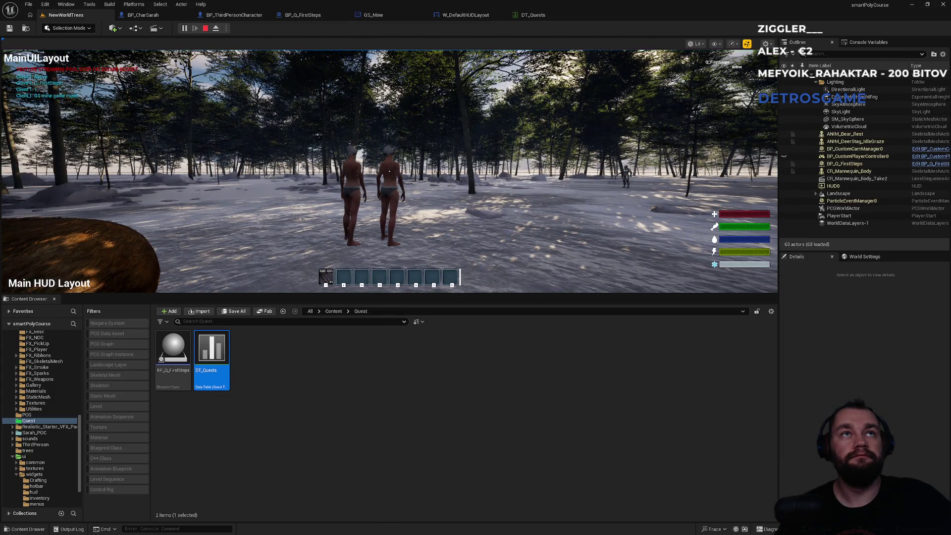
pyautogui.press('super')
pyautogui.press('super')
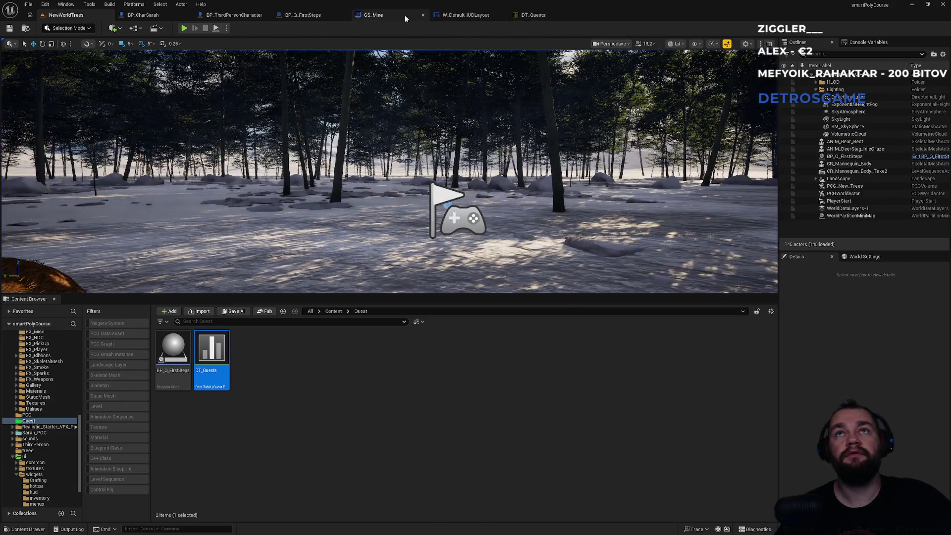
pyautogui.click(405, 15)
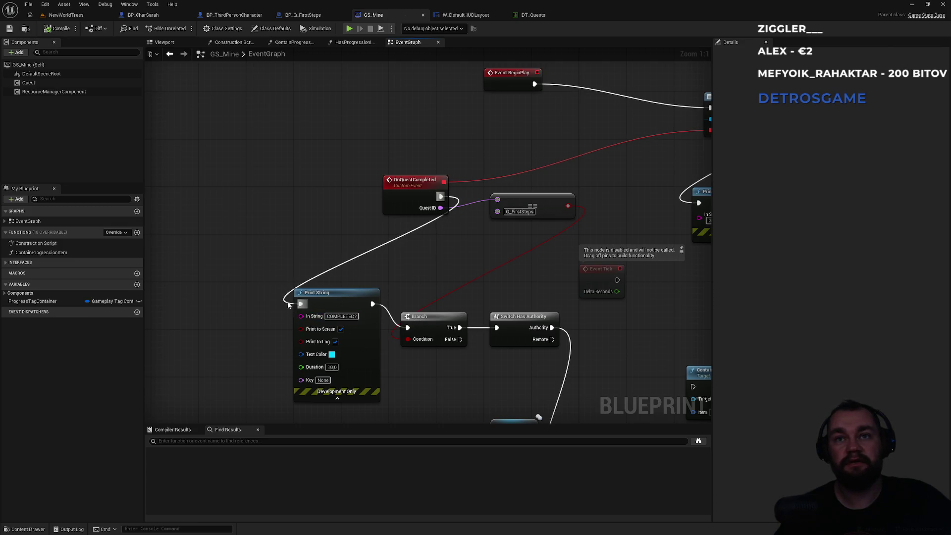
# Step: Route OnQuestCompleted into the Branch and print COMPLETED? only from its True output
pyautogui.moveTo(407, 328); pyautogui.dragTo(407, 328)
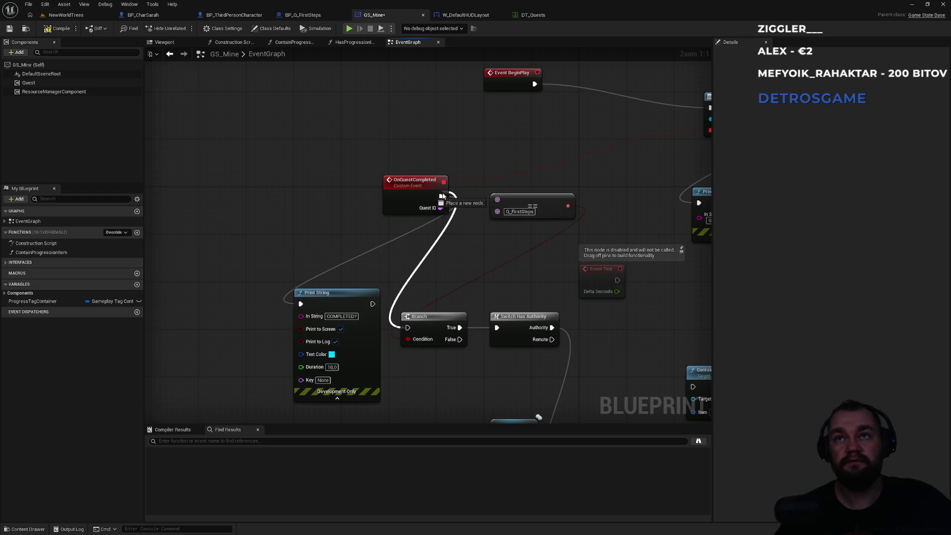
pyautogui.moveTo(301, 306)
pyautogui.mouseDown()
pyautogui.moveTo(488, 328)
pyautogui.moveTo(461, 328)
pyautogui.mouseUp()
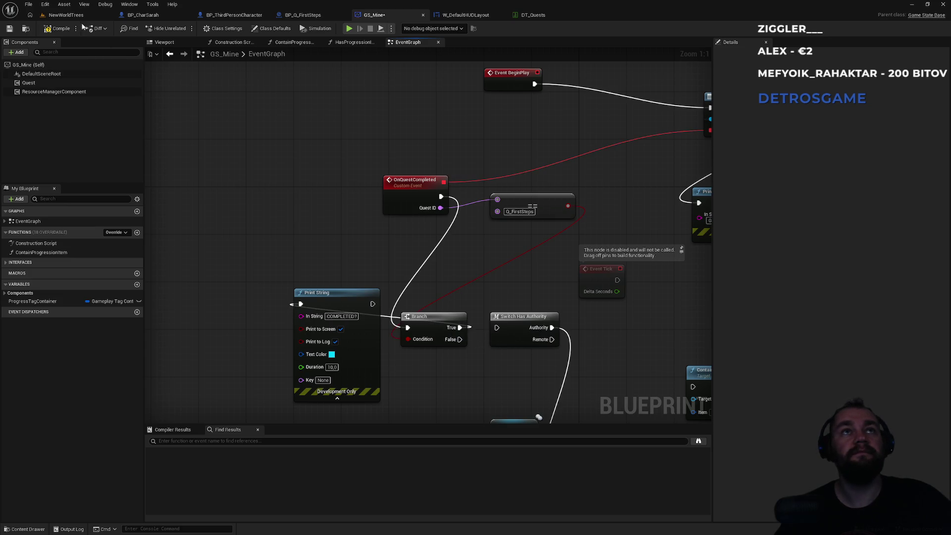
pyautogui.click(66, 15)
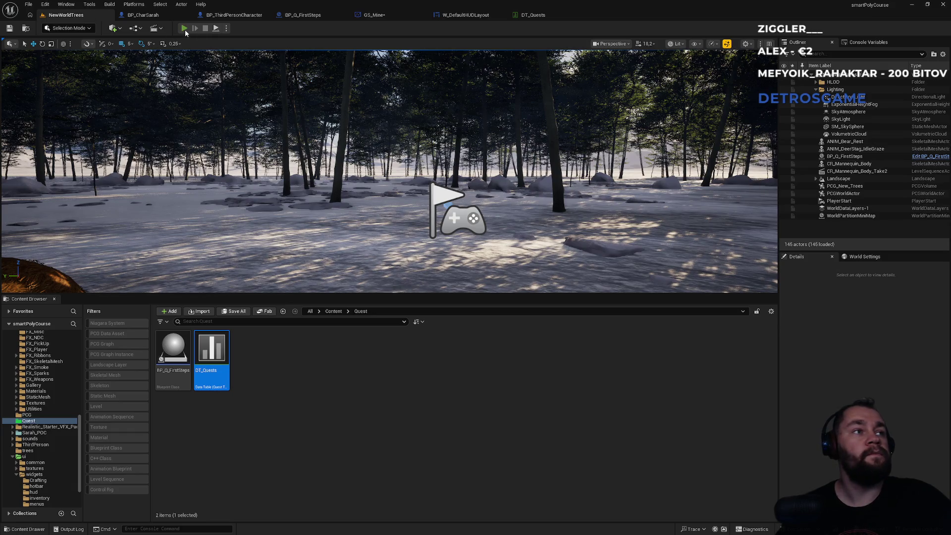
# Step: Play-test the level again, stop it, and open BP_CharSarah
pyautogui.click(185, 29)
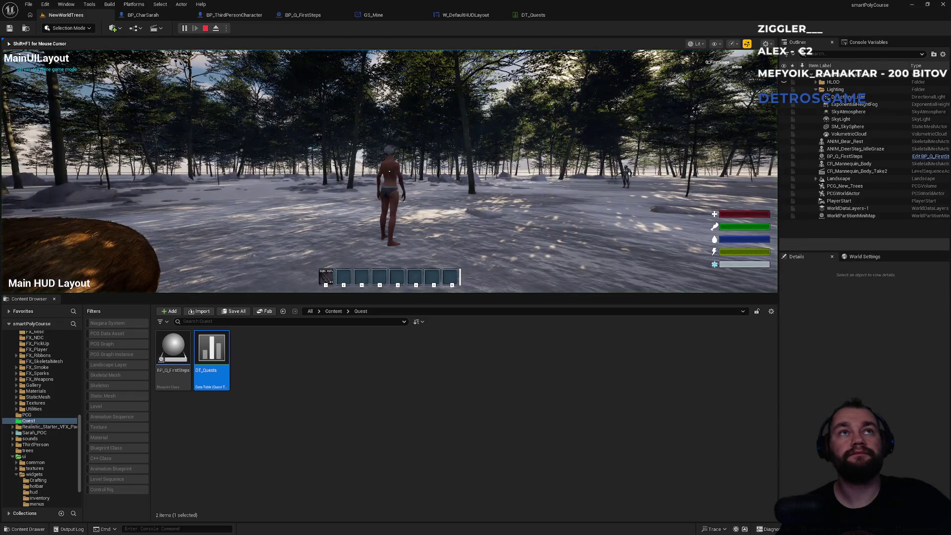
pyautogui.press('super')
pyautogui.click(231, 136)
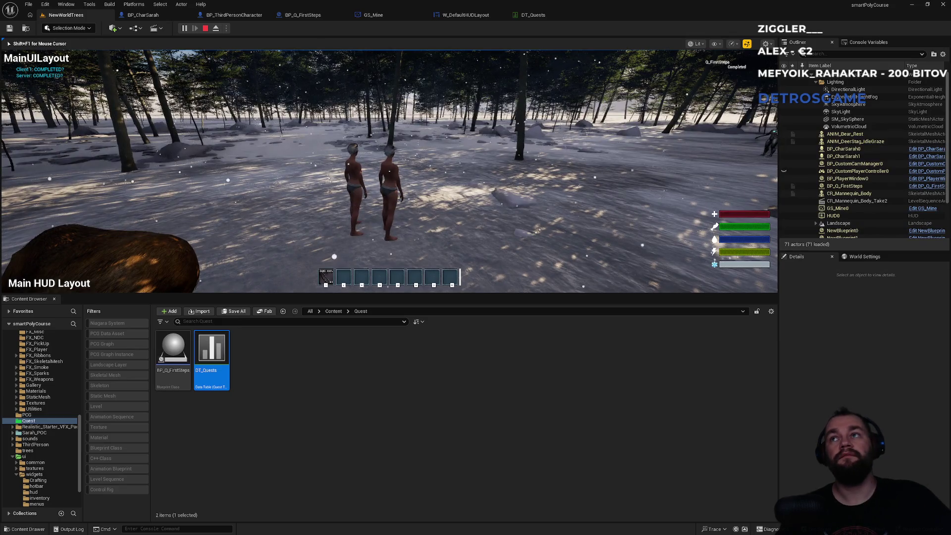
pyautogui.press('Escape')
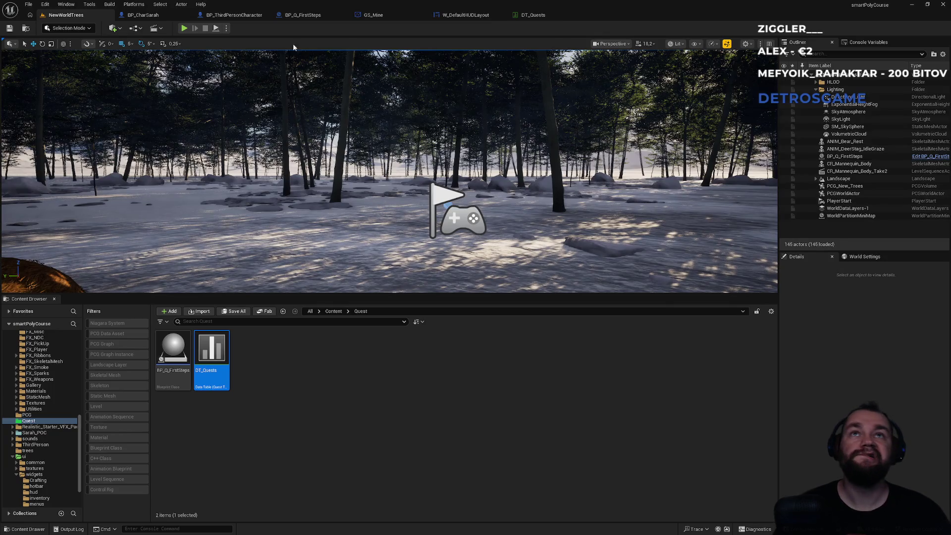
pyautogui.click(146, 15)
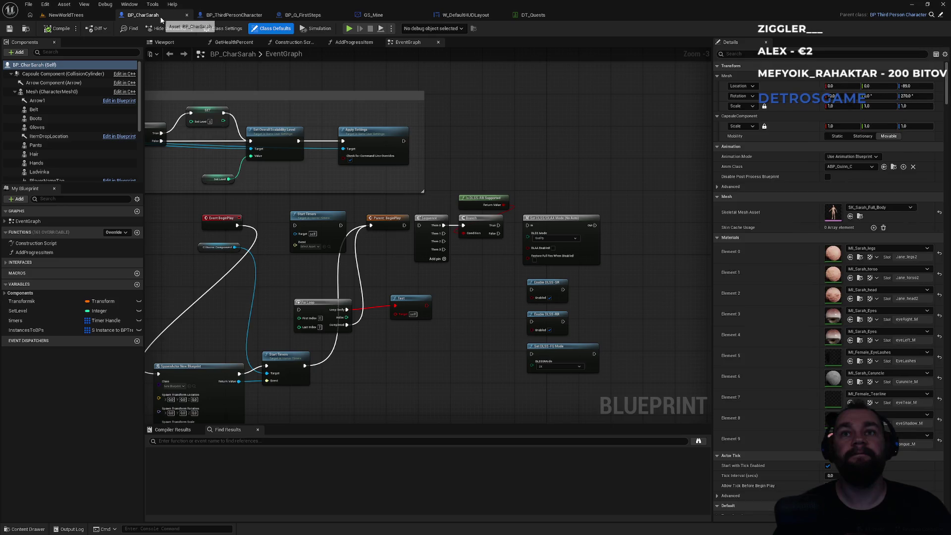
# Step: Review DT_Quests, W_DefaultHUDLayout, BP_Q_FirstSteps, BP_ThirdPersonCharacter and BP_CharSarah, ending at GS_Mine's Branch
pyautogui.click(537, 15)
pyautogui.click(473, 16)
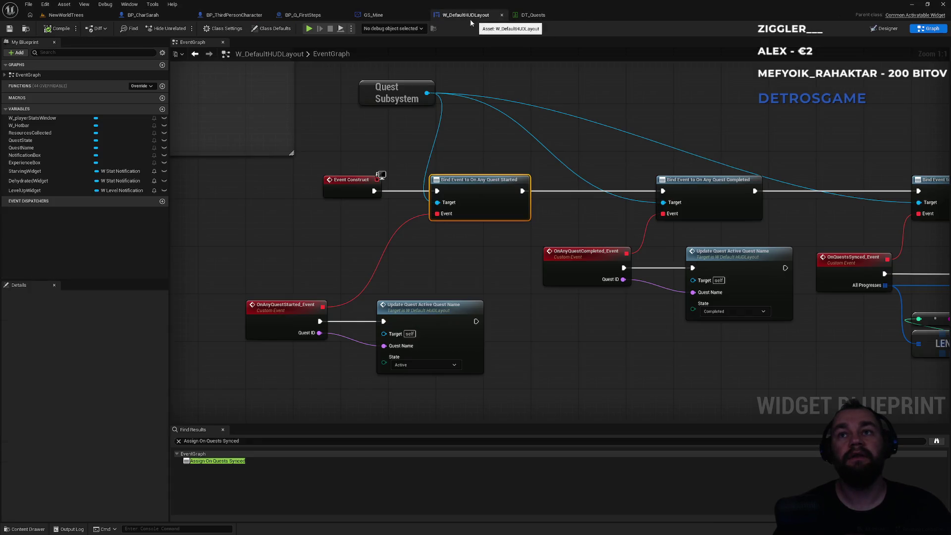
pyautogui.click(315, 19)
pyautogui.click(250, 18)
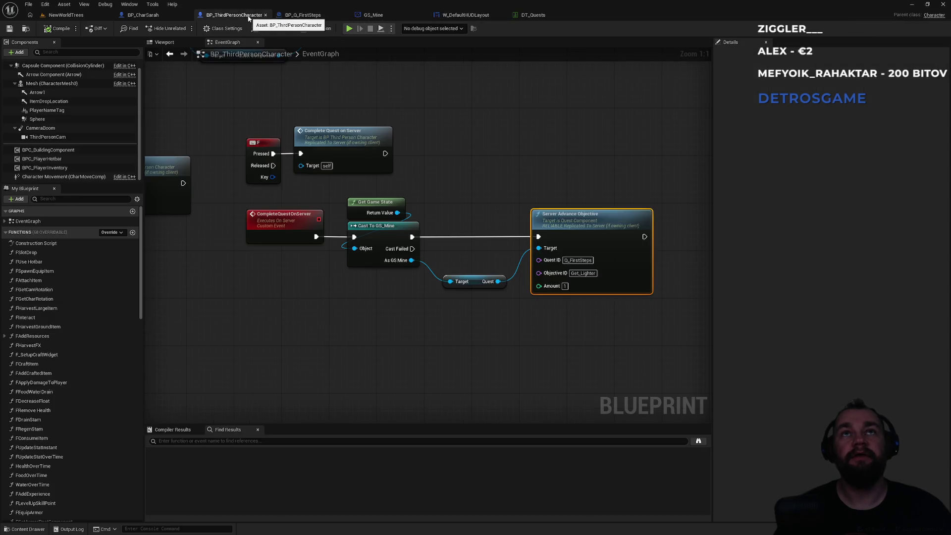
pyautogui.click(169, 17)
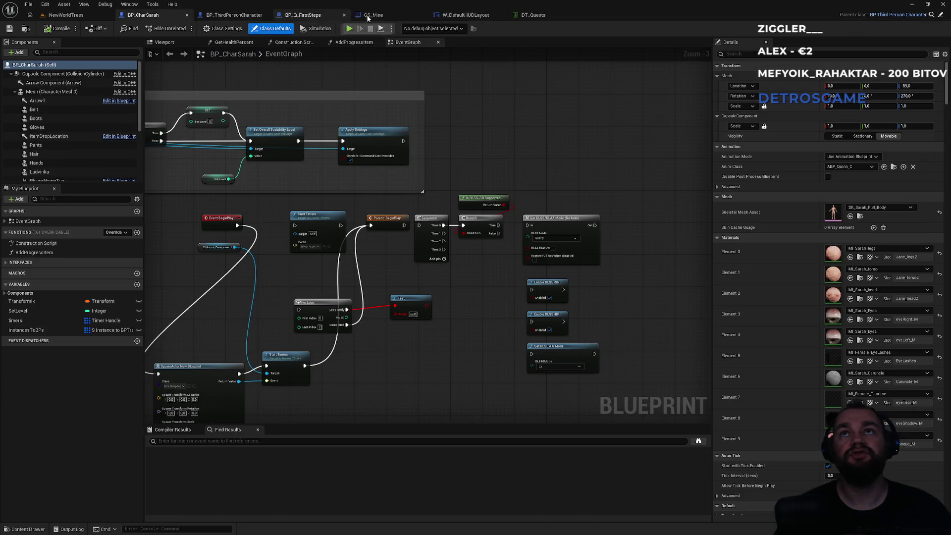
pyautogui.click(466, 15)
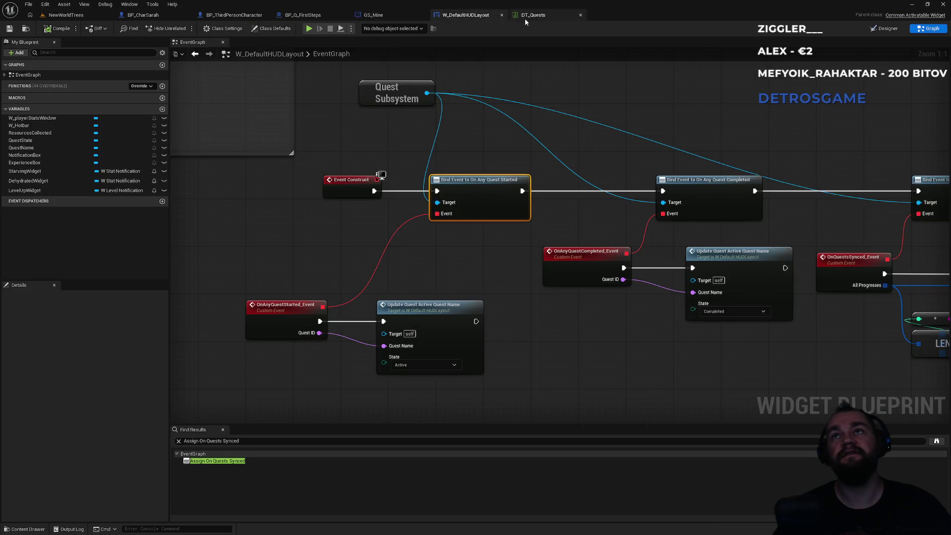
pyautogui.click(380, 15)
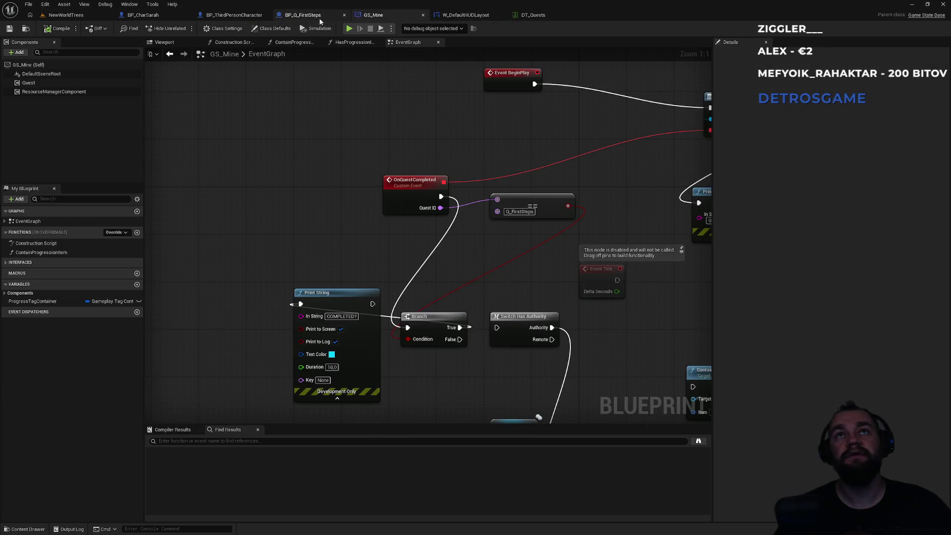
pyautogui.click(302, 15)
pyautogui.click(235, 16)
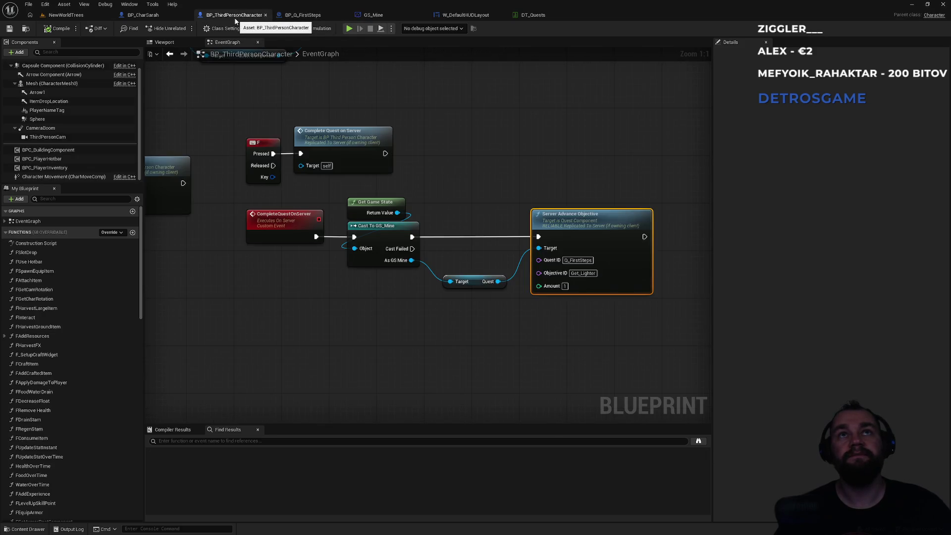
pyautogui.click(386, 15)
pyautogui.moveTo(390, 286); pyautogui.dragTo(346, 262)
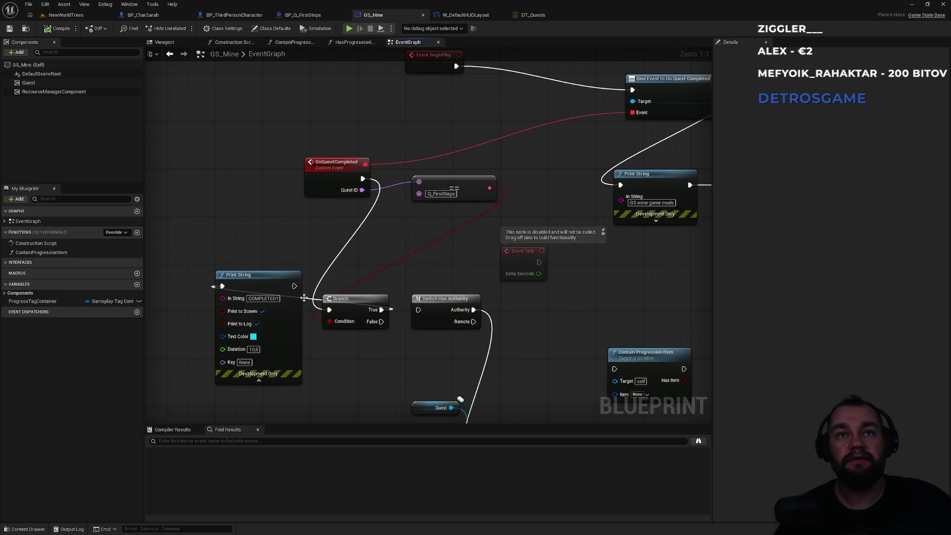
# Step: Route Branch True into Switch Has Authority and add a 0.2 s Delay before Server Start Quest
pyautogui.moveTo(380, 310); pyautogui.dragTo(418, 310)
pyautogui.moveTo(251, 280)
pyautogui.mouseDown()
pyautogui.moveTo(321, 363)
pyautogui.moveTo(338, 255)
pyautogui.moveTo(486, 233)
pyautogui.moveTo(492, 199)
pyautogui.mouseUp()
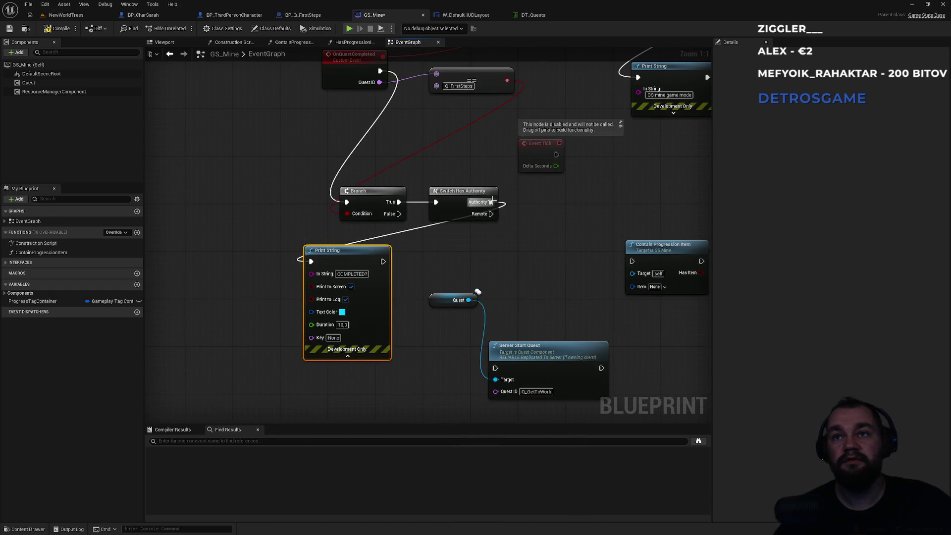
pyautogui.moveTo(389, 261); pyautogui.dragTo(422, 331)
pyautogui.write('lay')
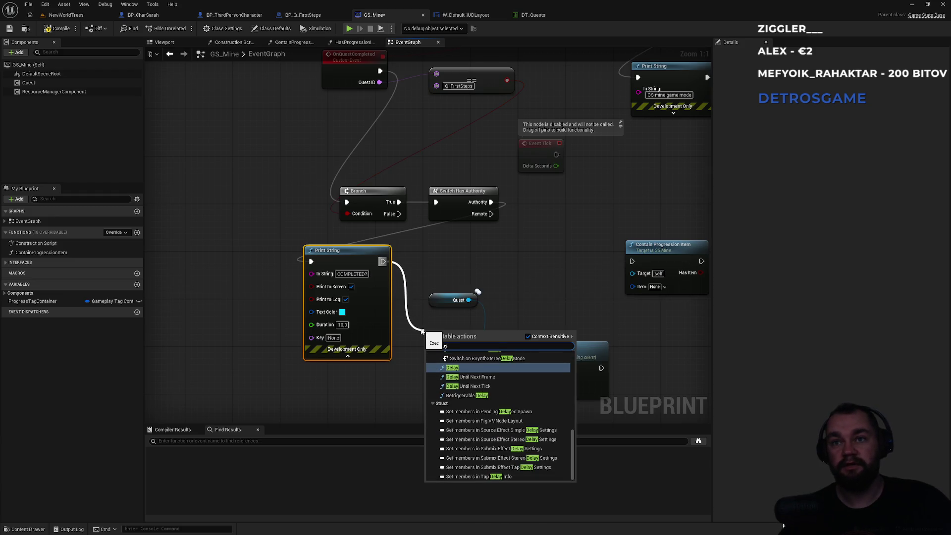
pyautogui.press('Return')
pyautogui.moveTo(450, 342)
pyautogui.mouseDown()
pyautogui.moveTo(396, 402)
pyautogui.moveTo(495, 368)
pyautogui.mouseUp()
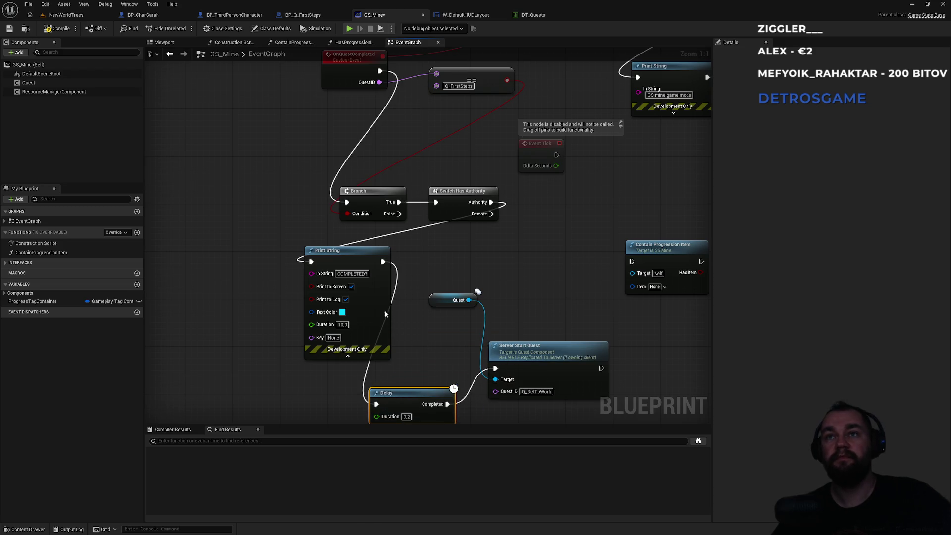
pyautogui.click(66, 15)
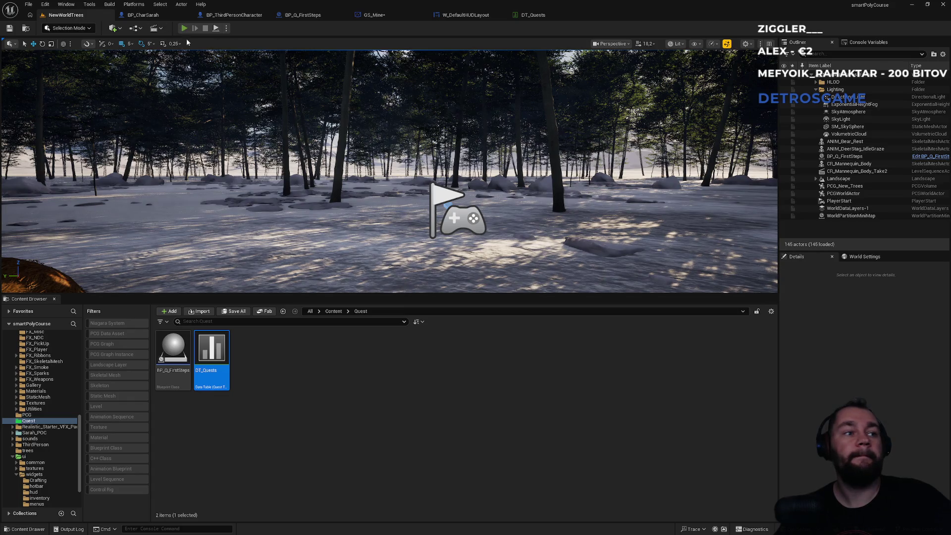
# Step: Play-test with Alt+P, walking forward to confirm the server prints COMPLETED?, then stop
pyautogui.hotkey('alt', 'p')
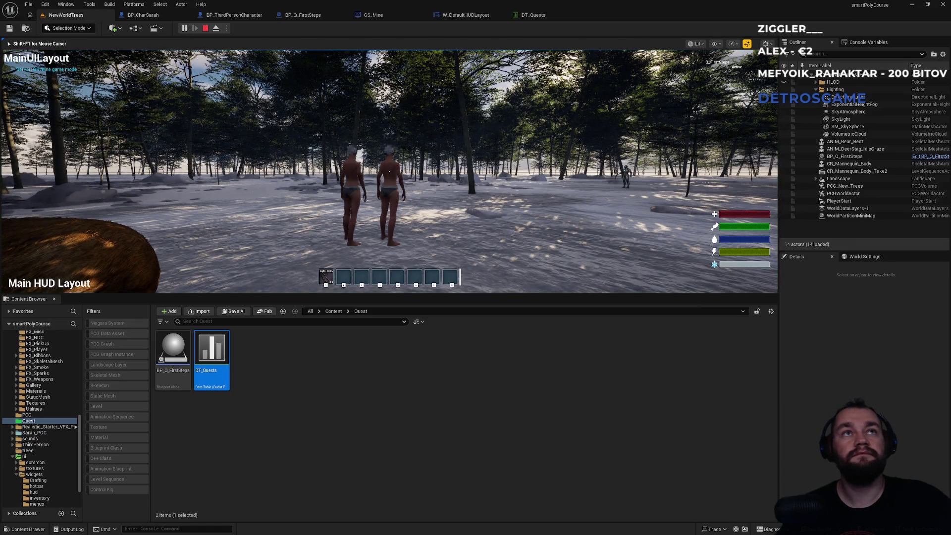
pyautogui.press('super')
pyautogui.click(188, 171)
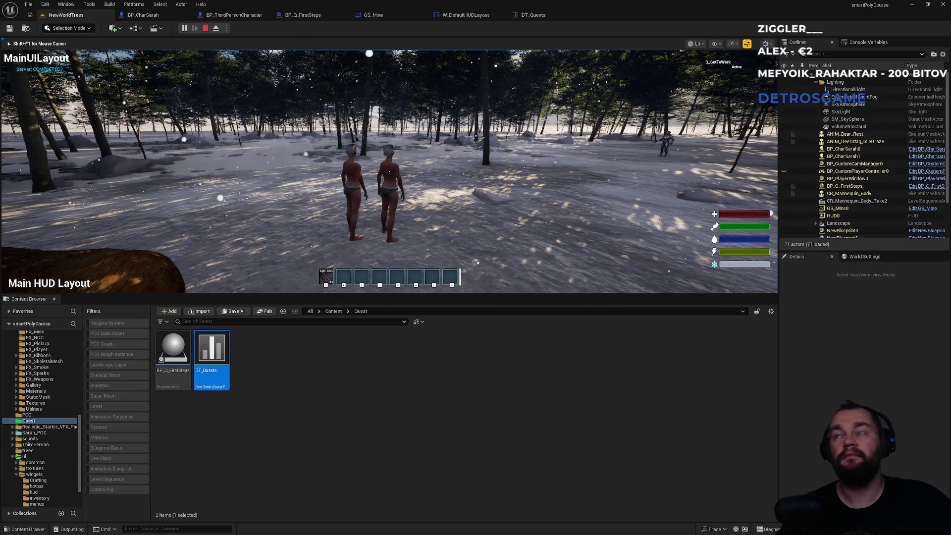
pyautogui.press('w')
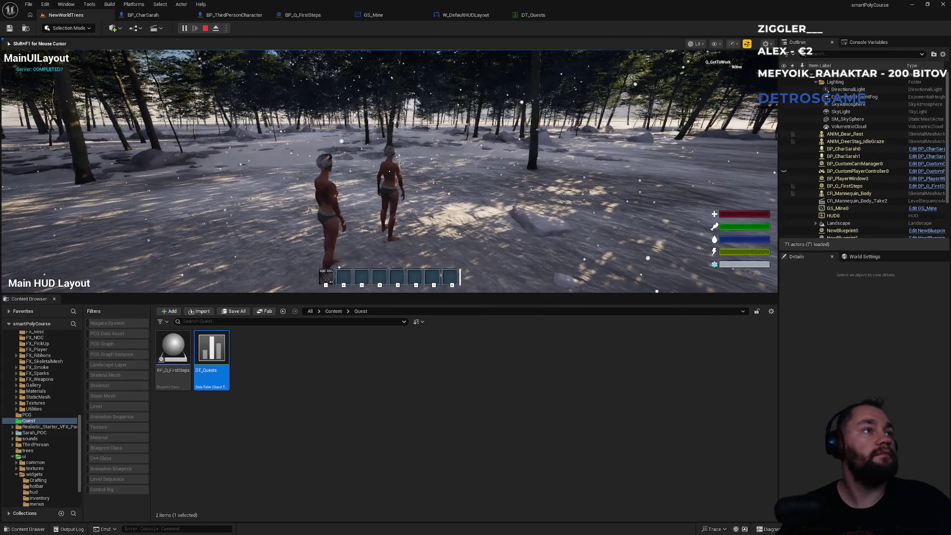
pyautogui.press('super')
pyautogui.press('super')
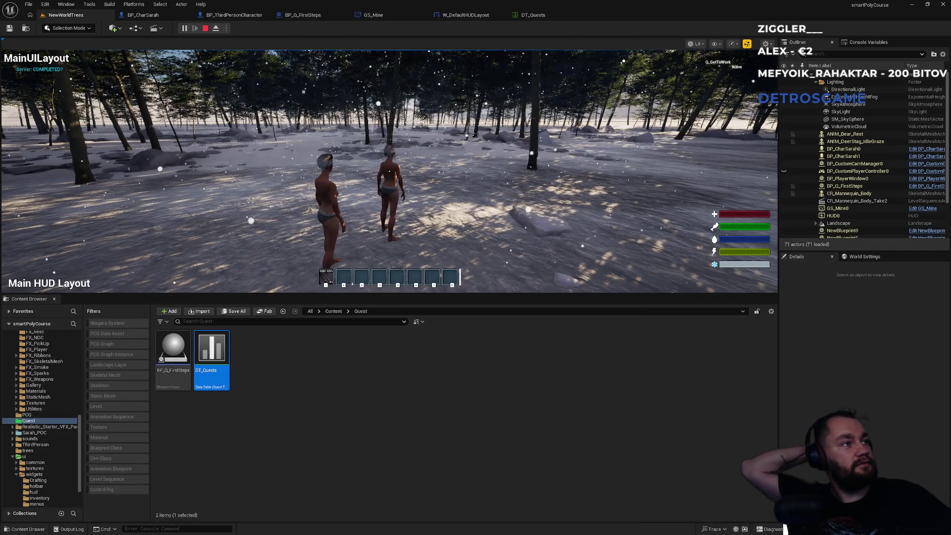
pyautogui.press('Escape')
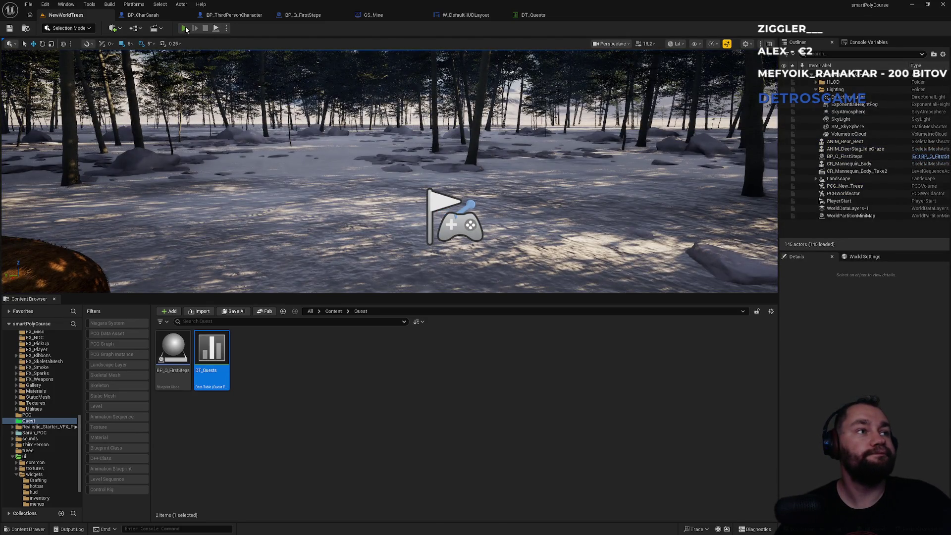
# Step: Play again to check Q_GetToWork becomes active, then review Get_Wood in DT_Quests
pyautogui.click(185, 29)
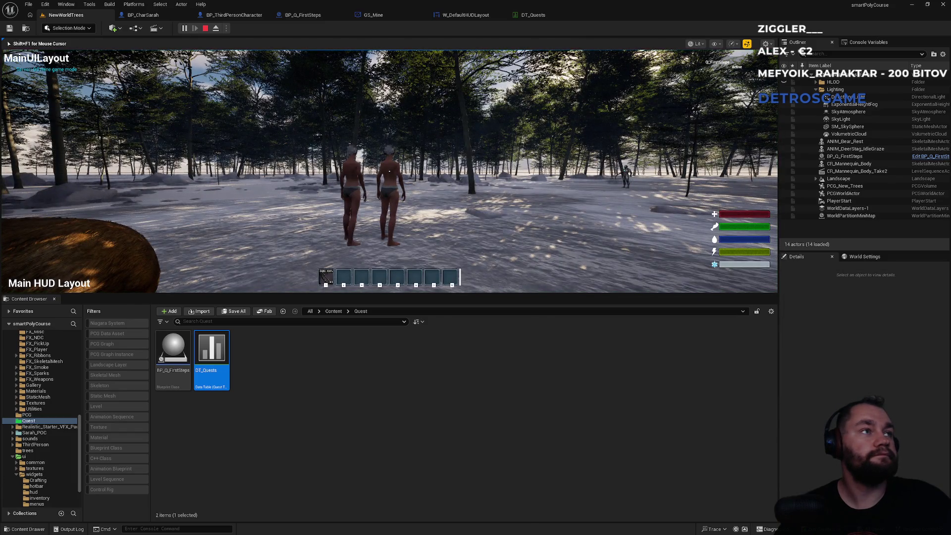
pyautogui.press('super')
pyautogui.press('super')
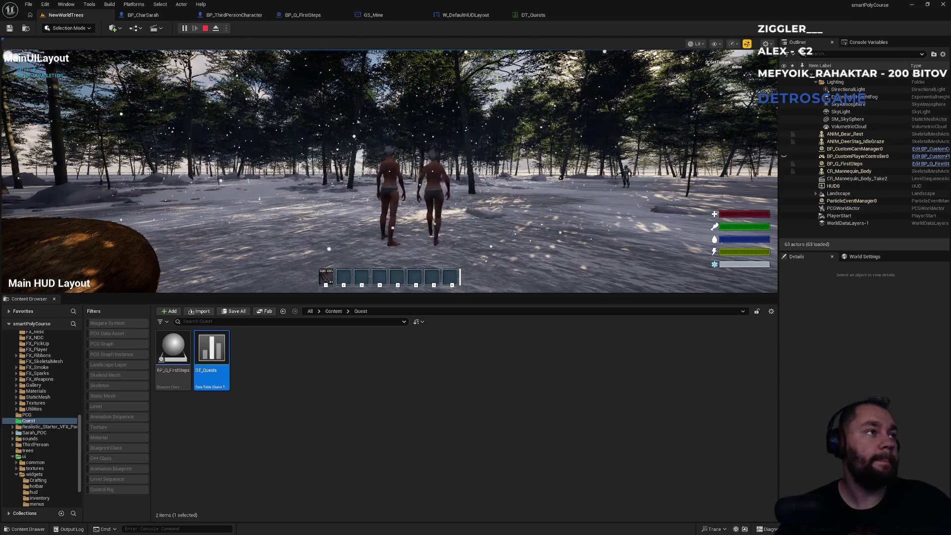
pyautogui.click(533, 15)
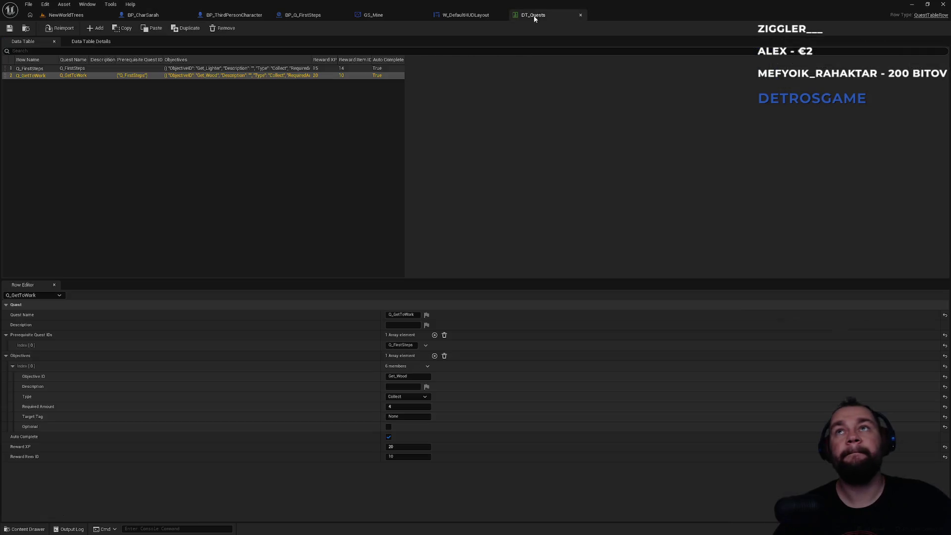
# Step: Go back to GS_Mine's event graph and bring OnQuestCompleted and Server Start Quest into view
pyautogui.click(483, 16)
pyautogui.click(403, 15)
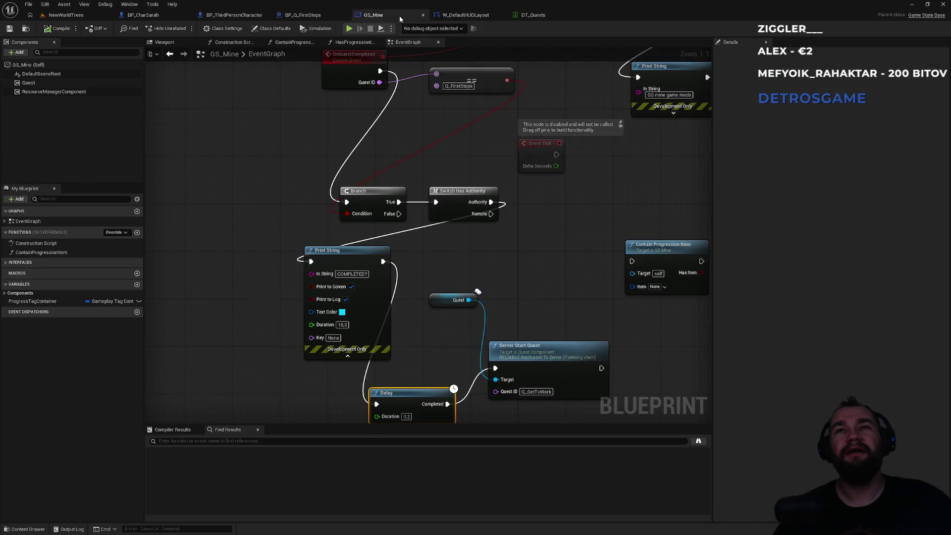
pyautogui.moveTo(514, 339); pyautogui.dragTo(444, 263)
pyautogui.click(446, 285)
pyautogui.moveTo(363, 164); pyautogui.dragTo(357, 258)
# Step: Break the Authority link, wire Branch True directly to Print String, and compile GS_Mine
pyautogui.keyDown('alt'); pyautogui.click(357, 258); pyautogui.keyUp('alt')
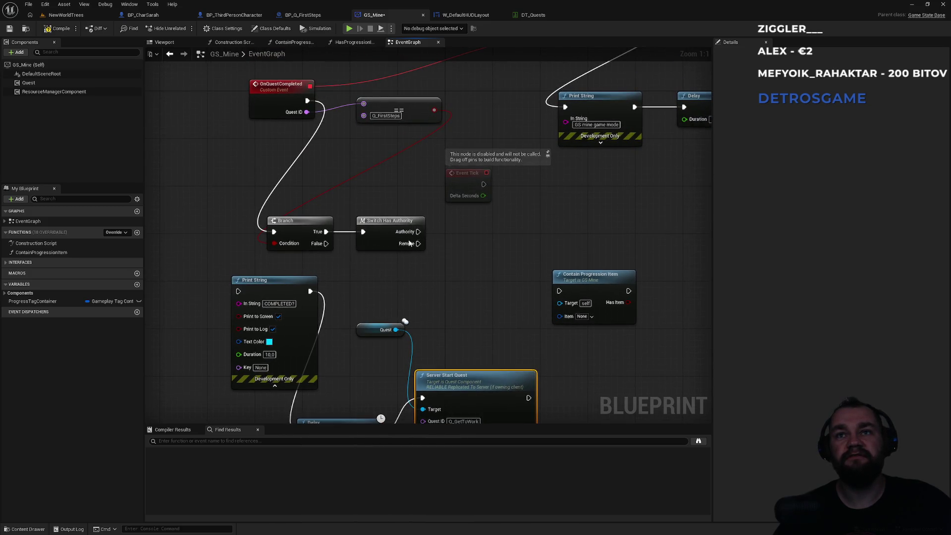
pyautogui.moveTo(326, 232)
pyautogui.mouseDown()
pyautogui.moveTo(414, 383)
pyautogui.moveTo(391, 411)
pyautogui.moveTo(416, 392)
pyautogui.moveTo(422, 398)
pyautogui.mouseUp()
pyautogui.moveTo(438, 337); pyautogui.dragTo(465, 276)
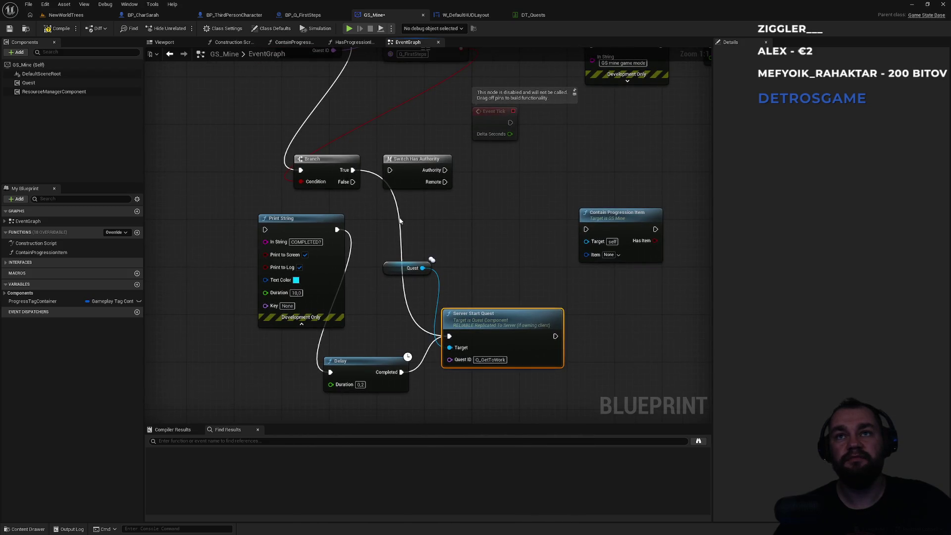
pyautogui.moveTo(352, 170)
pyautogui.mouseDown()
pyautogui.moveTo(255, 213)
pyautogui.moveTo(265, 229)
pyautogui.mouseUp()
pyautogui.click(268, 195)
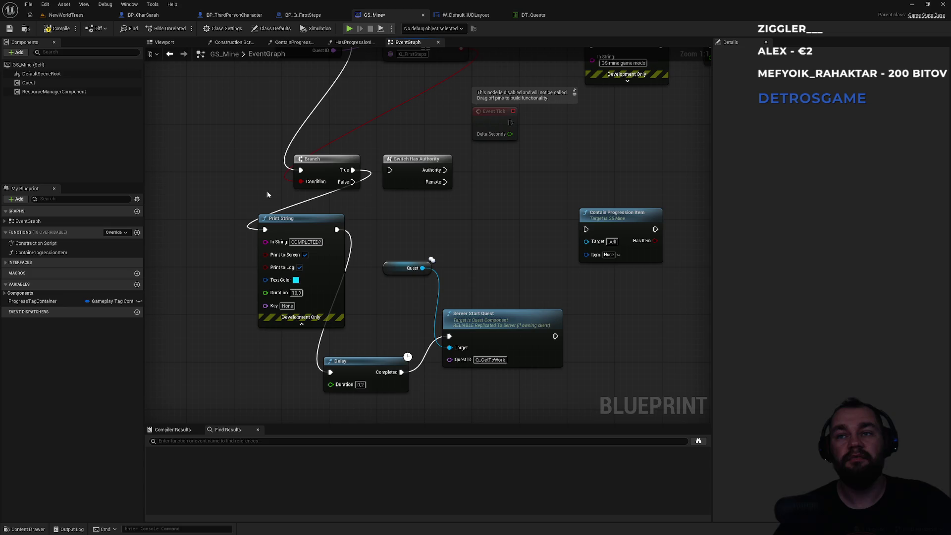
pyautogui.click(60, 31)
pyautogui.click(66, 15)
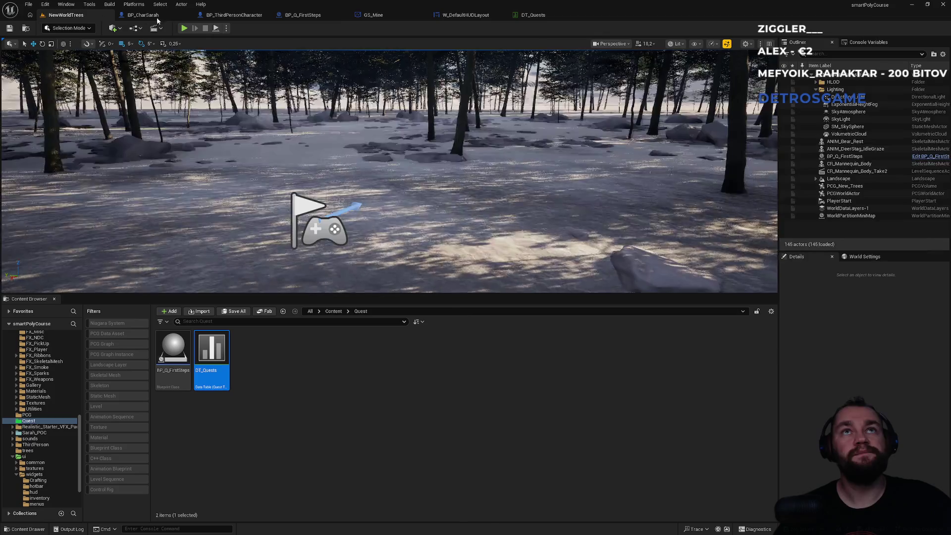
# Step: Run a brief play-test of the updated quest setup, stop it, and open BP_CharSarah
pyautogui.click(184, 28)
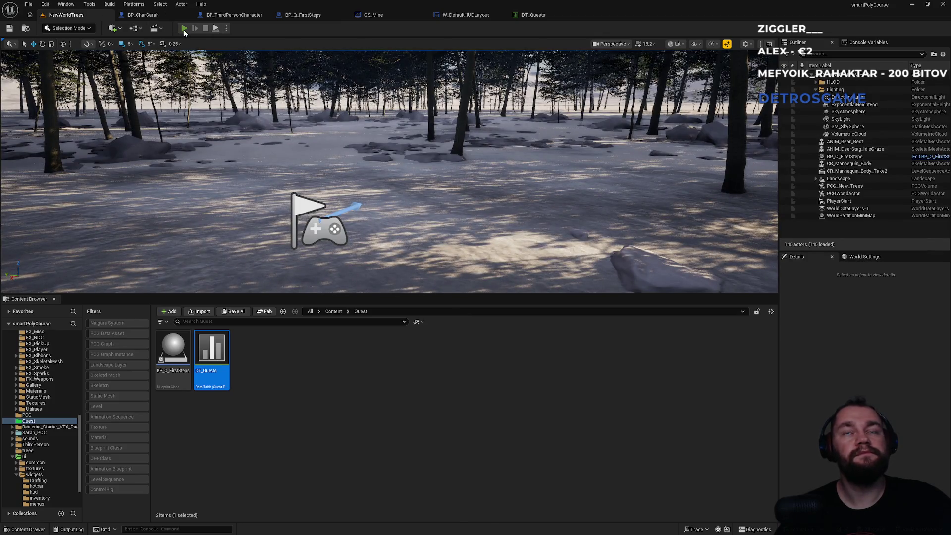
pyautogui.press('super')
pyautogui.press('super')
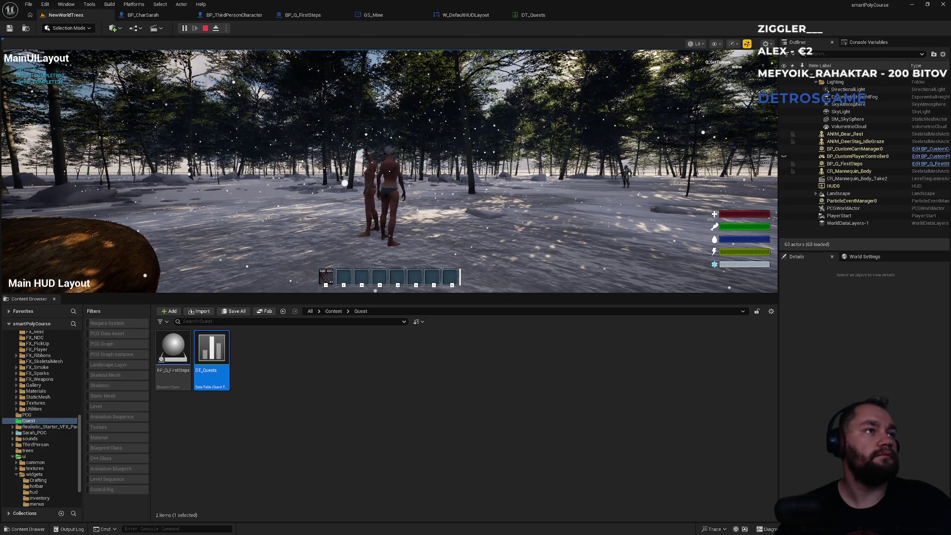
pyautogui.press('Escape')
pyautogui.click(143, 17)
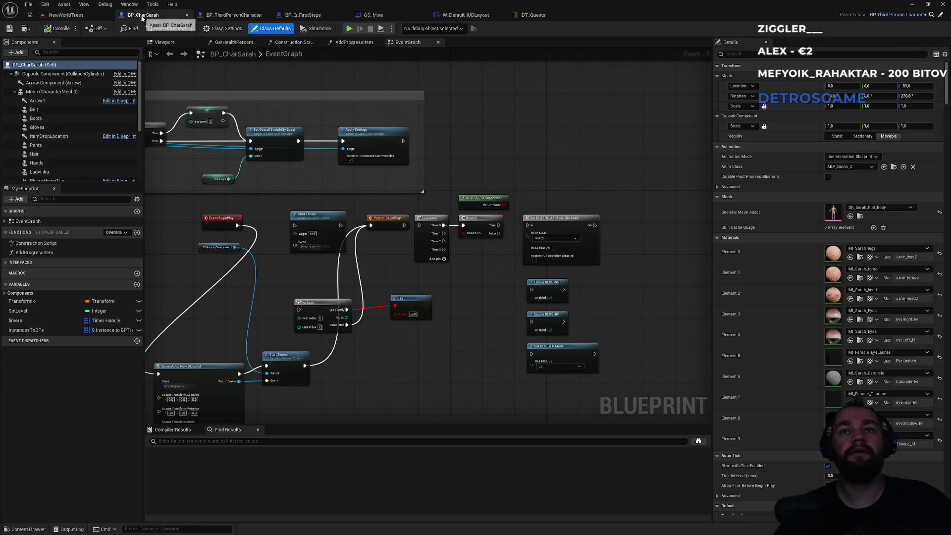
# Step: In GS_Mine's graph, move the Quest and Server Start Quest nodes up and right near OnQuestCompleted
pyautogui.click(391, 15)
pyautogui.moveTo(449, 189)
pyautogui.mouseDown()
pyautogui.moveTo(433, 336)
pyautogui.moveTo(501, 265)
pyautogui.moveTo(529, 175)
pyautogui.moveTo(465, 174)
pyautogui.mouseUp()
pyautogui.moveTo(389, 239)
pyautogui.mouseDown()
pyautogui.moveTo(427, 236)
pyautogui.moveTo(448, 268)
pyautogui.mouseUp()
pyautogui.moveTo(453, 228)
pyautogui.mouseDown()
pyautogui.moveTo(467, 291)
pyautogui.moveTo(480, 268)
pyautogui.moveTo(503, 273)
pyautogui.mouseUp()
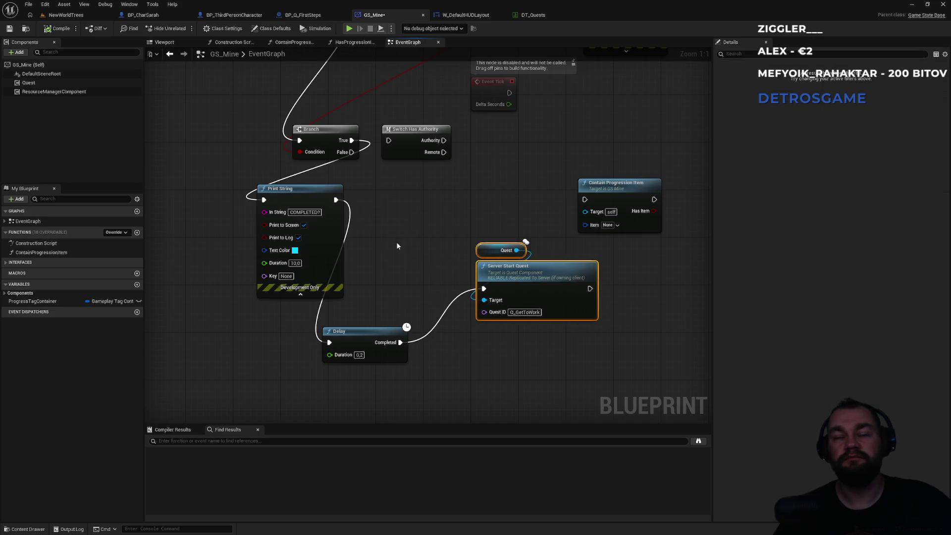
pyautogui.moveTo(363, 329)
pyautogui.mouseDown()
pyautogui.moveTo(404, 231)
pyautogui.moveTo(403, 207)
pyautogui.moveTo(393, 215)
pyautogui.moveTo(403, 304)
pyautogui.mouseUp()
pyautogui.moveTo(262, 103)
pyautogui.mouseDown()
pyautogui.moveTo(371, 176)
pyautogui.moveTo(329, 272)
pyautogui.moveTo(340, 282)
pyautogui.moveTo(328, 304)
pyautogui.moveTo(389, 381)
pyautogui.moveTo(465, 392)
pyautogui.moveTo(358, 313)
pyautogui.mouseUp()
pyautogui.click(465, 391)
# Step: Reframe the OnQuestCompleted chain around Delay, Quest and Server Start Quest, then bring up W_DefaultHUDLayout's graph
pyautogui.scroll(-2, 354, 316)
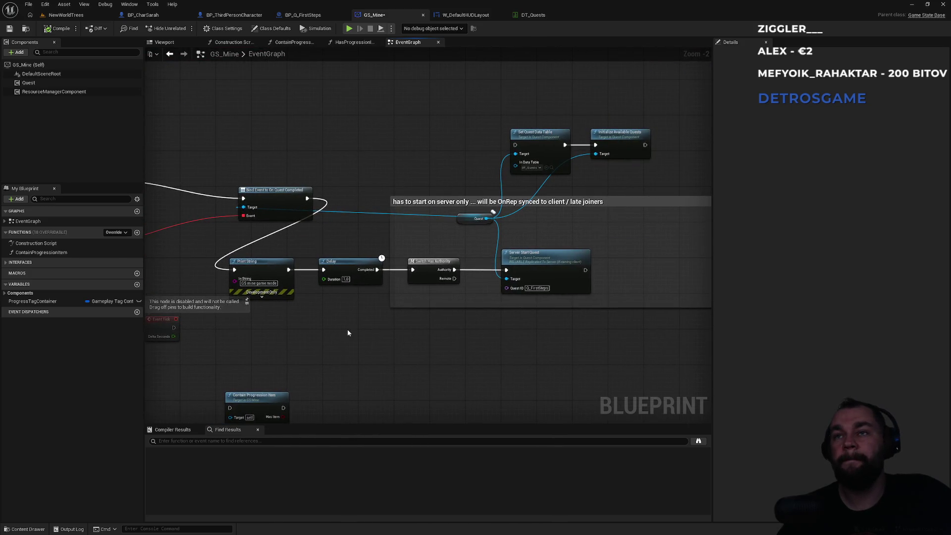
pyautogui.moveTo(348, 333); pyautogui.dragTo(502, 189)
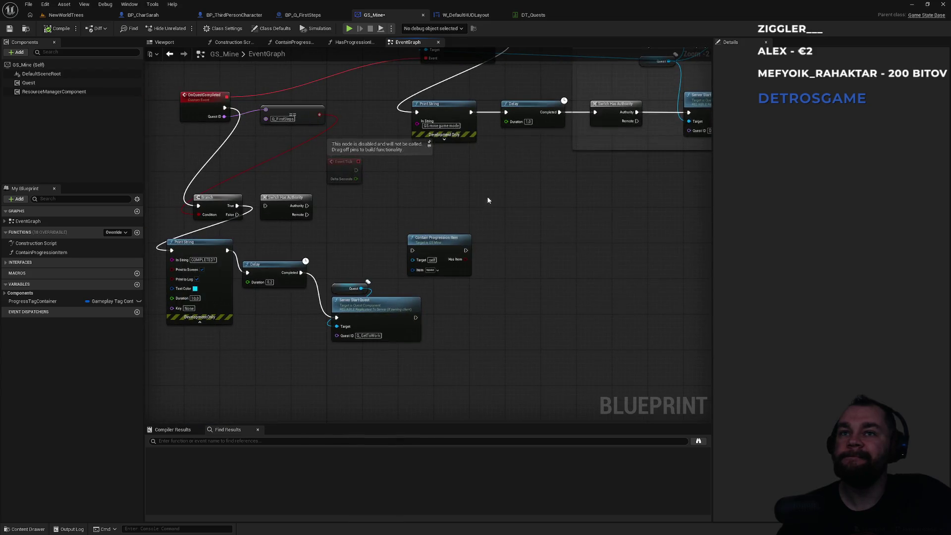
pyautogui.scroll(1, 369, 273)
pyautogui.scroll(1, 340, 276)
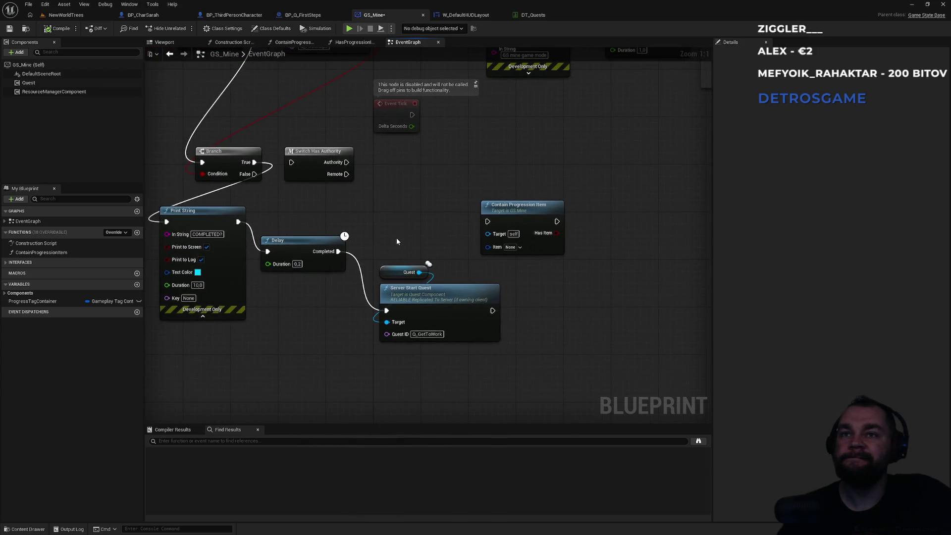
pyautogui.moveTo(424, 216)
pyautogui.mouseDown()
pyautogui.moveTo(362, 307)
pyautogui.moveTo(293, 312)
pyautogui.mouseUp()
pyautogui.click(377, 198)
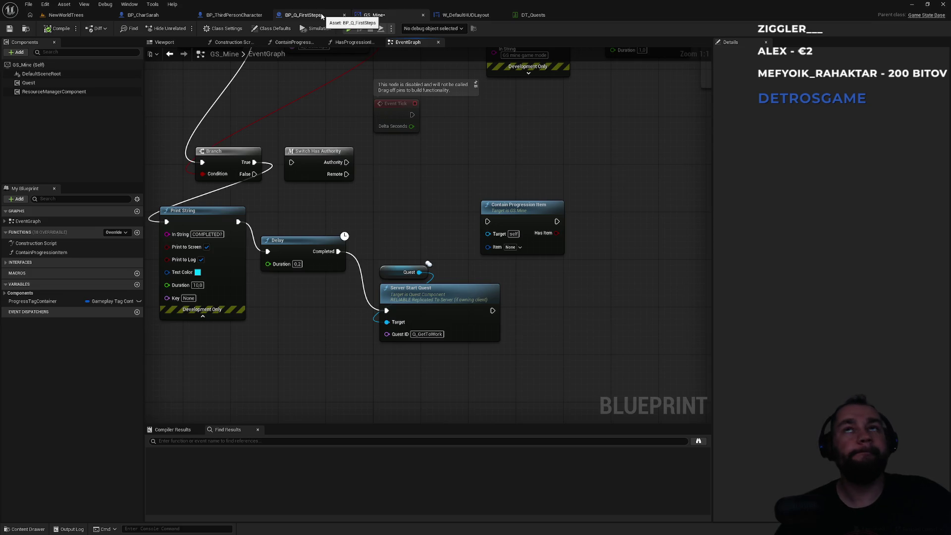
pyautogui.click(466, 15)
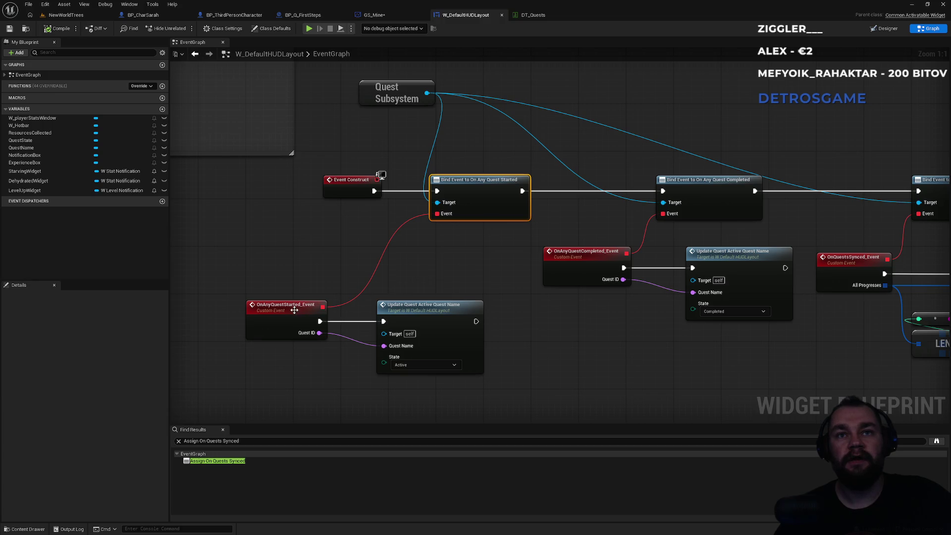
pyautogui.moveTo(442, 269); pyautogui.dragTo(395, 303)
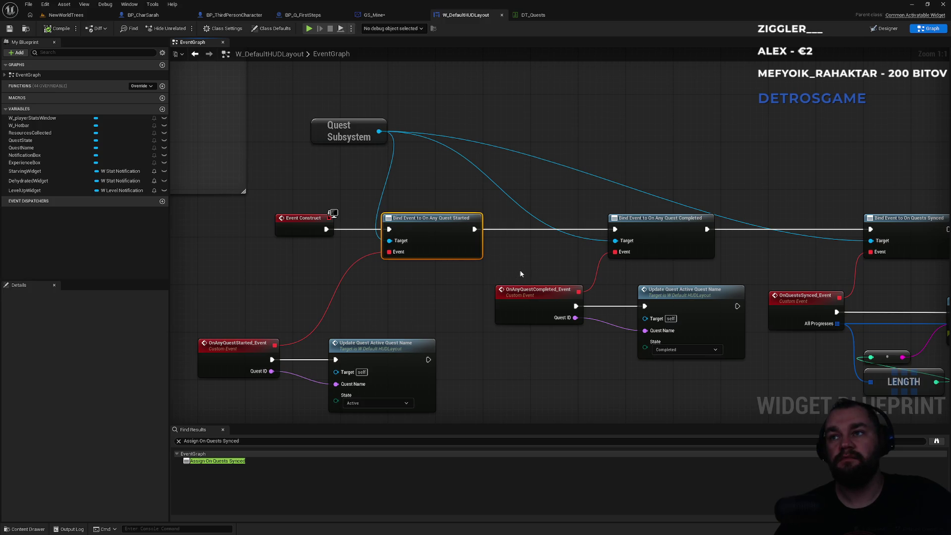
pyautogui.moveTo(524, 269); pyautogui.dragTo(396, 263)
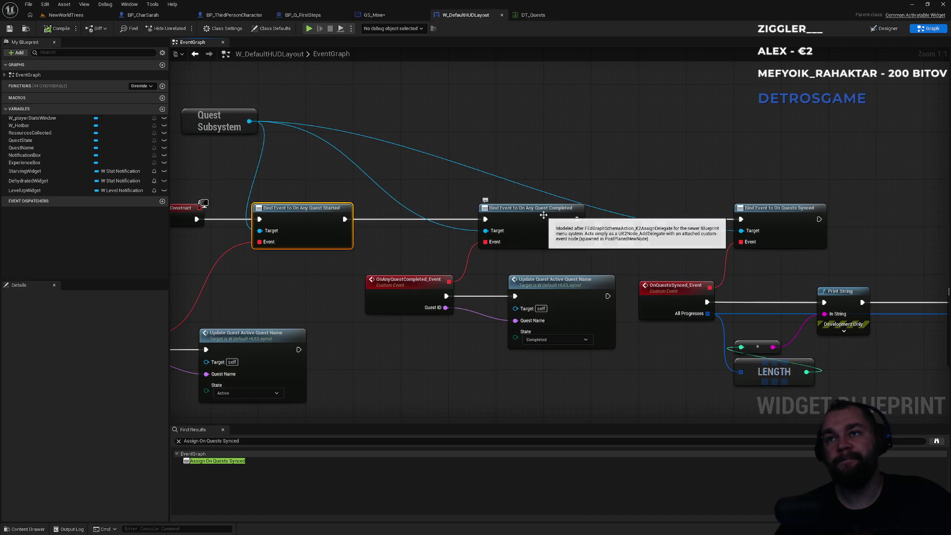
pyautogui.moveTo(620, 258); pyautogui.dragTo(391, 256)
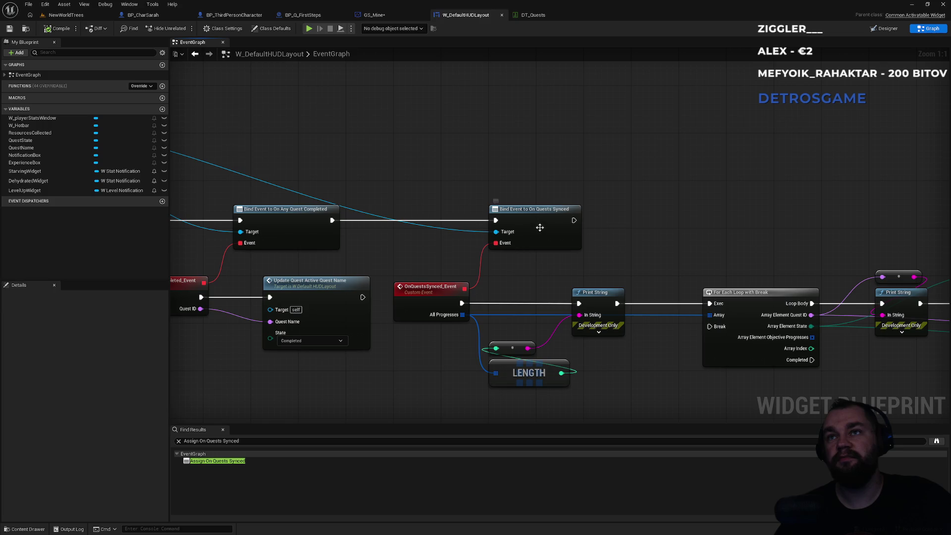
pyautogui.moveTo(637, 237)
pyautogui.mouseDown()
pyautogui.moveTo(345, 215)
pyautogui.moveTo(659, 207)
pyautogui.mouseUp()
pyautogui.moveTo(373, 334); pyautogui.dragTo(582, 207)
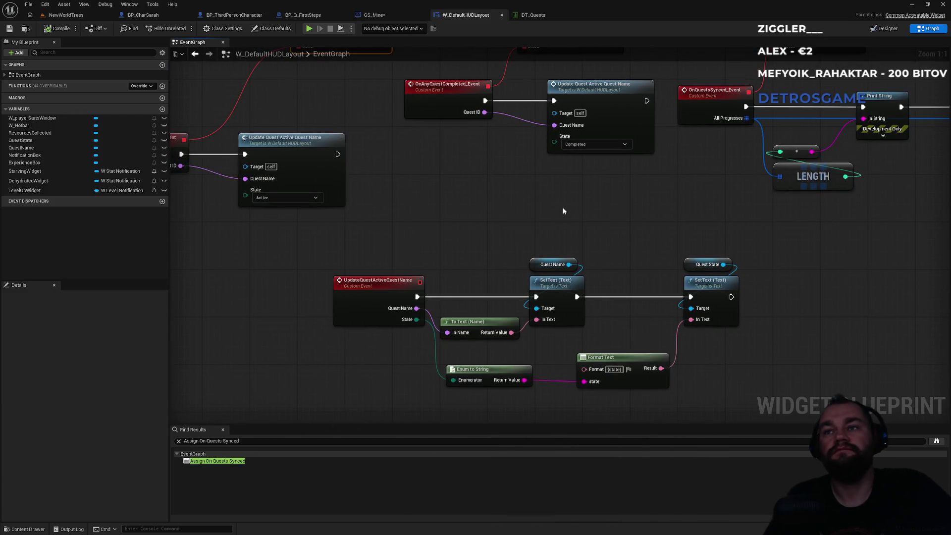
pyautogui.moveTo(438, 224)
pyautogui.mouseDown()
pyautogui.moveTo(436, 314)
pyautogui.moveTo(556, 329)
pyautogui.mouseUp()
pyautogui.click(515, 390)
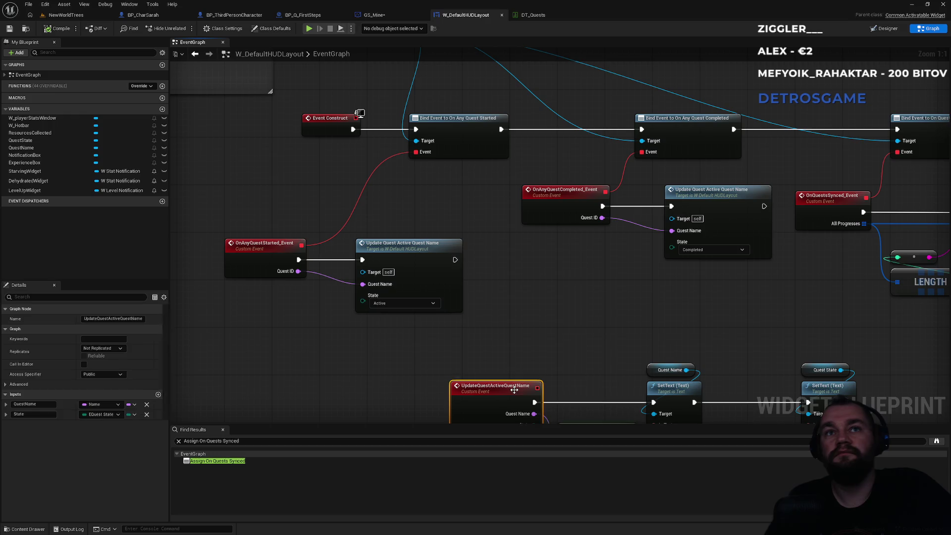
pyautogui.click(271, 241)
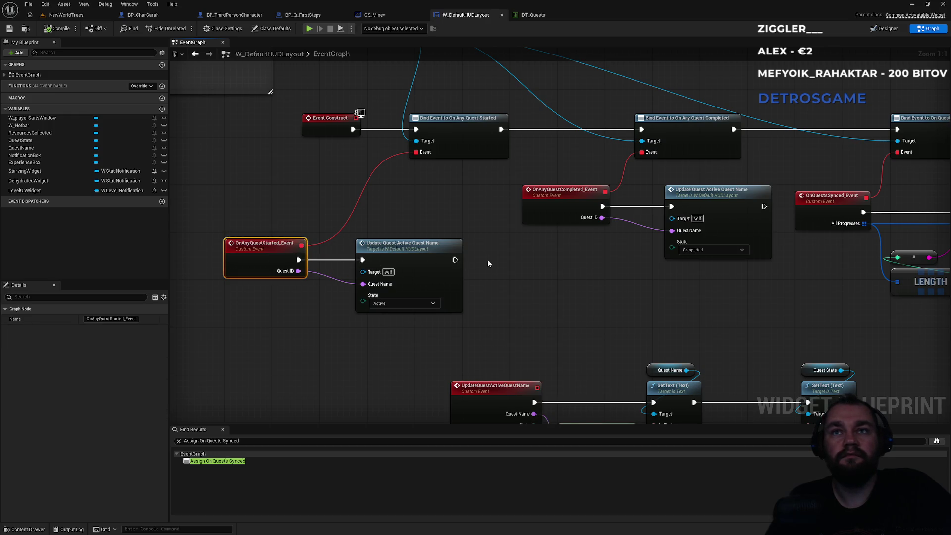
pyautogui.moveTo(560, 195)
pyautogui.mouseDown()
pyautogui.moveTo(555, 240)
pyautogui.moveTo(511, 321)
pyautogui.moveTo(442, 290)
pyautogui.moveTo(281, 264)
pyautogui.mouseUp()
pyautogui.moveTo(576, 260); pyautogui.dragTo(358, 200)
pyautogui.moveTo(540, 203); pyautogui.dragTo(284, 203)
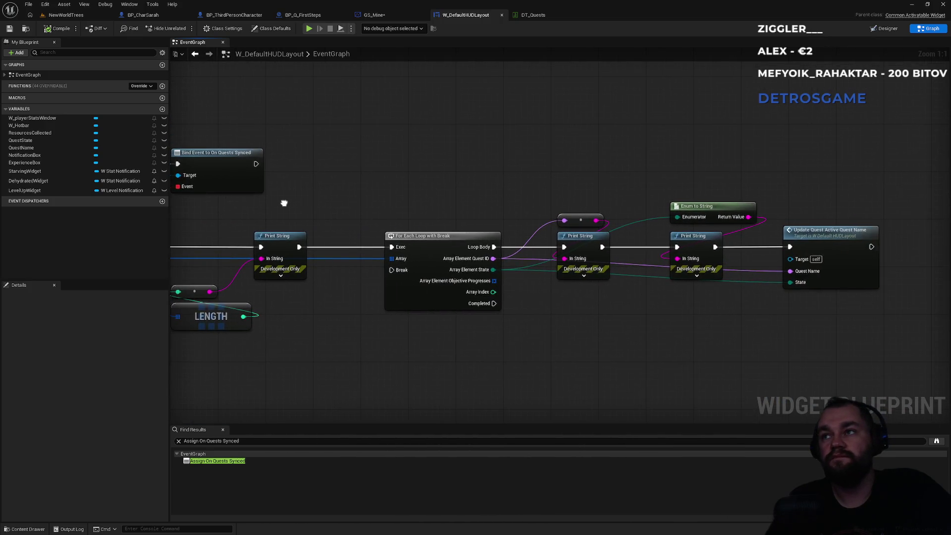
pyautogui.doubleClick(841, 243)
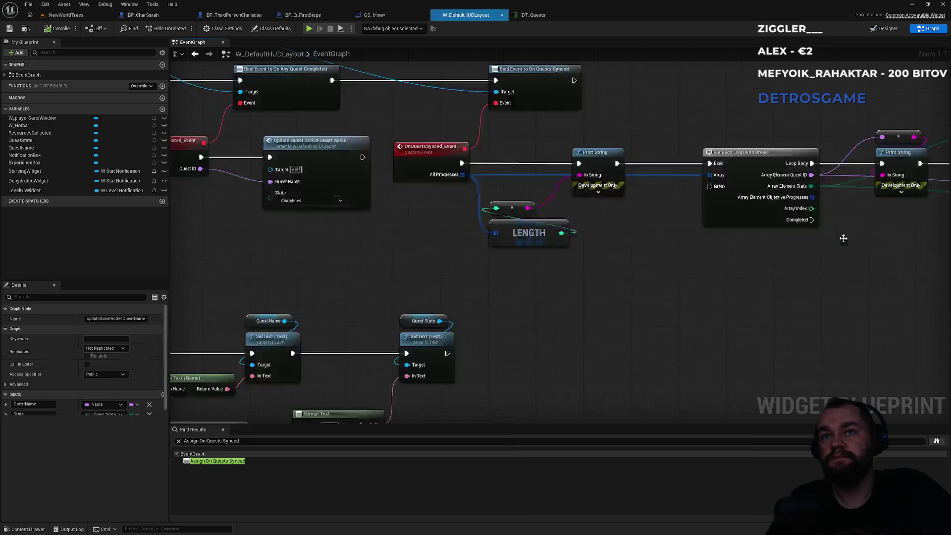
pyautogui.moveTo(672, 171); pyautogui.dragTo(450, 202)
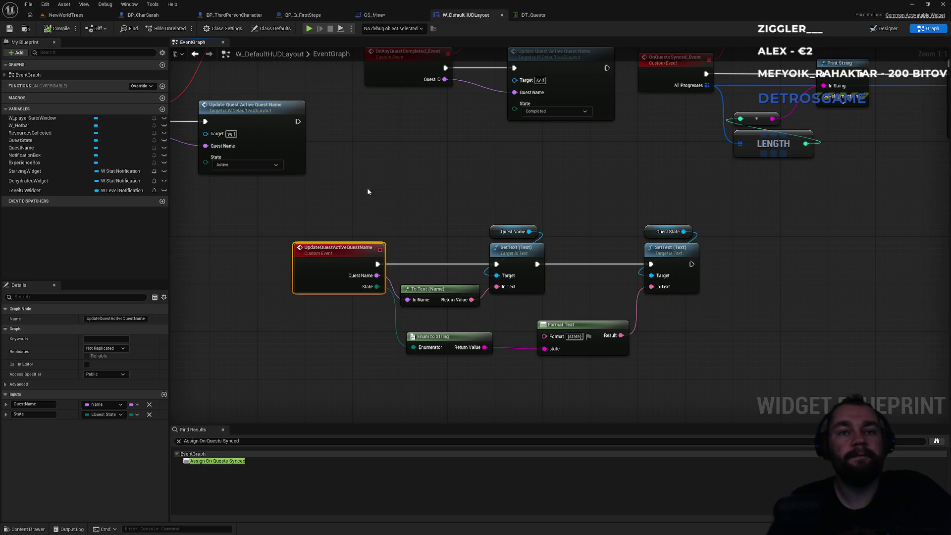
pyautogui.moveTo(370, 187); pyautogui.dragTo(634, 287)
pyautogui.click(409, 334)
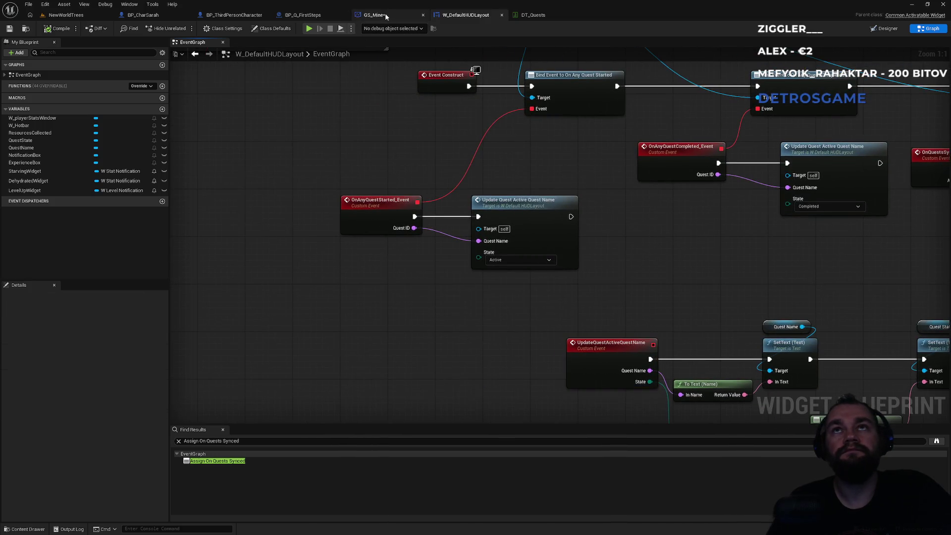
# Step: Inspect BP_ThirdPersonCharacter's CompleteQuestOnServer chain advancing Q_FirstSteps' Get_Lighter objective by 1
pyautogui.click(231, 16)
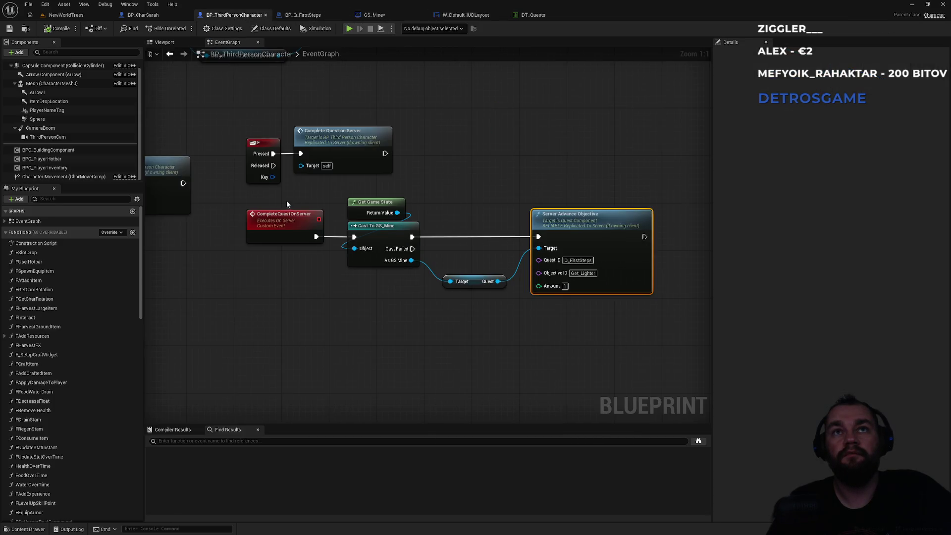
pyautogui.moveTo(287, 203); pyautogui.dragTo(357, 237)
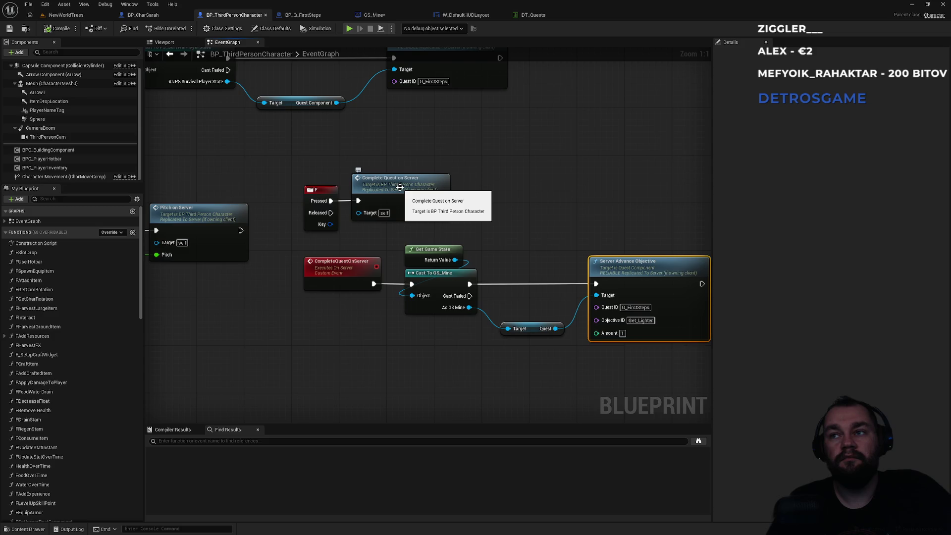
pyautogui.click(342, 265)
pyautogui.moveTo(524, 234)
pyautogui.mouseDown()
pyautogui.moveTo(617, 206)
pyautogui.moveTo(409, 206)
pyautogui.moveTo(294, 308)
pyautogui.moveTo(327, 312)
pyautogui.mouseUp()
pyautogui.click(334, 322)
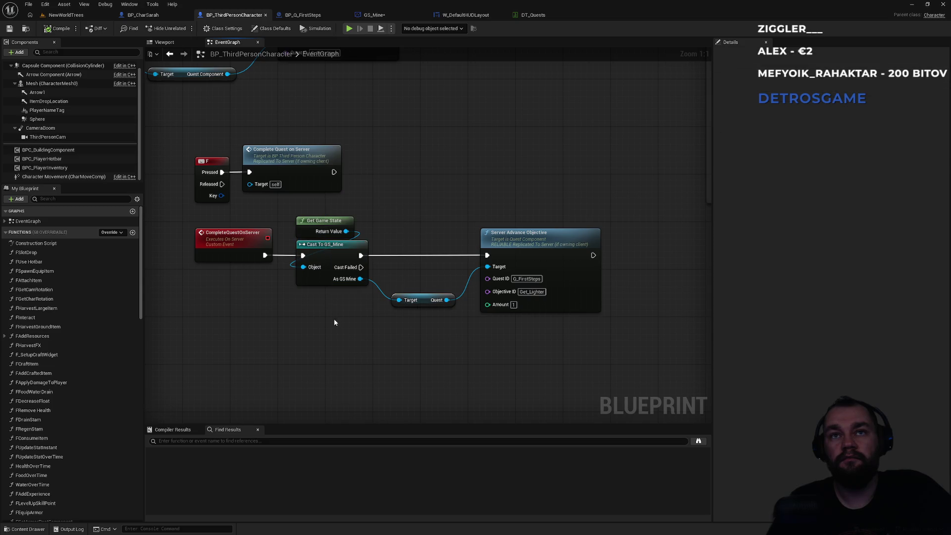
pyautogui.moveTo(421, 218)
pyautogui.mouseDown()
pyautogui.moveTo(294, 323)
pyautogui.moveTo(320, 331)
pyautogui.mouseUp()
pyautogui.click(340, 331)
pyautogui.hotkey('alt', 'Tab')
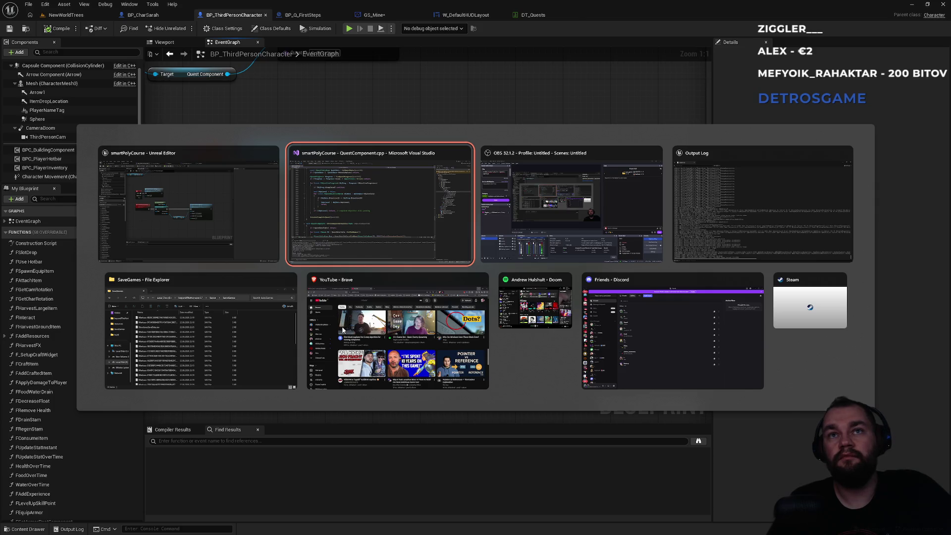
pyautogui.scroll(13, 320, 316)
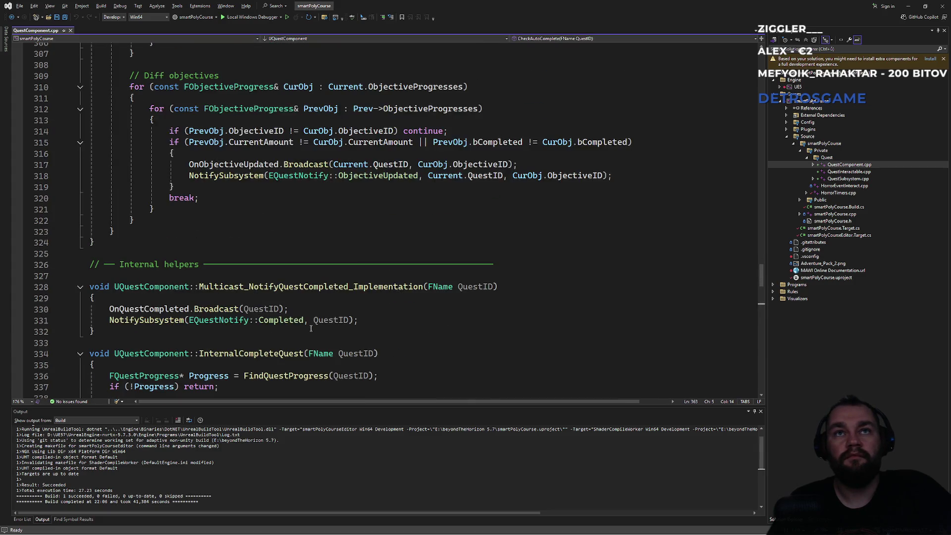
pyautogui.scroll(20, 310, 328)
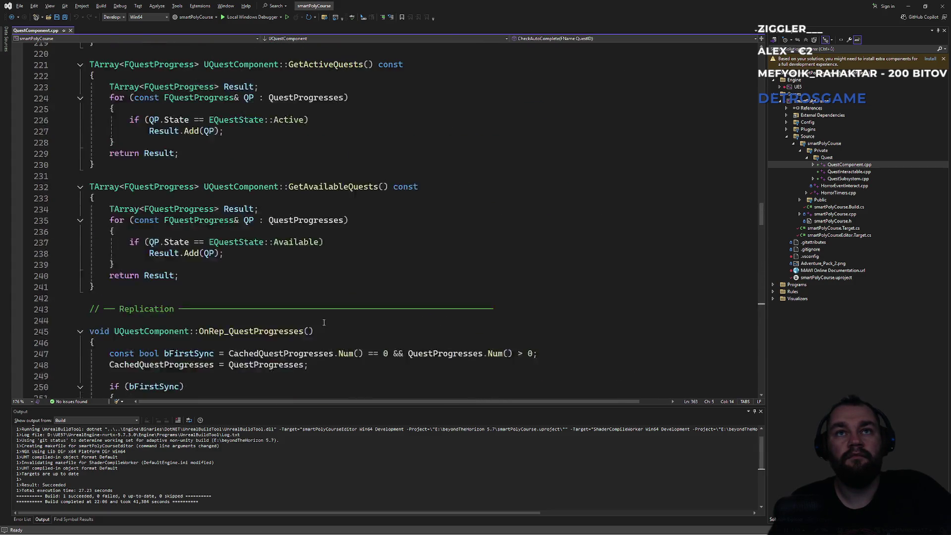
pyautogui.scroll(20, 324, 321)
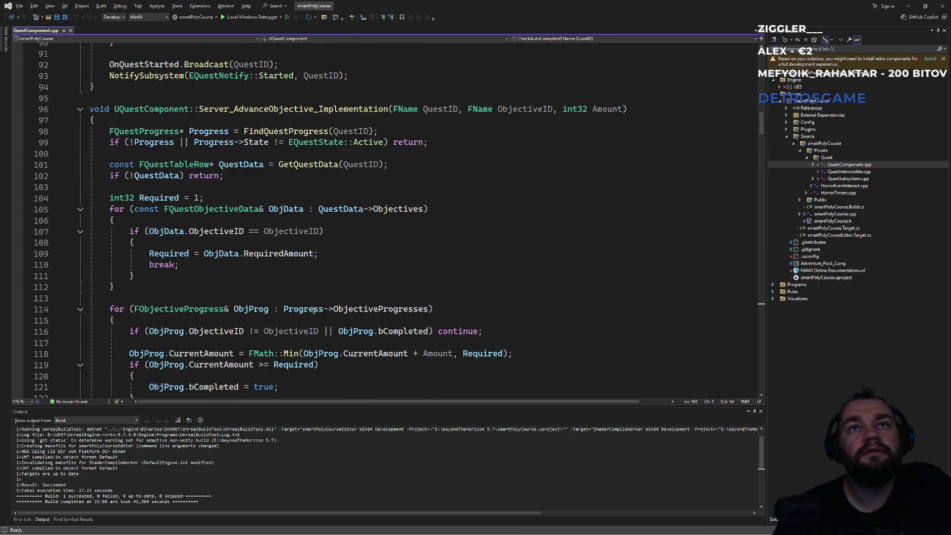
pyautogui.scroll(16, 314, 281)
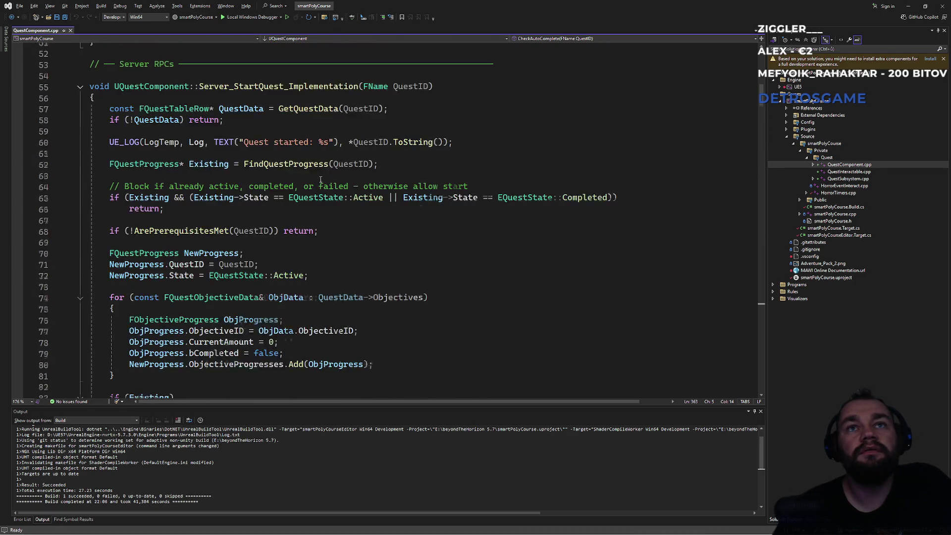
pyautogui.doubleClick(306, 187)
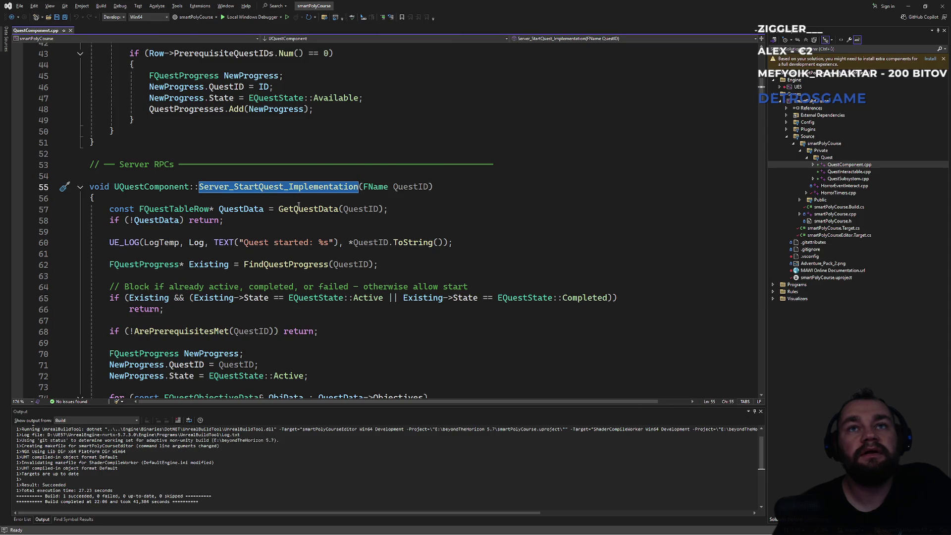
pyautogui.scroll(-7, 280, 246)
pyautogui.scroll(-1, 280, 246)
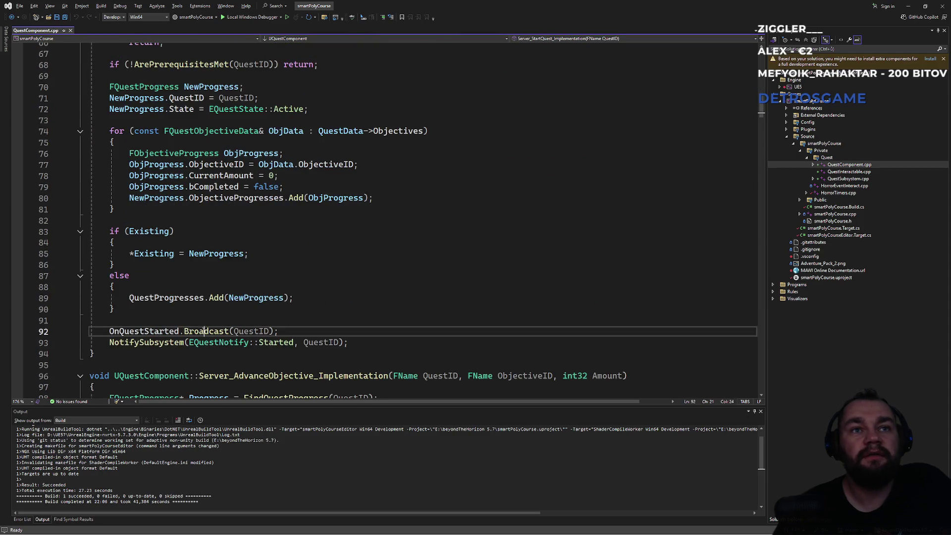
pyautogui.doubleClick(203, 331)
pyautogui.click(286, 329)
pyautogui.scroll(6, 305, 319)
pyautogui.scroll(-10, 304, 303)
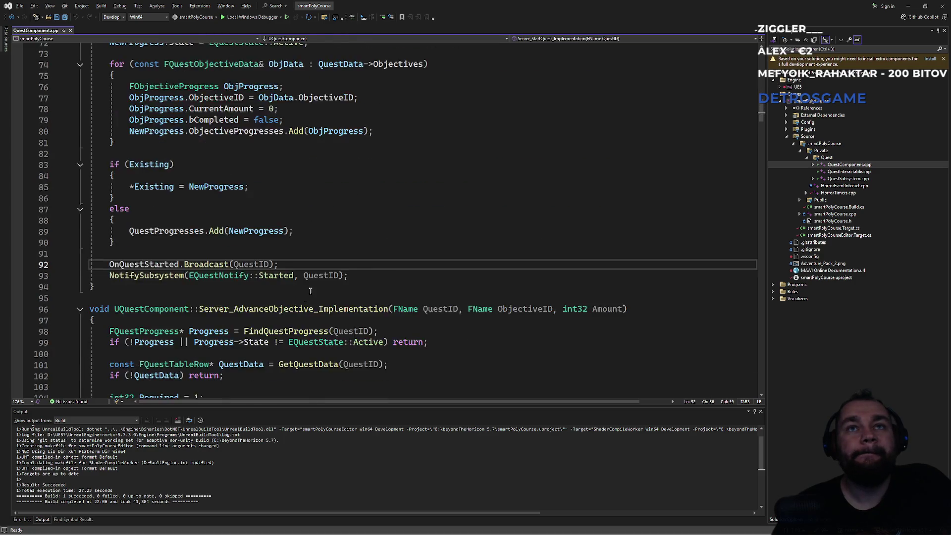
pyautogui.doubleClick(283, 243)
pyautogui.scroll(-10, 222, 269)
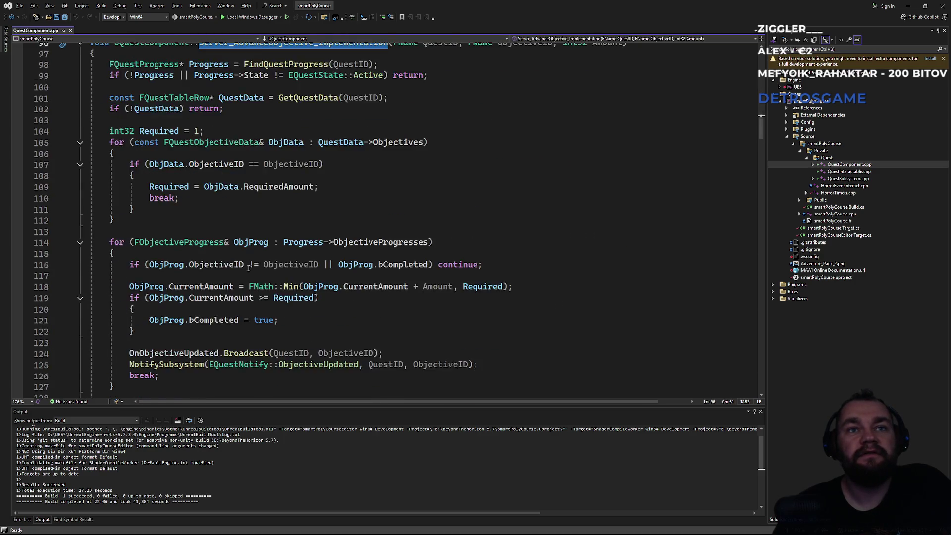
pyautogui.click(197, 232)
pyautogui.doubleClick(198, 232)
pyautogui.doubleClick(231, 220)
pyautogui.scroll(1, 231, 221)
pyautogui.scroll(1, 231, 220)
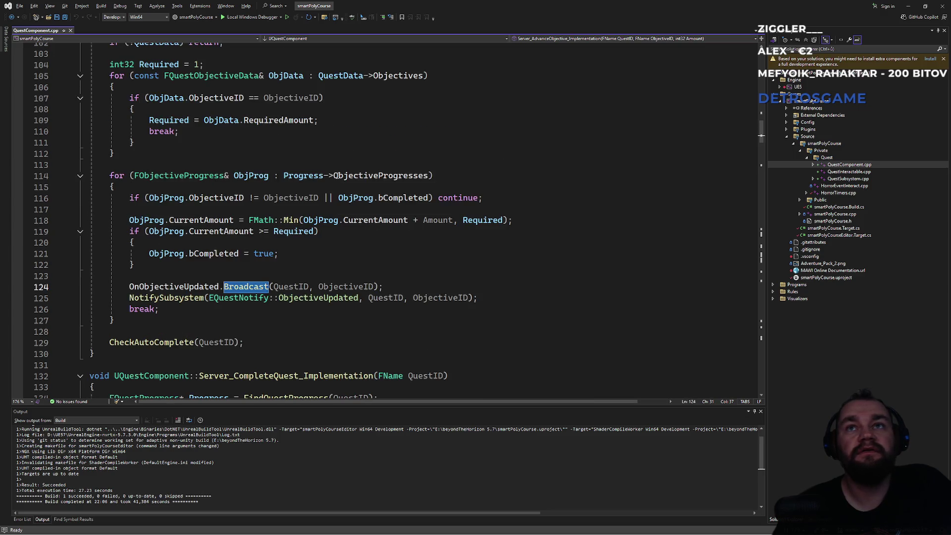
pyautogui.scroll(11, 239, 268)
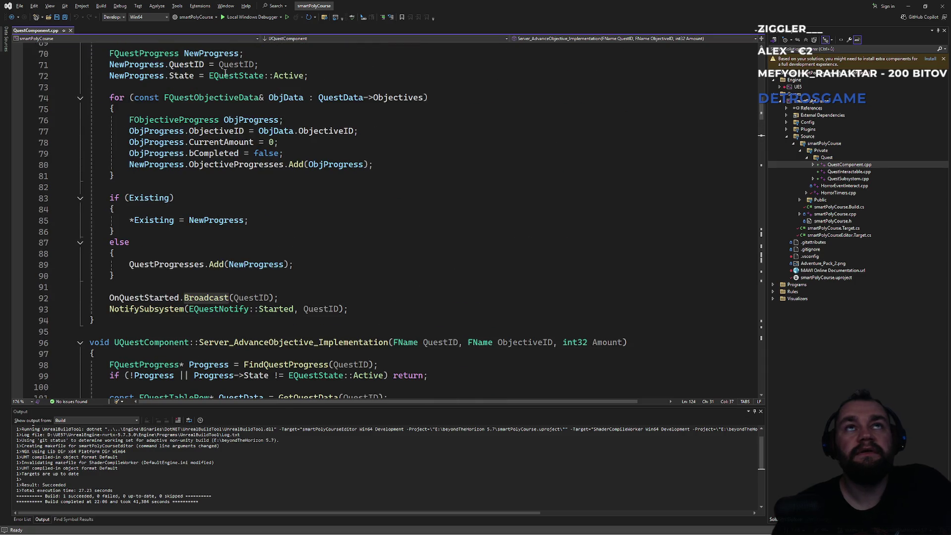
pyautogui.hotkey('alt', 'Tab')
# Step: In GS_Mine, drop the Branch False wire, link True to Switch Has Authority and Remote to the COMPLETED? print
pyautogui.doubleClick(324, 245)
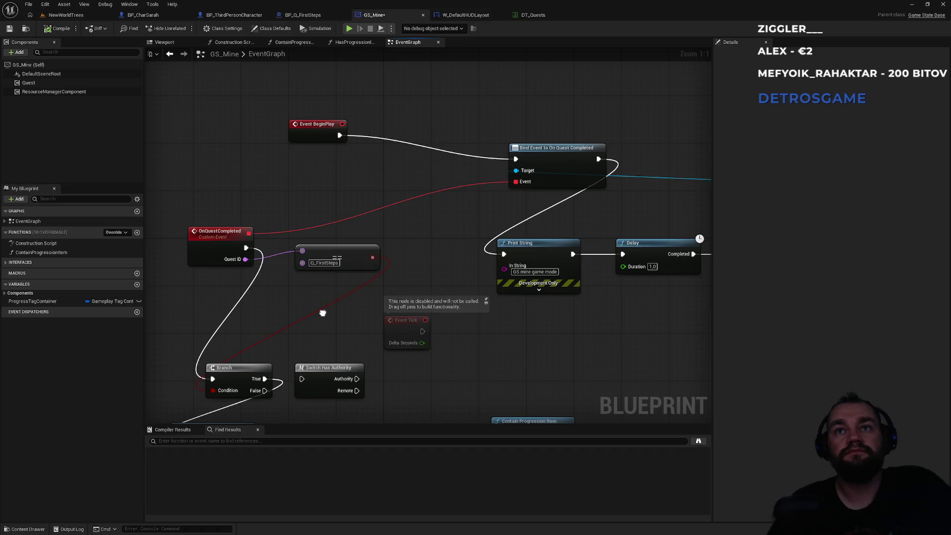
pyautogui.moveTo(323, 313)
pyautogui.mouseDown()
pyautogui.moveTo(386, 193)
pyautogui.moveTo(390, 156)
pyautogui.mouseUp()
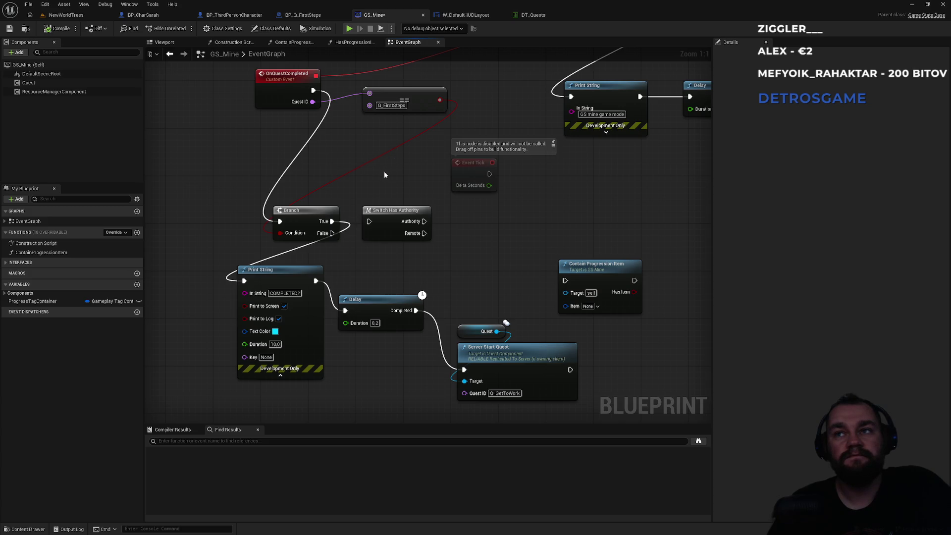
pyautogui.keyDown('alt'); pyautogui.click(244, 280); pyautogui.keyUp('alt')
pyautogui.moveTo(331, 222); pyautogui.dragTo(368, 222)
pyautogui.moveTo(244, 281)
pyautogui.mouseDown()
pyautogui.moveTo(424, 251)
pyautogui.moveTo(435, 234)
pyautogui.moveTo(425, 233)
pyautogui.mouseUp()
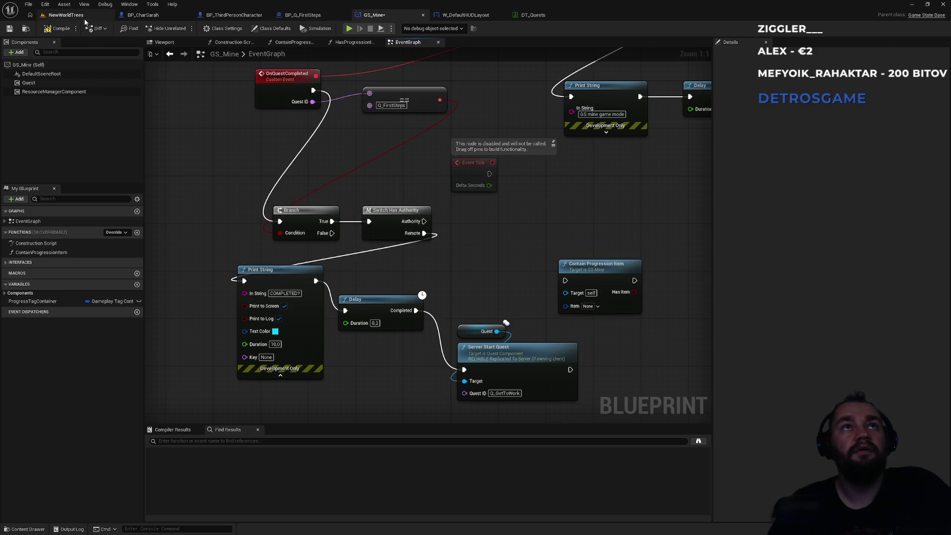
pyautogui.click(66, 15)
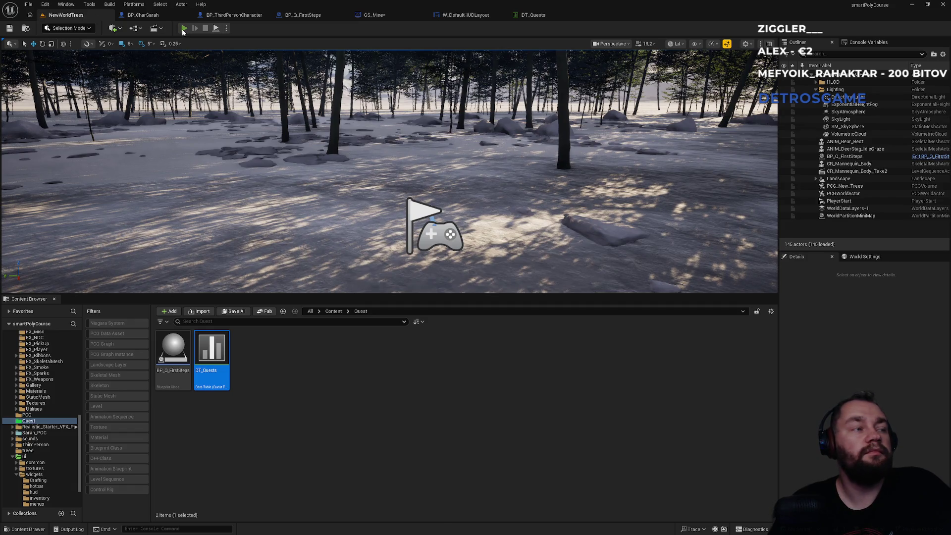
pyautogui.click(184, 29)
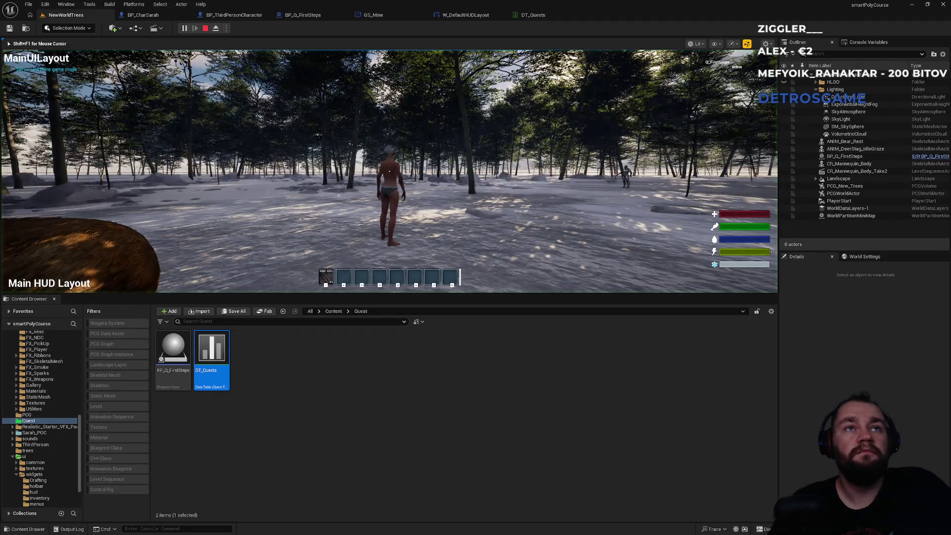
pyautogui.press('super')
pyautogui.press('super')
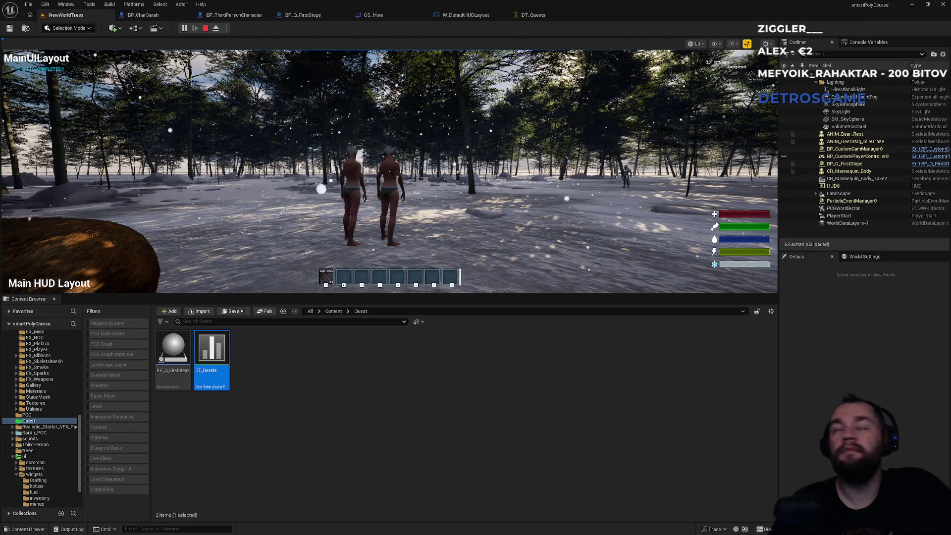
pyautogui.press('Escape')
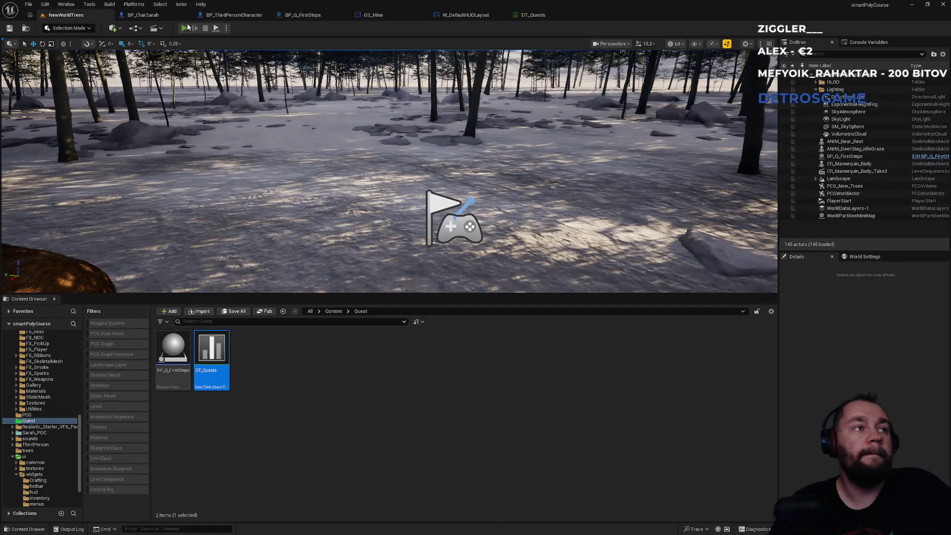
pyautogui.click(187, 28)
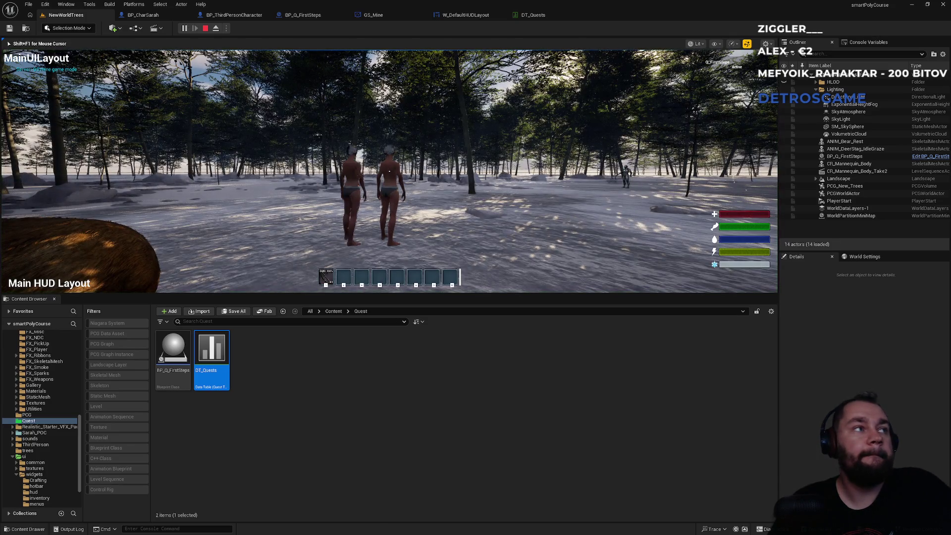
pyautogui.press('super')
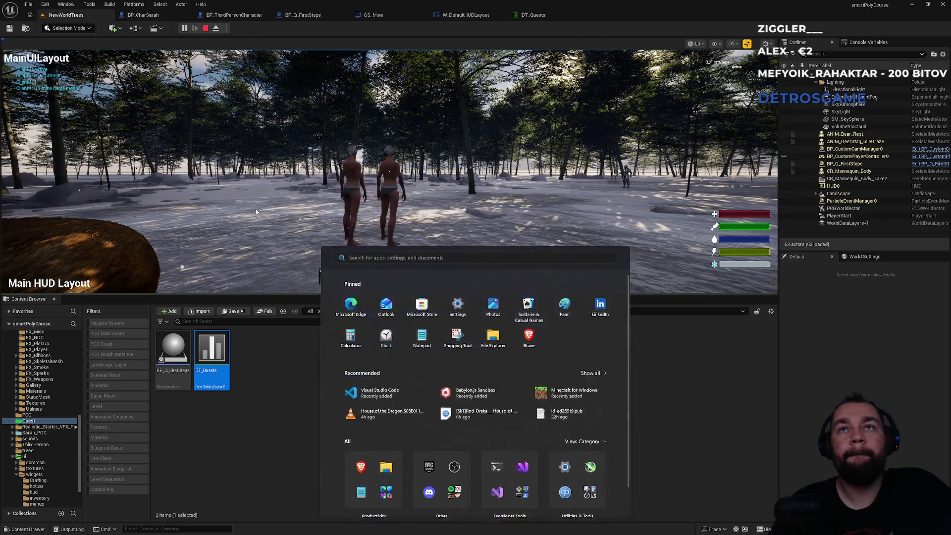
pyautogui.press('super')
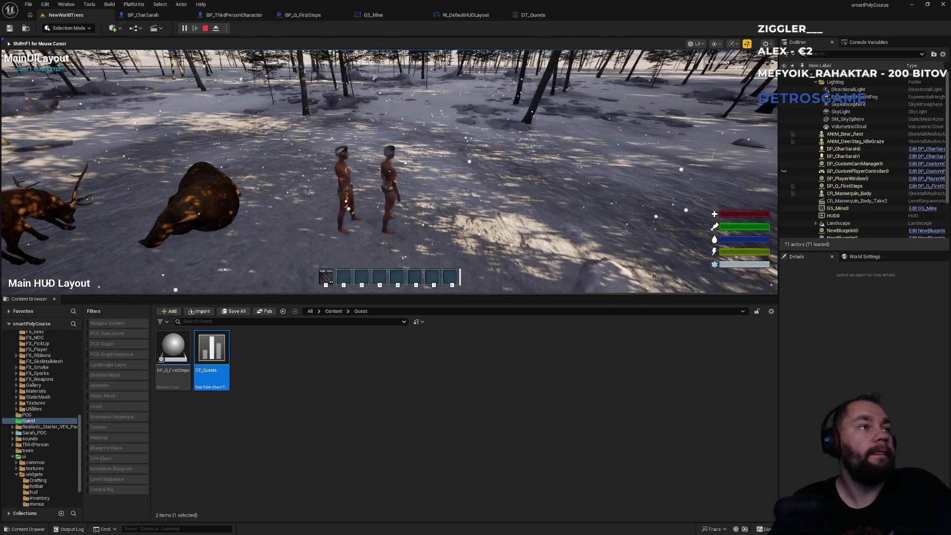
pyautogui.hotkey('shift', 'F1')
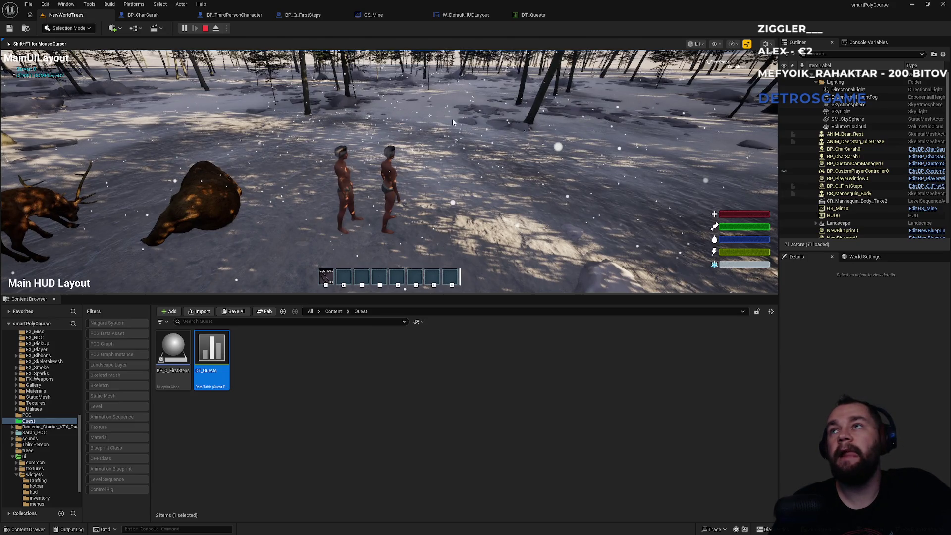
pyautogui.press('Escape')
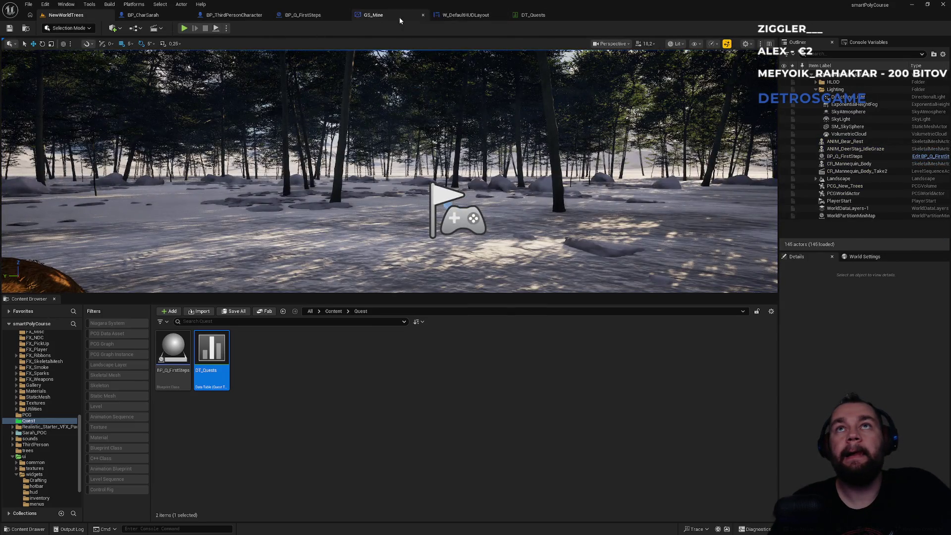
pyautogui.click(398, 15)
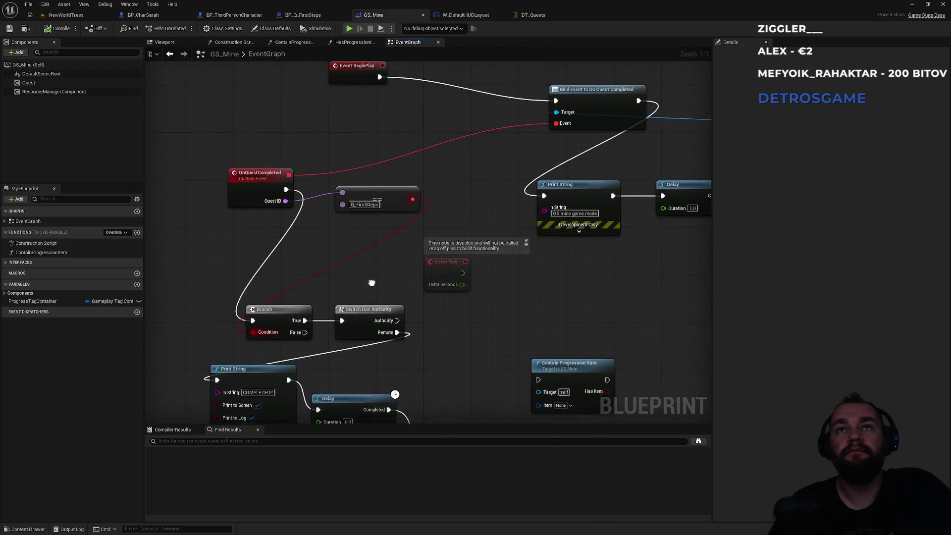
# Step: Pan GS_Mine's graph across BeginPlay's Switch Has Authority, Server Start Quest for Q_FirstSteps and the server-only comment
pyautogui.moveTo(371, 283); pyautogui.dragTo(373, 306)
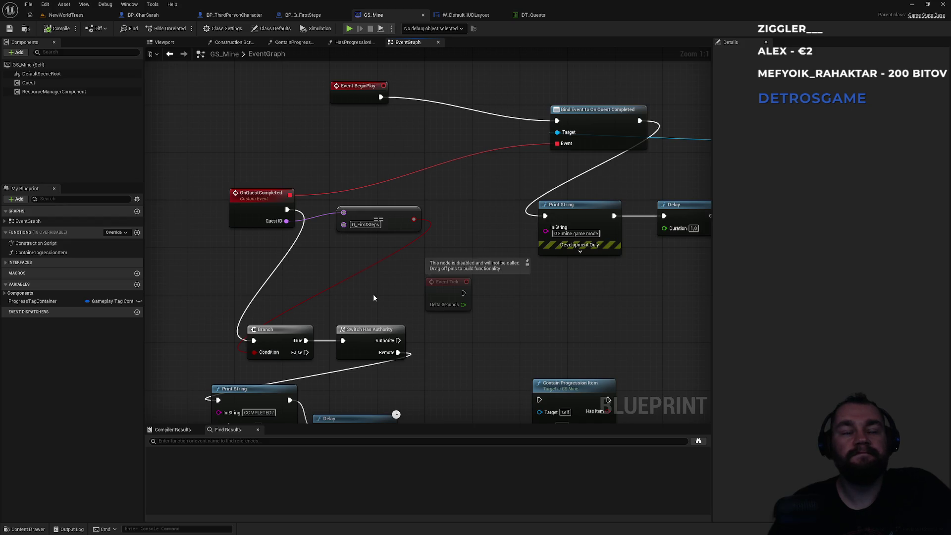
pyautogui.moveTo(367, 295); pyautogui.dragTo(335, 265)
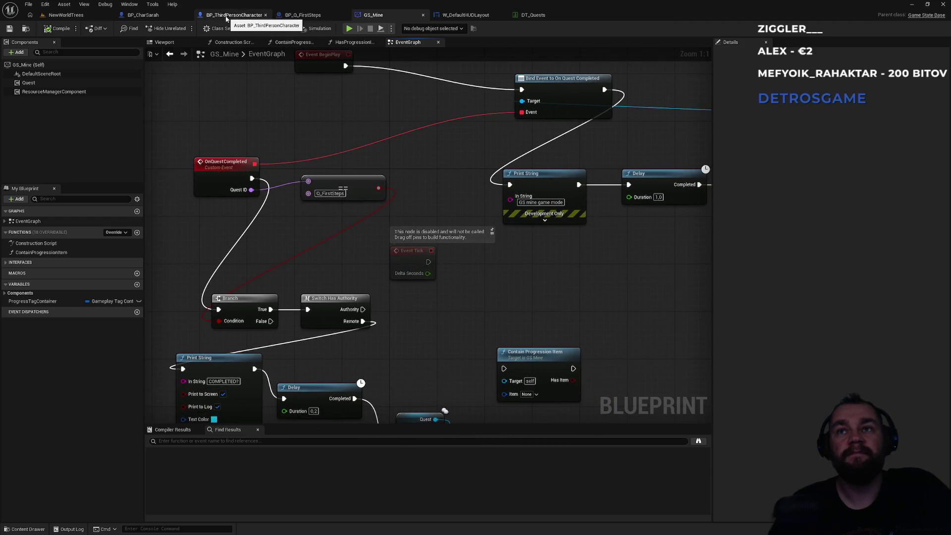
pyautogui.moveTo(454, 156); pyautogui.dragTo(106, 195)
pyautogui.moveTo(233, 210); pyautogui.dragTo(266, 258)
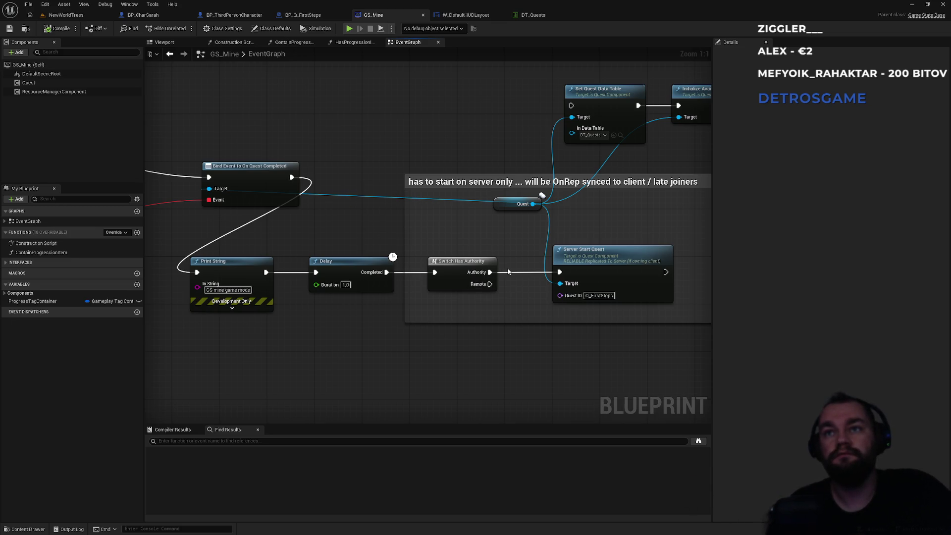
pyautogui.moveTo(328, 240)
pyautogui.mouseDown()
pyautogui.moveTo(417, 227)
pyautogui.moveTo(287, 222)
pyautogui.moveTo(371, 188)
pyautogui.moveTo(397, 351)
pyautogui.moveTo(504, 245)
pyautogui.mouseUp()
pyautogui.moveTo(497, 246); pyautogui.dragTo(395, 270)
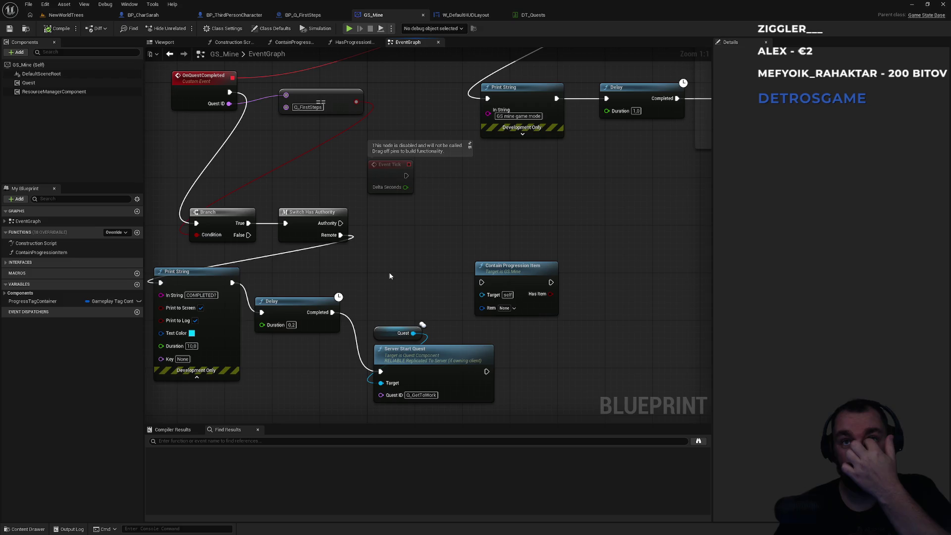
pyautogui.moveTo(347, 280); pyautogui.dragTo(422, 326)
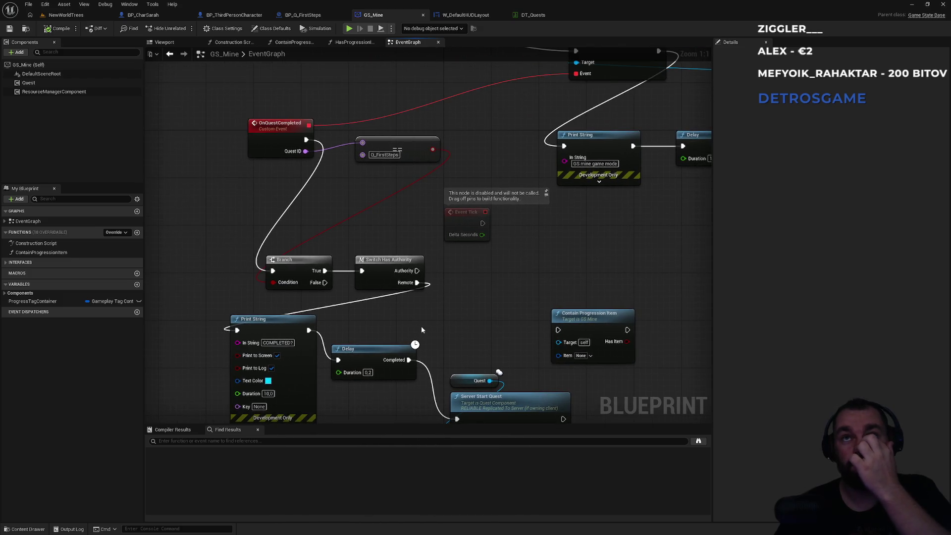
pyautogui.moveTo(404, 198)
pyautogui.mouseDown()
pyautogui.moveTo(362, 267)
pyautogui.moveTo(360, 302)
pyautogui.mouseUp()
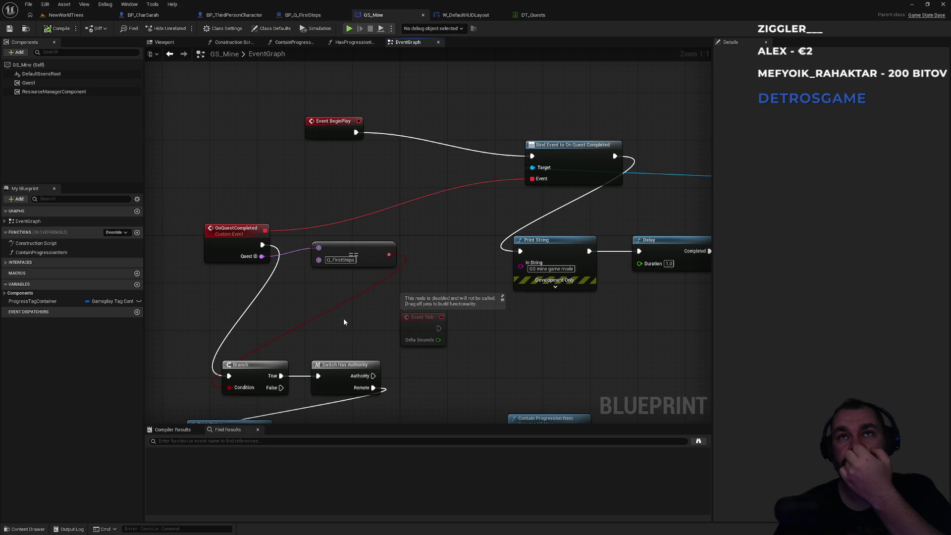
pyautogui.moveTo(344, 322); pyautogui.dragTo(318, 161)
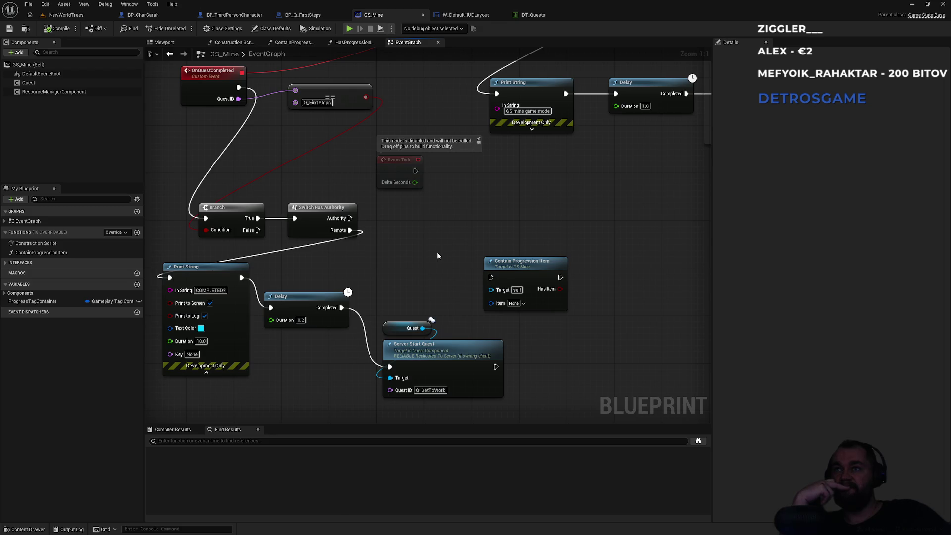
pyautogui.moveTo(555, 196)
pyautogui.mouseDown()
pyautogui.moveTo(523, 215)
pyautogui.moveTo(579, 301)
pyautogui.moveTo(456, 351)
pyautogui.mouseUp()
pyautogui.moveTo(355, 181)
pyautogui.mouseDown()
pyautogui.moveTo(438, 235)
pyautogui.moveTo(471, 240)
pyautogui.mouseUp()
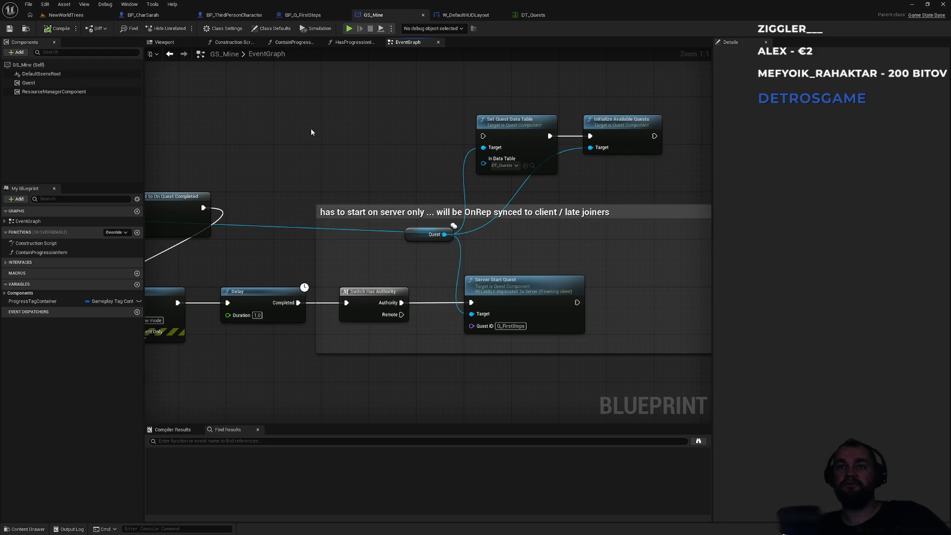
pyautogui.moveTo(314, 131); pyautogui.dragTo(345, 122)
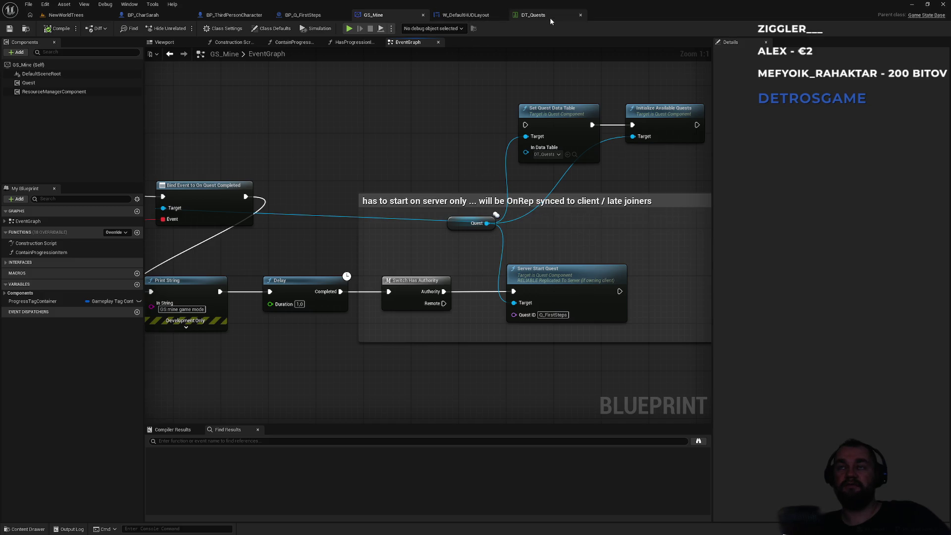
# Step: Zoom W_DefaultHUDLayout's graph to 1:1 and pan to OnQuestsSynced_Event's All Progresses loop and Print String nodes
pyautogui.click(463, 16)
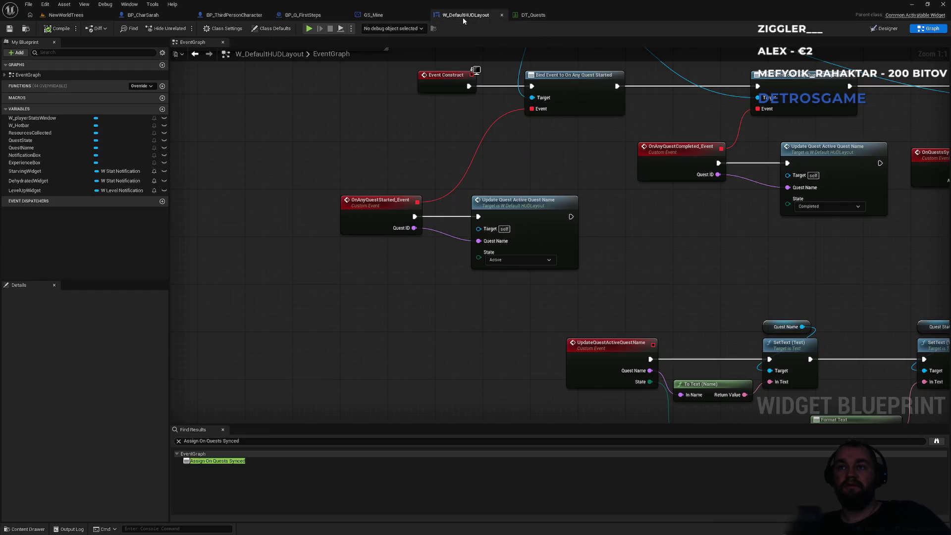
pyautogui.scroll(2, 700, 218)
pyautogui.scroll(1, 590, 270)
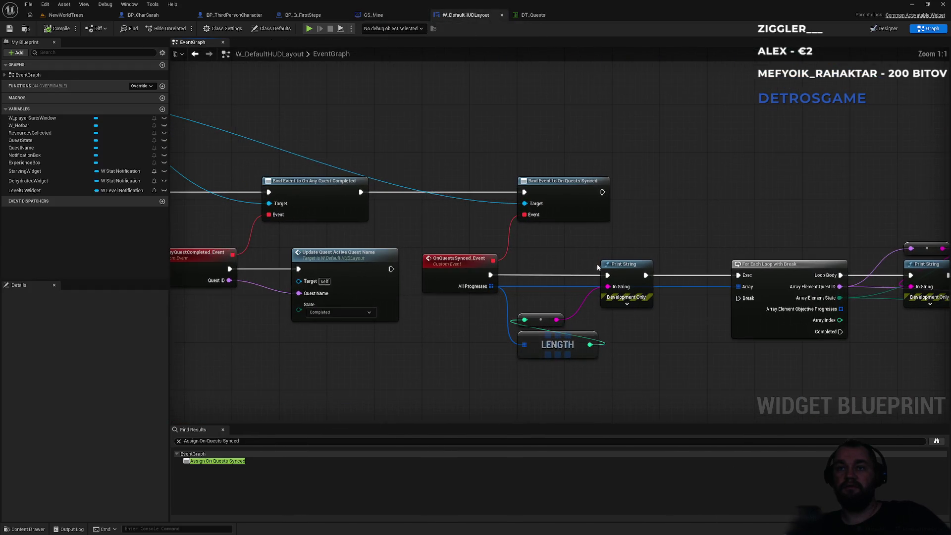
pyautogui.moveTo(475, 266)
pyautogui.mouseDown()
pyautogui.moveTo(588, 220)
pyautogui.moveTo(564, 216)
pyautogui.mouseUp()
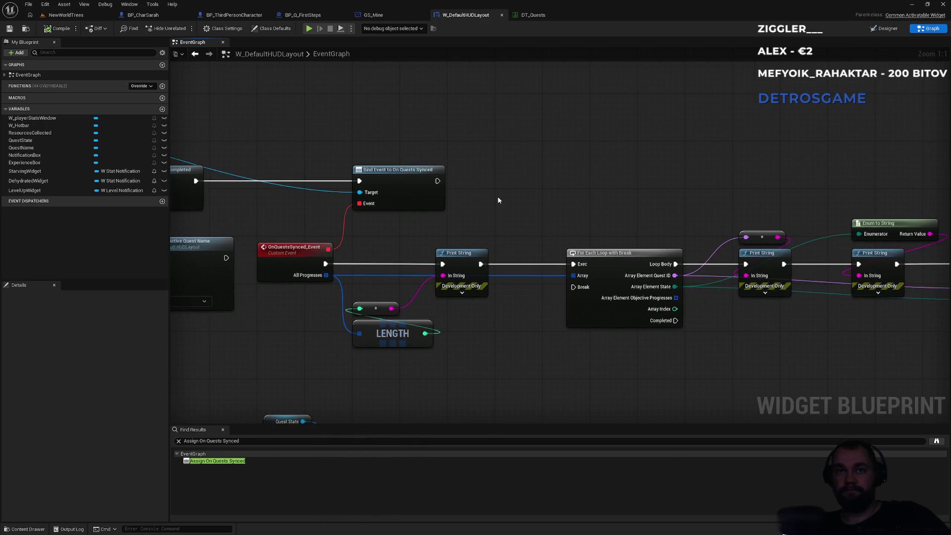
pyautogui.moveTo(491, 200)
pyautogui.mouseDown()
pyautogui.moveTo(512, 198)
pyautogui.moveTo(558, 149)
pyautogui.moveTo(661, 153)
pyautogui.moveTo(687, 179)
pyautogui.mouseUp()
pyautogui.hotkey('alt', 'Tab')
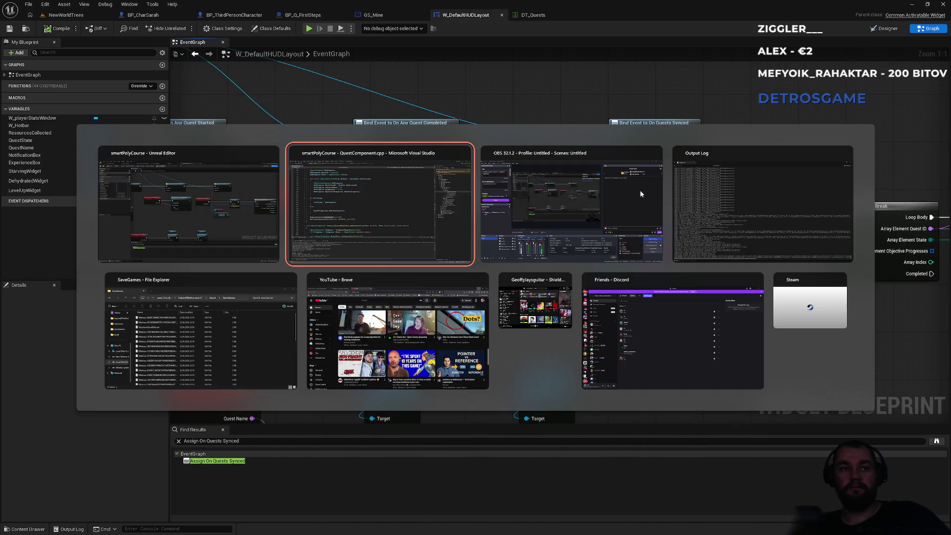
# Step: Search QuestComponent.cpp for 'notifysub' and step through each NotifySubsystem call to its definition
pyautogui.hotkey('ctrl', 'f')
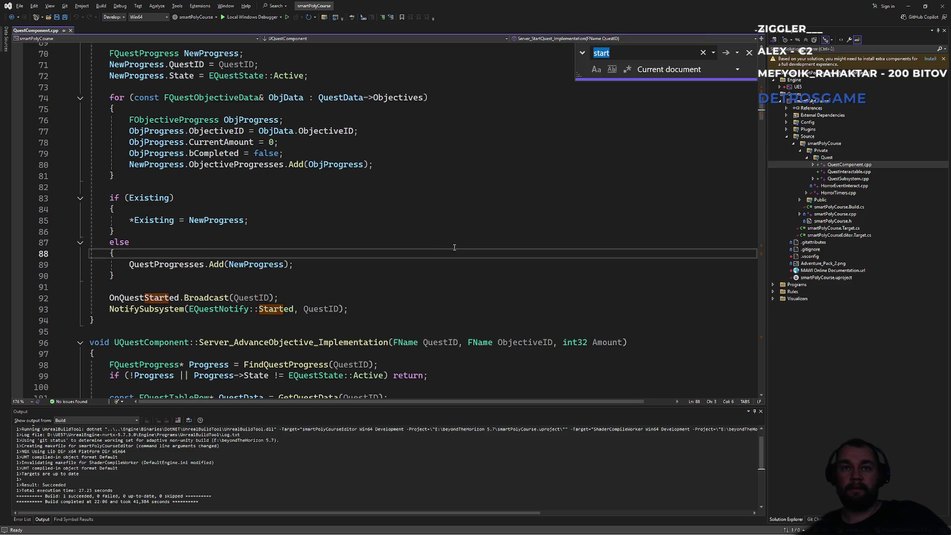
pyautogui.write('sy')
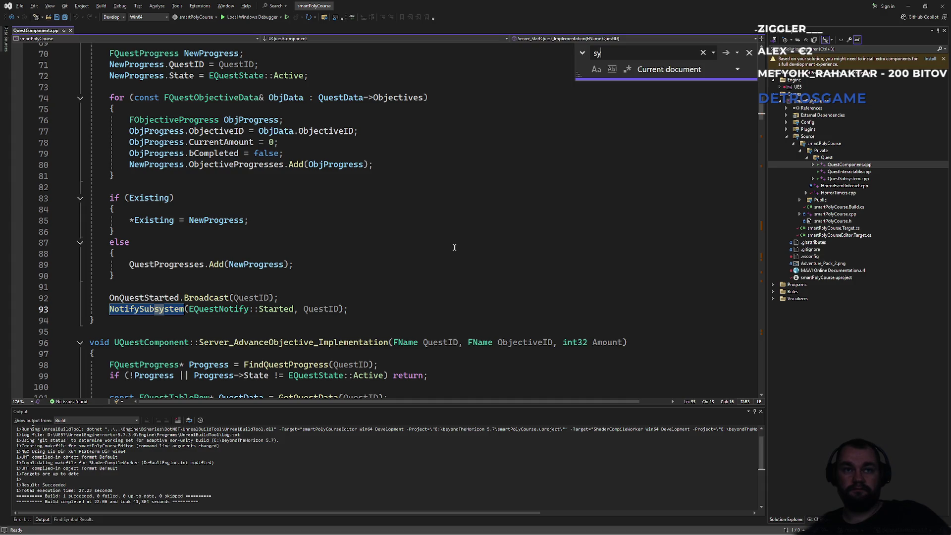
pyautogui.press('BackSpace')
pyautogui.press('BackSpace')
pyautogui.write('br')
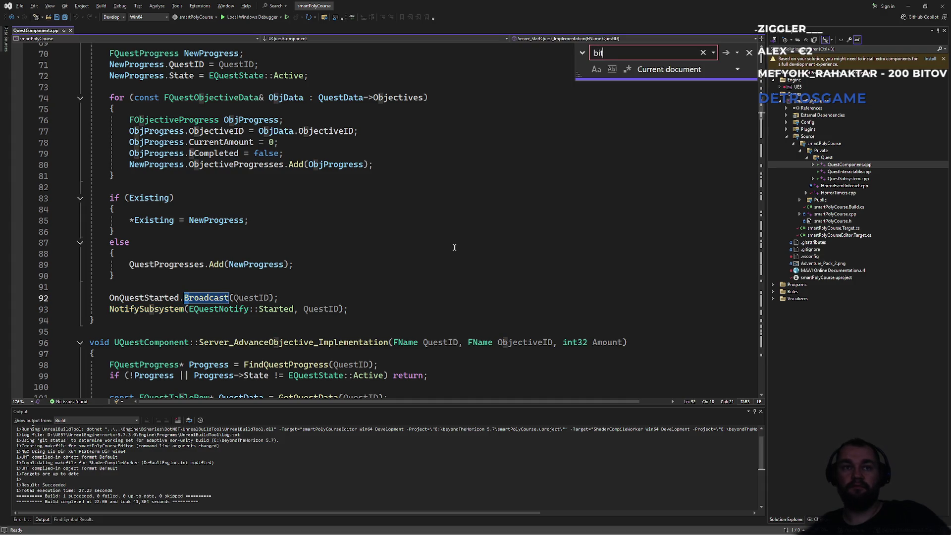
pyautogui.press('BackSpace')
pyautogui.press('BackSpace')
pyautogui.press('BackSpace')
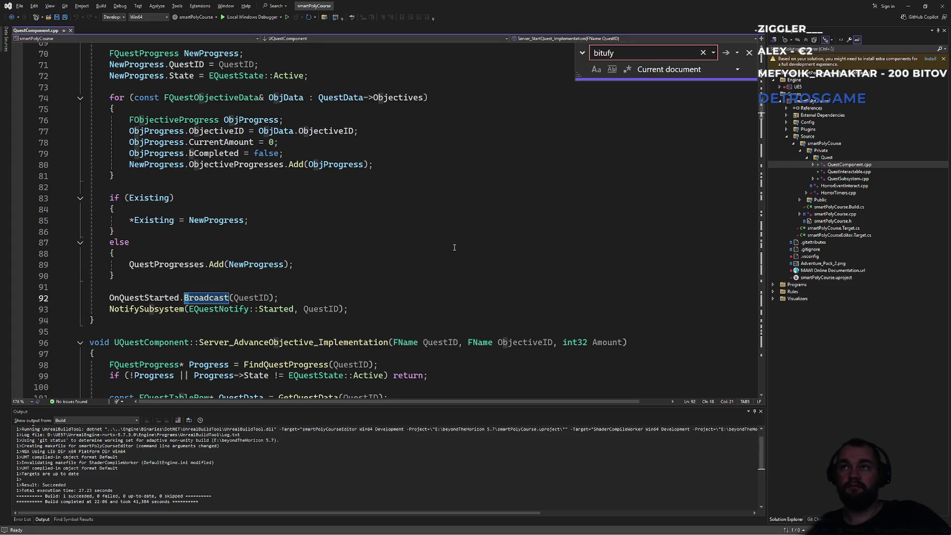
pyautogui.write('not')
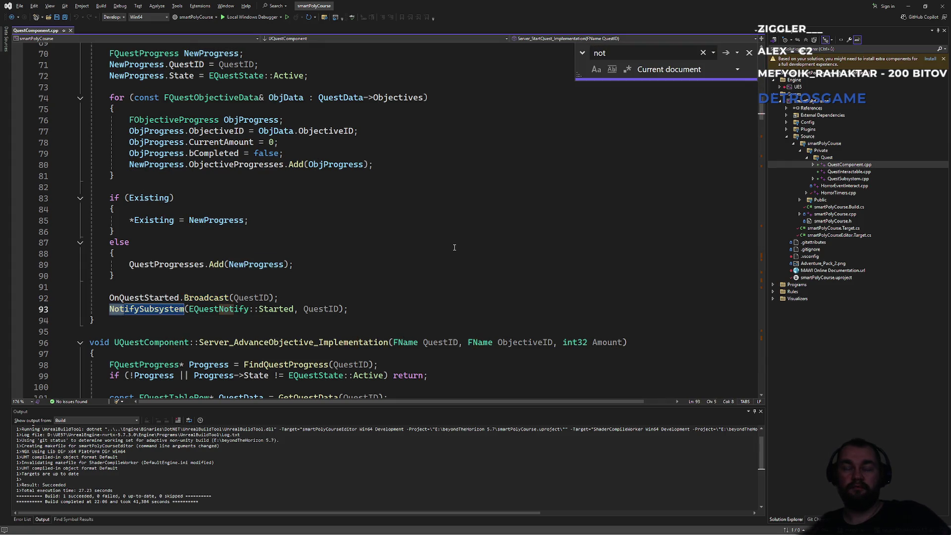
pyautogui.write('ifysub')
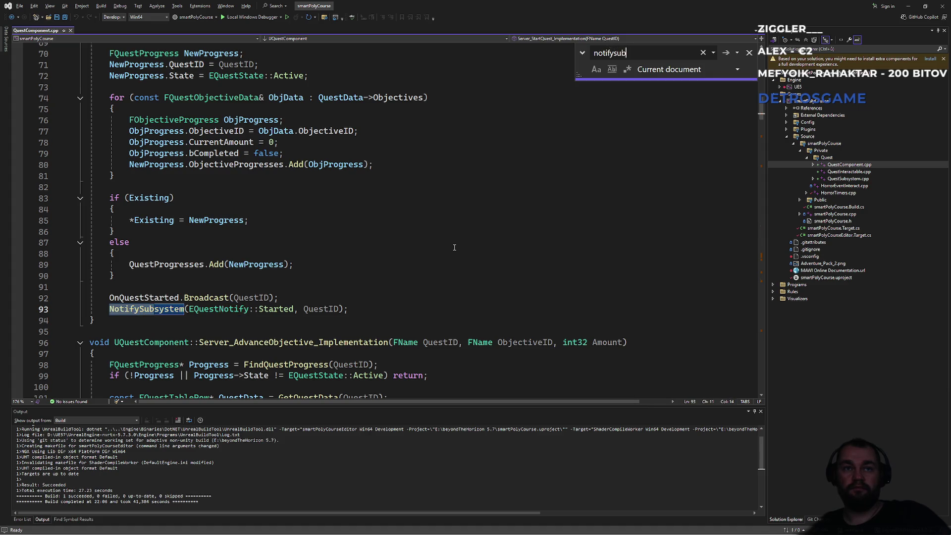
pyautogui.press('Return')
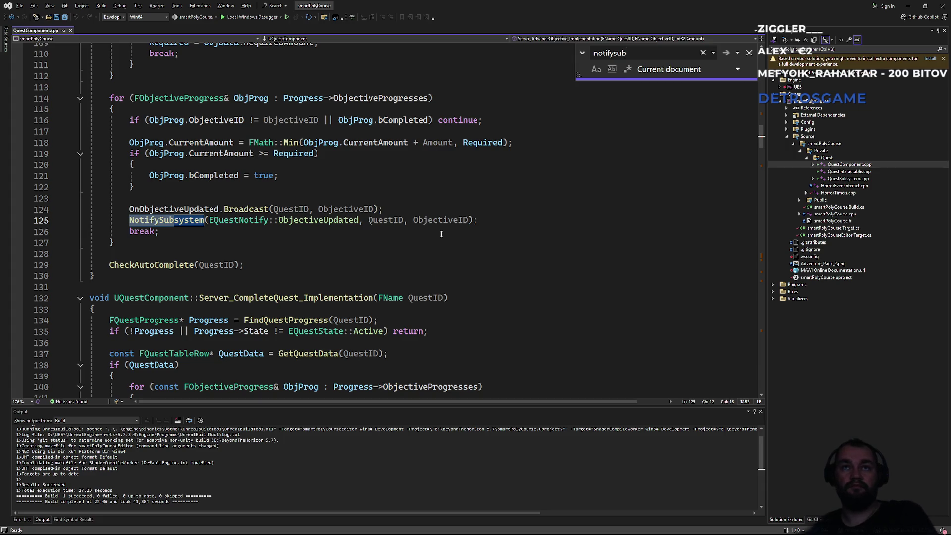
pyautogui.press('Return')
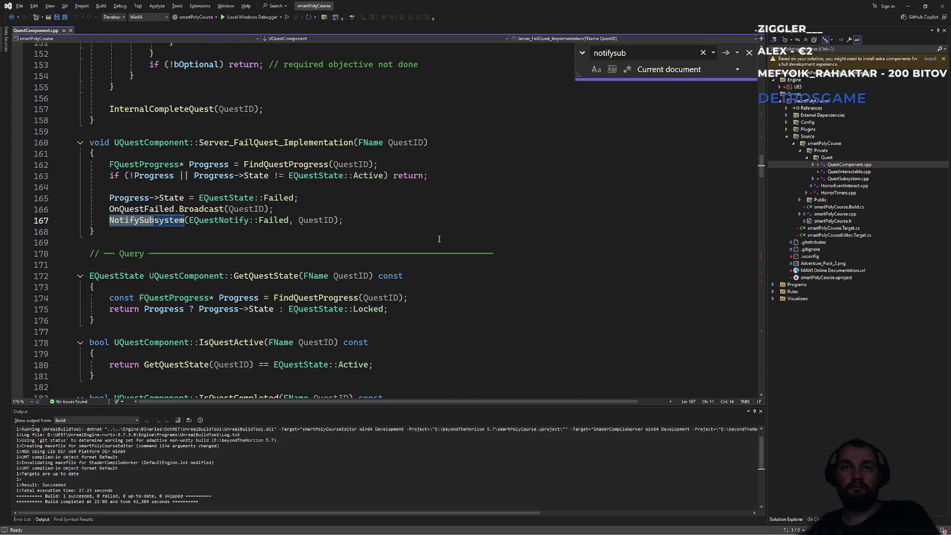
pyautogui.press('Return')
pyautogui.press('Return')
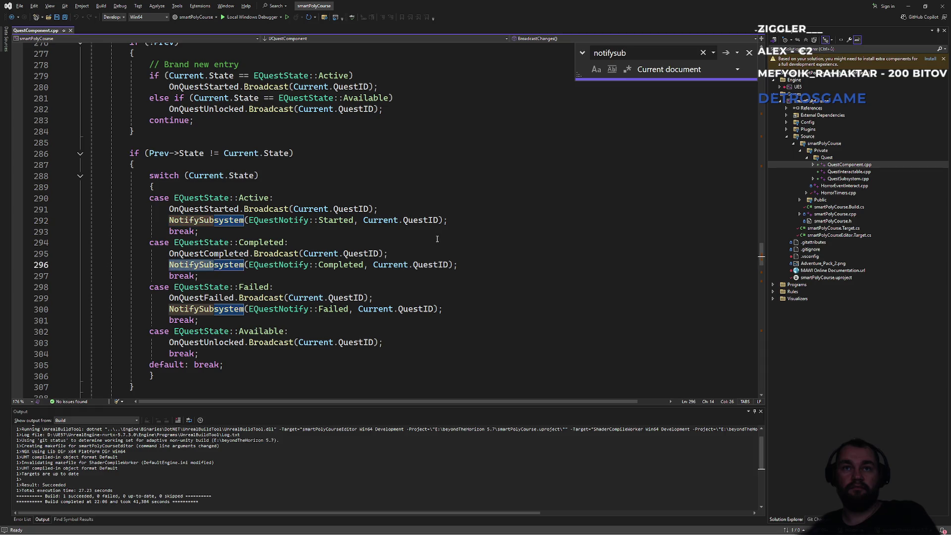
pyautogui.scroll(2, 437, 239)
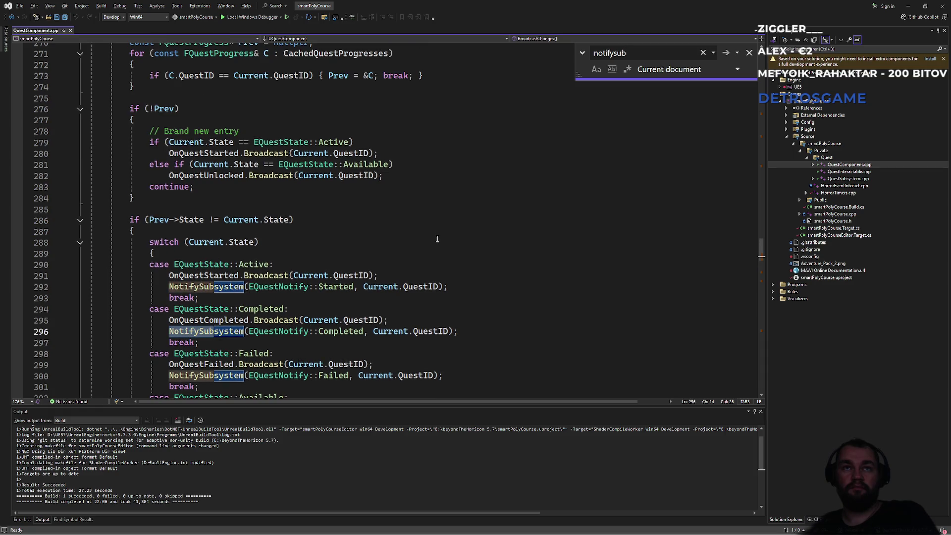
pyautogui.scroll(-2, 438, 240)
pyautogui.press('Return')
pyautogui.press('Return')
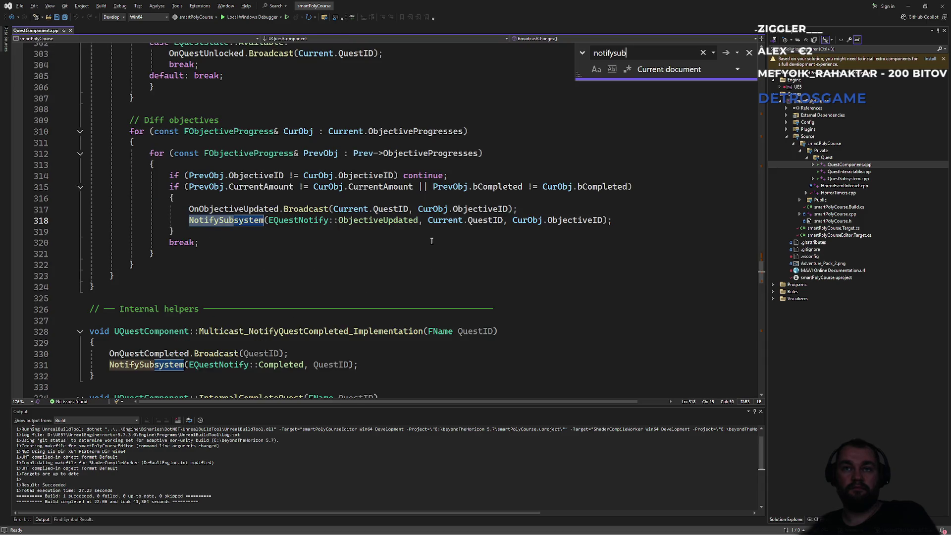
pyautogui.press('Return')
pyautogui.press('Return')
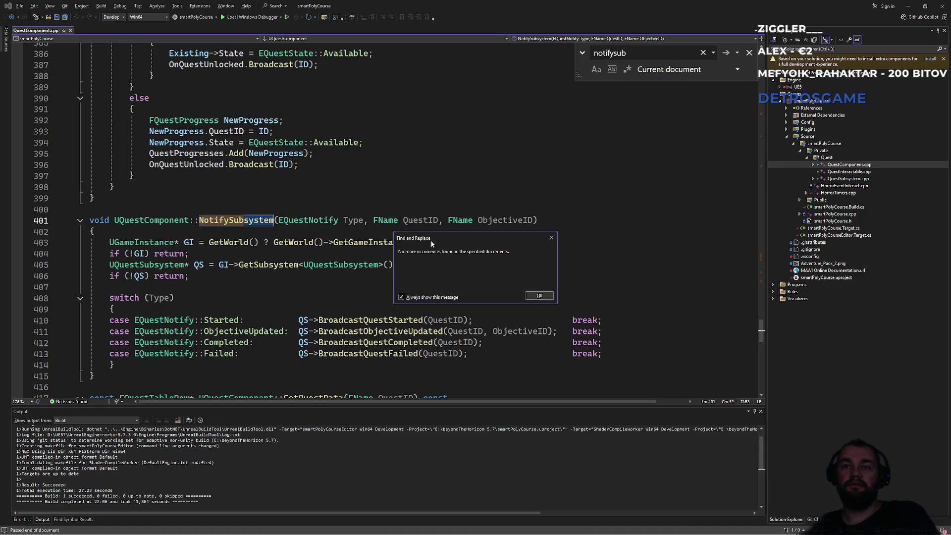
# Step: Wrap the search to the first match and select the Quest started UE_LOG line 60 in Server_StartQuest
pyautogui.hotkey('ctrl', 'f')
pyautogui.press('Return')
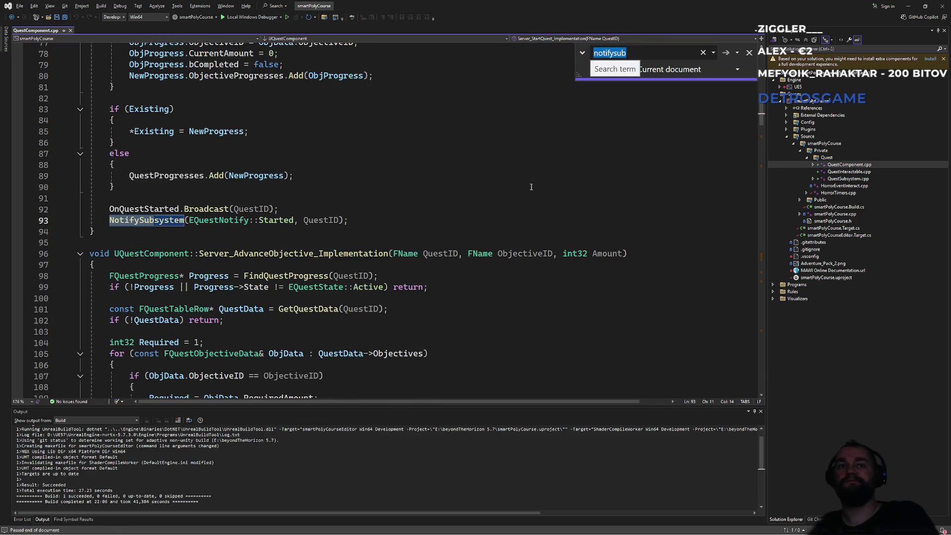
pyautogui.press('Return')
pyautogui.scroll(11, 421, 227)
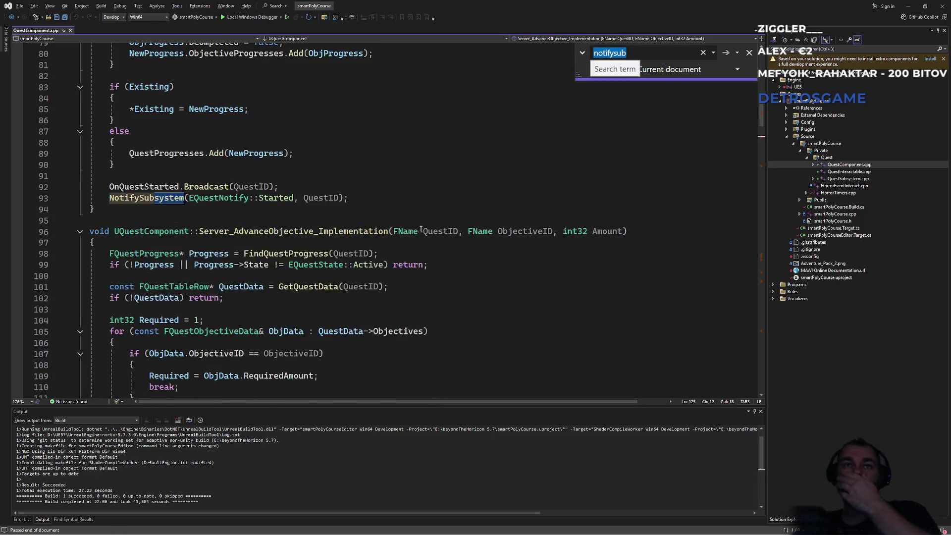
pyautogui.scroll(3, 420, 228)
pyautogui.scroll(2, 421, 227)
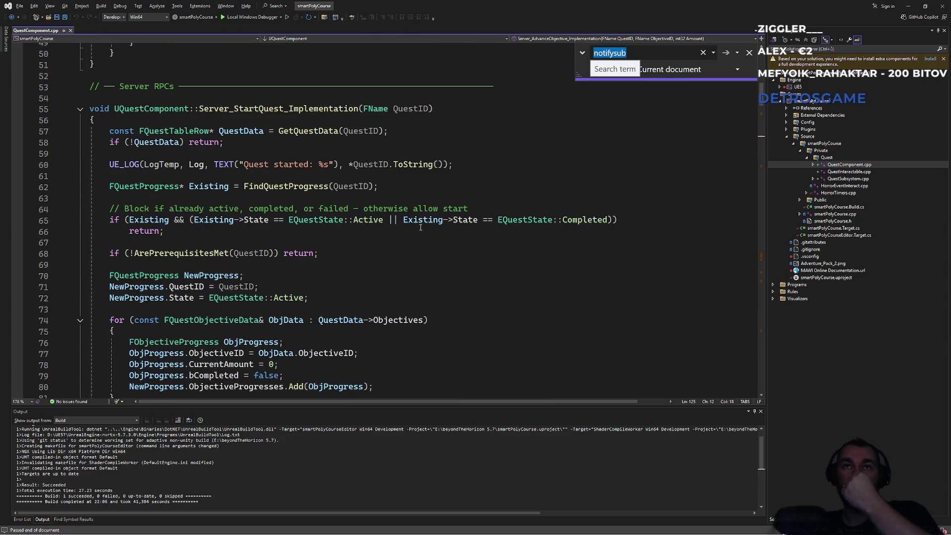
pyautogui.tripleClick(299, 167)
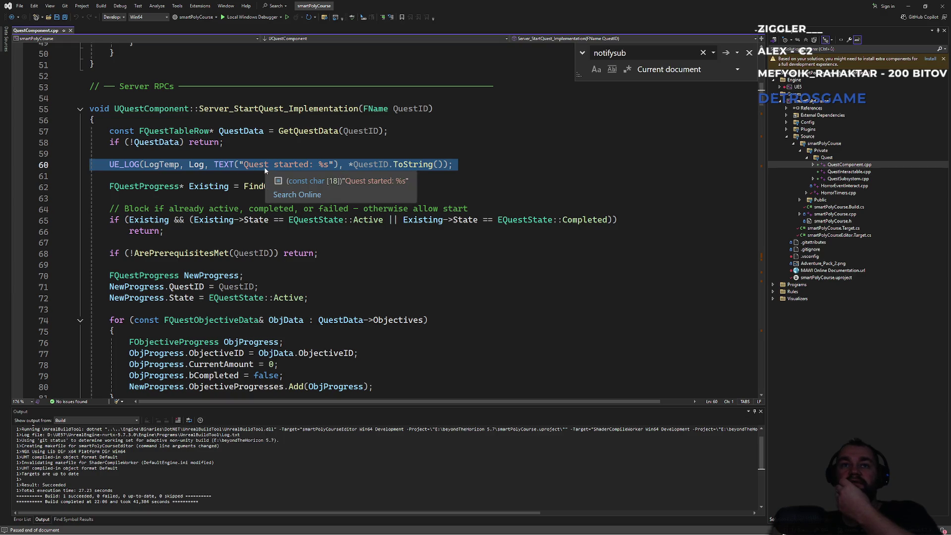
pyautogui.click(264, 166)
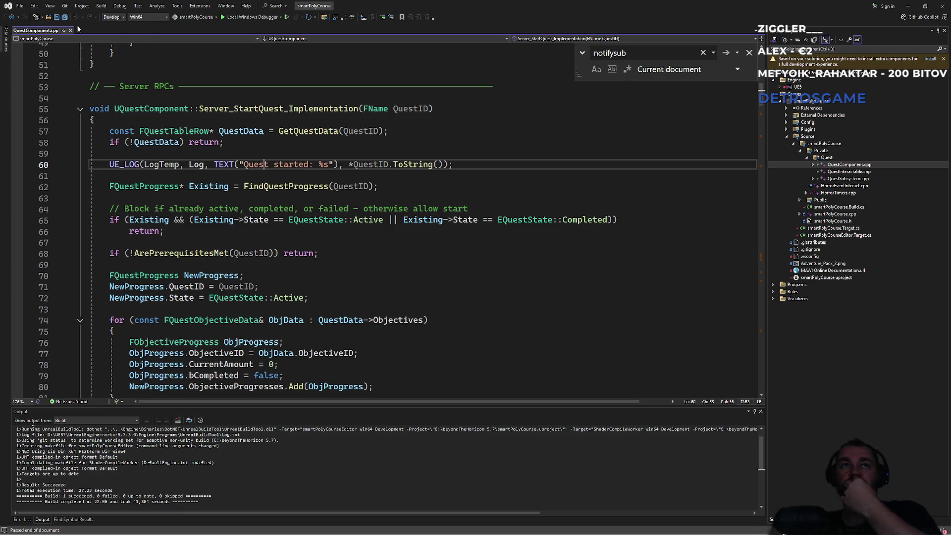
pyautogui.hotkey('alt', 'Tab')
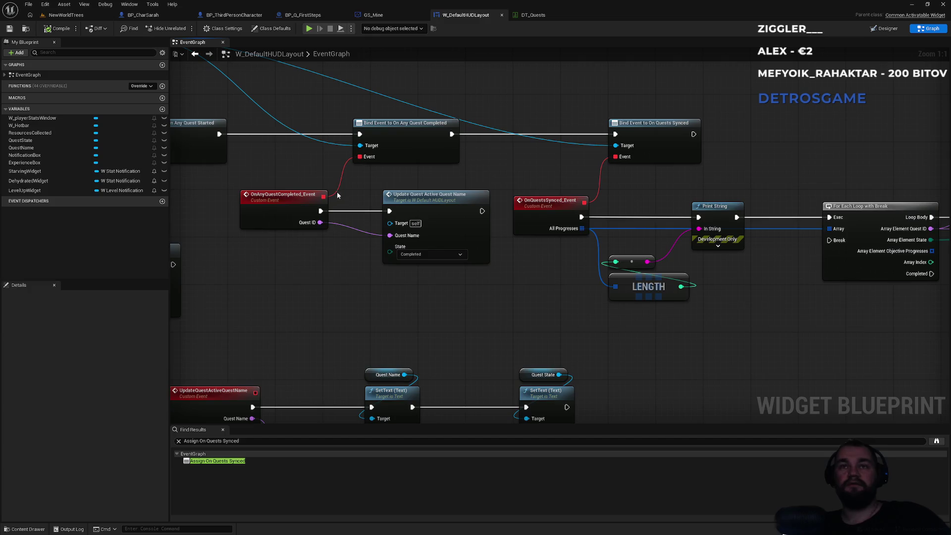
# Step: Wire GS_Mine's COMPLETED? Print String to Branch False and cut its link from Switch Has Authority Remote
pyautogui.moveTo(494, 163); pyautogui.dragTo(533, 248)
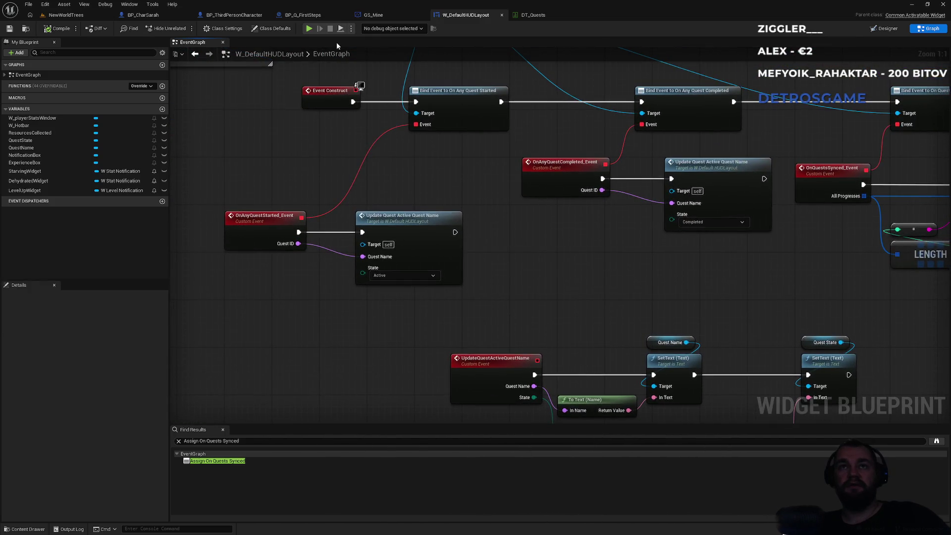
pyautogui.click(304, 16)
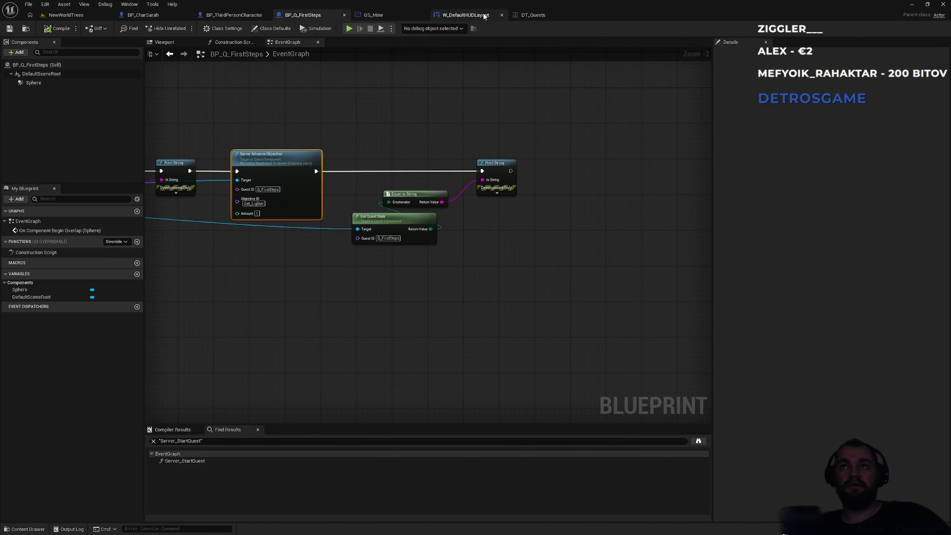
pyautogui.click(362, 15)
pyautogui.moveTo(149, 397)
pyautogui.mouseDown()
pyautogui.moveTo(484, 353)
pyautogui.moveTo(527, 320)
pyautogui.moveTo(633, 303)
pyautogui.mouseUp()
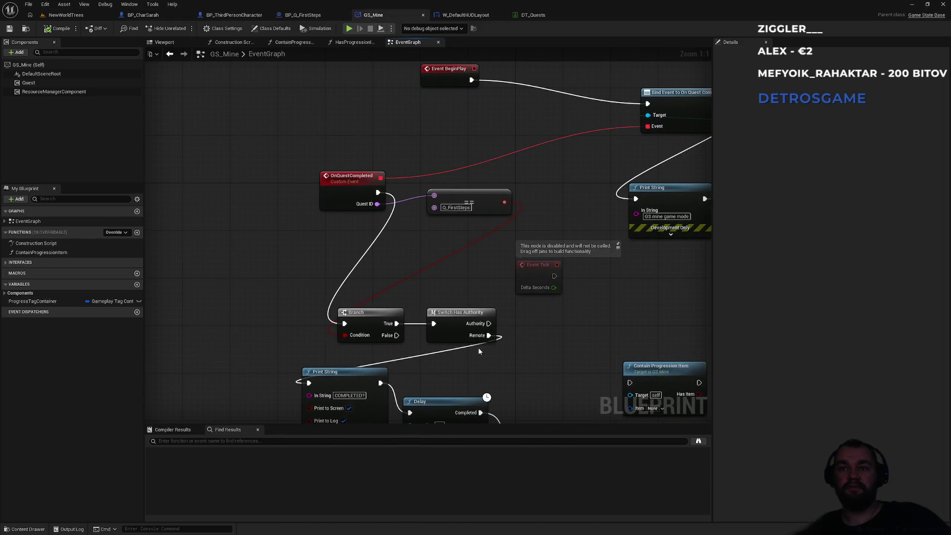
pyautogui.moveTo(410, 333)
pyautogui.mouseDown()
pyautogui.moveTo(465, 233)
pyautogui.moveTo(365, 284)
pyautogui.mouseUp()
pyautogui.keyDown('alt'); pyautogui.click(454, 261); pyautogui.keyUp('alt')
pyautogui.moveTo(468, 160); pyautogui.dragTo(432, 224)
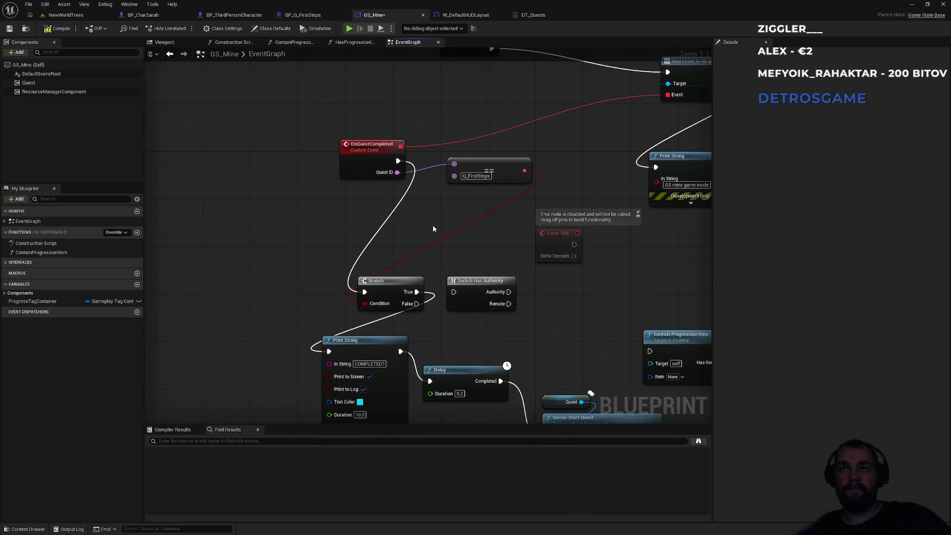
pyautogui.moveTo(331, 119); pyautogui.dragTo(482, 221)
pyautogui.click(481, 221)
pyautogui.click(79, 15)
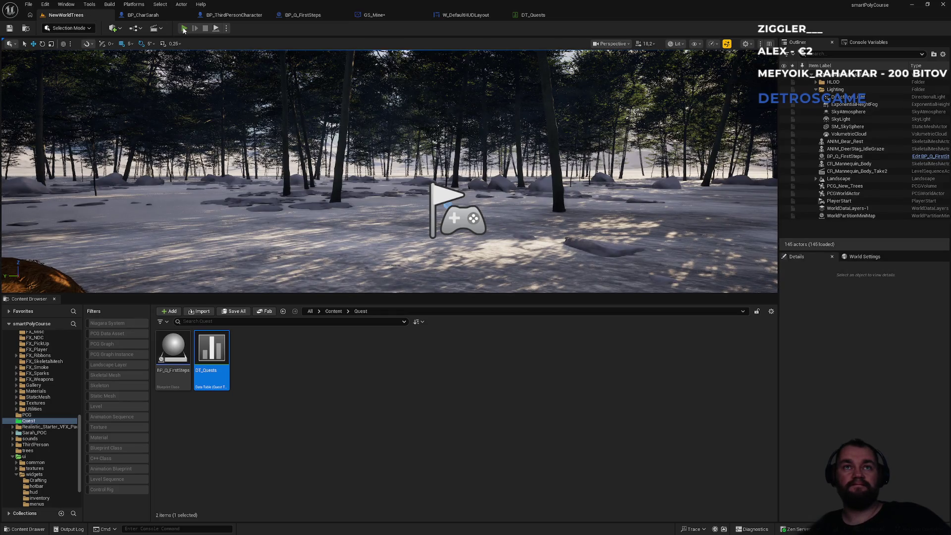
# Step: Run a first play-test of the NewWorldTrees level, then stop it with Esc
pyautogui.click(184, 28)
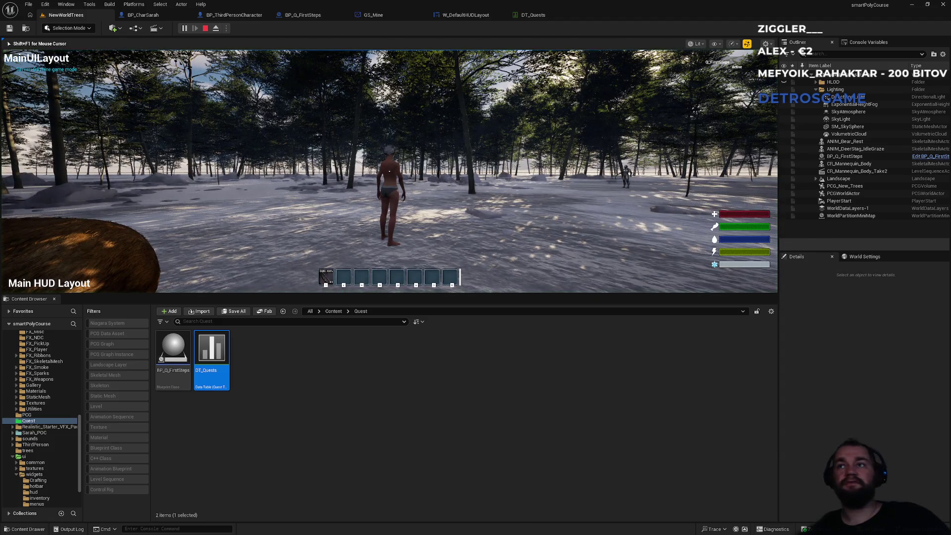
pyautogui.press('super')
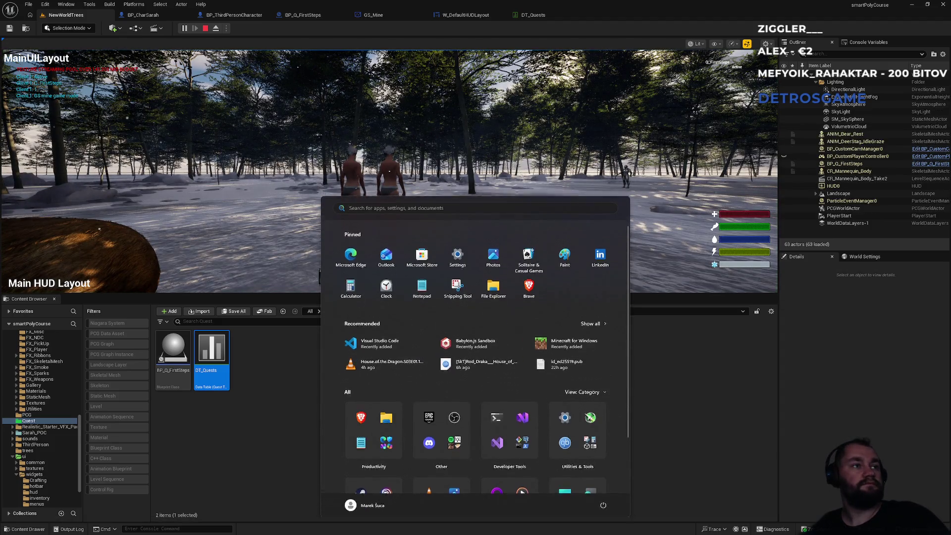
pyautogui.press('super')
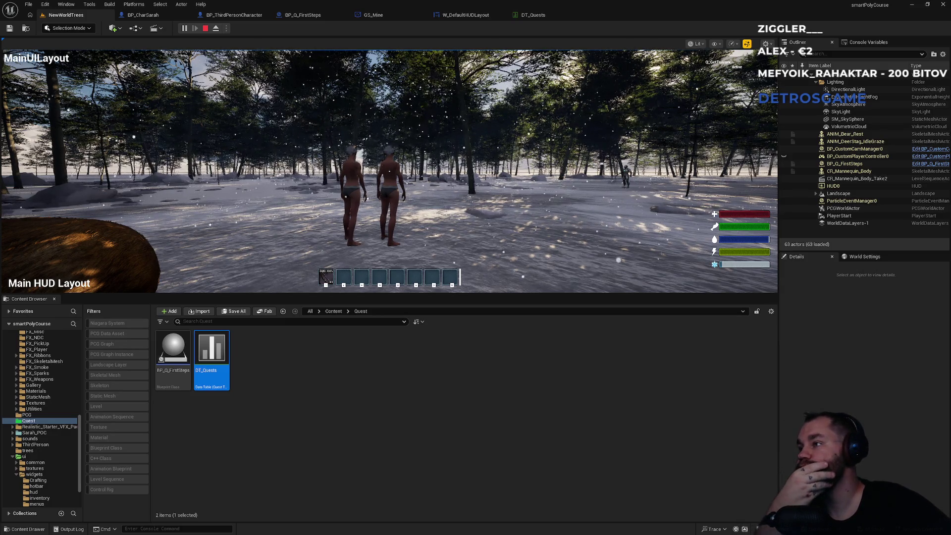
pyautogui.press('Escape')
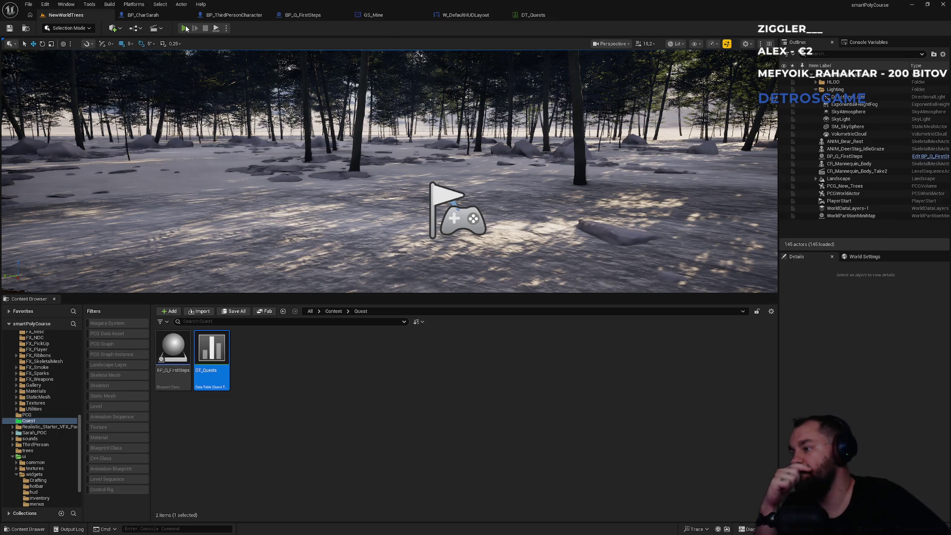
# Step: Start a second play-test and release input from the running game
pyautogui.click(185, 28)
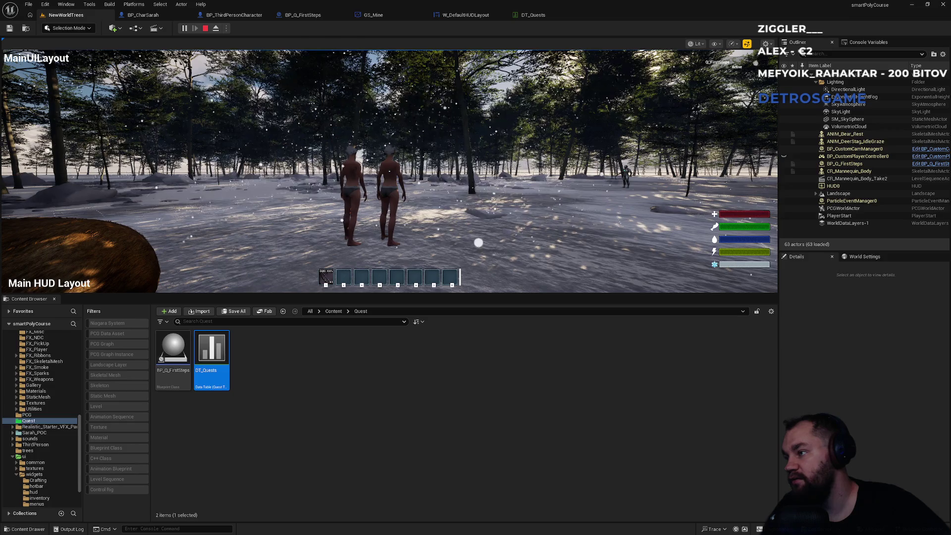
pyautogui.press('super')
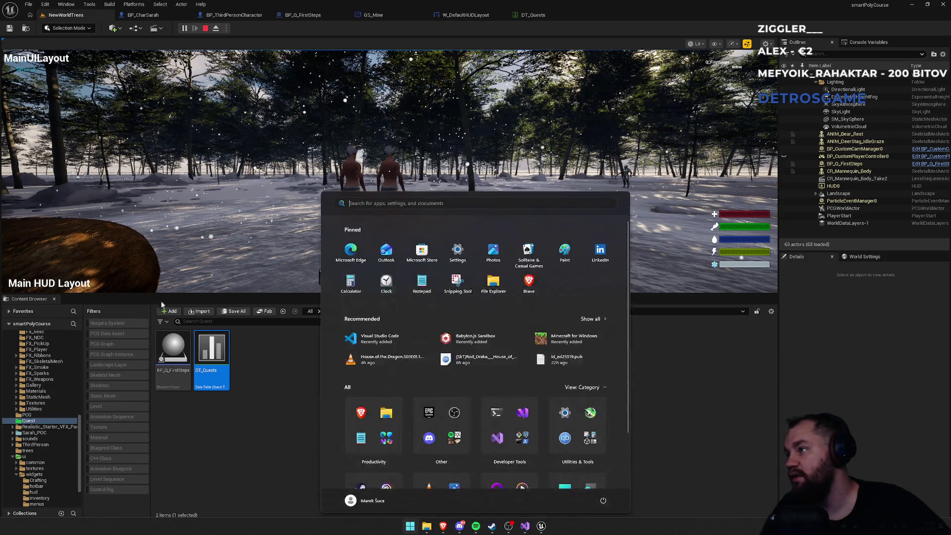
pyautogui.press('Escape')
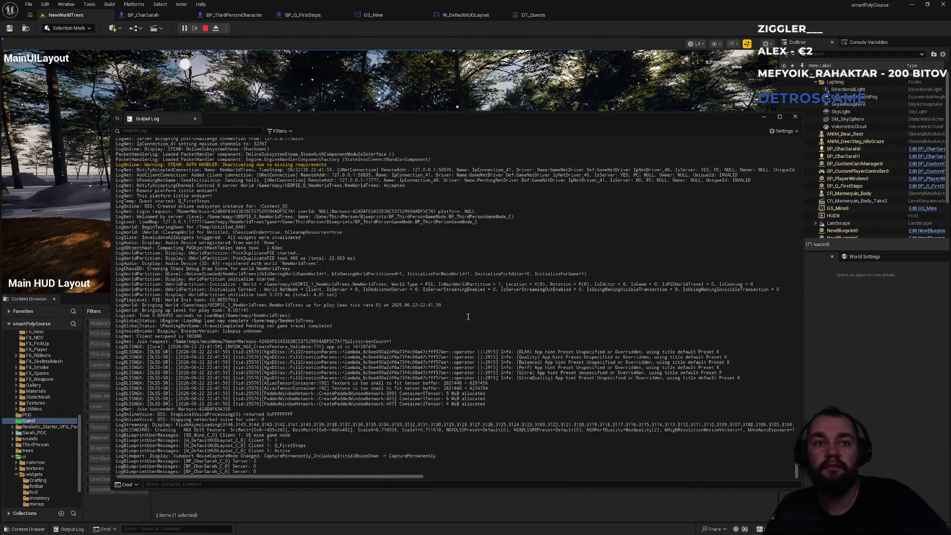
# Step: Filter the Output Log to the latest Q_FirstSteps entries, then clear that filter
pyautogui.click(151, 129)
pyautogui.write('Q_FirstSteps')
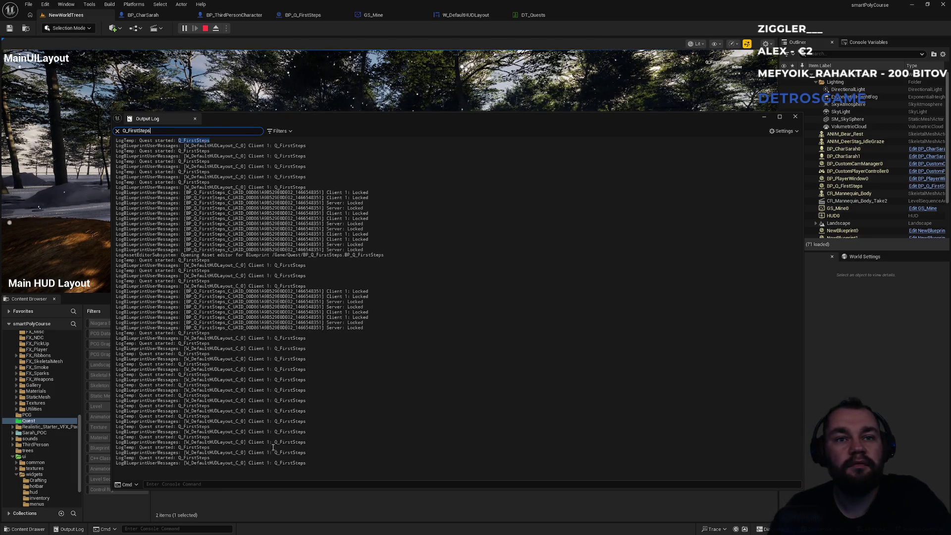
pyautogui.moveTo(177, 460); pyautogui.dragTo(297, 463)
pyautogui.click(308, 468)
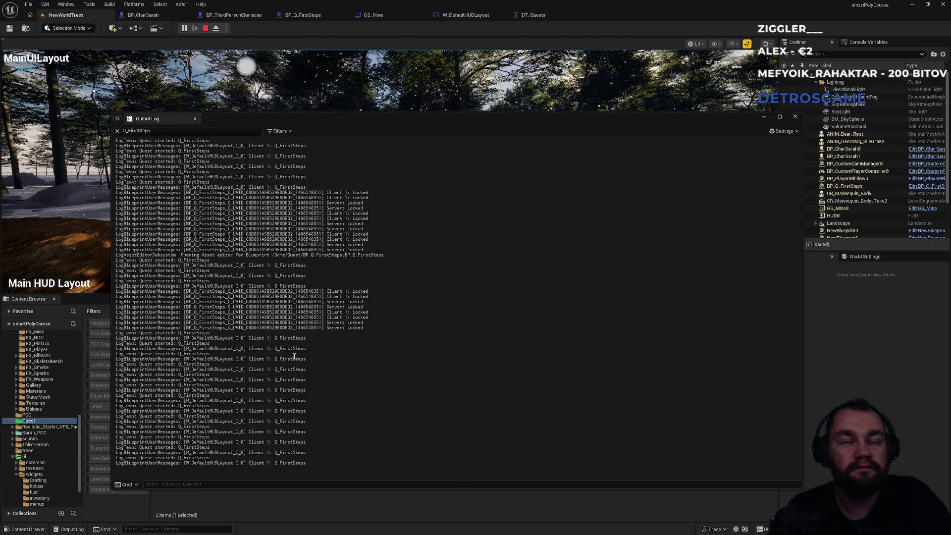
pyautogui.click(118, 131)
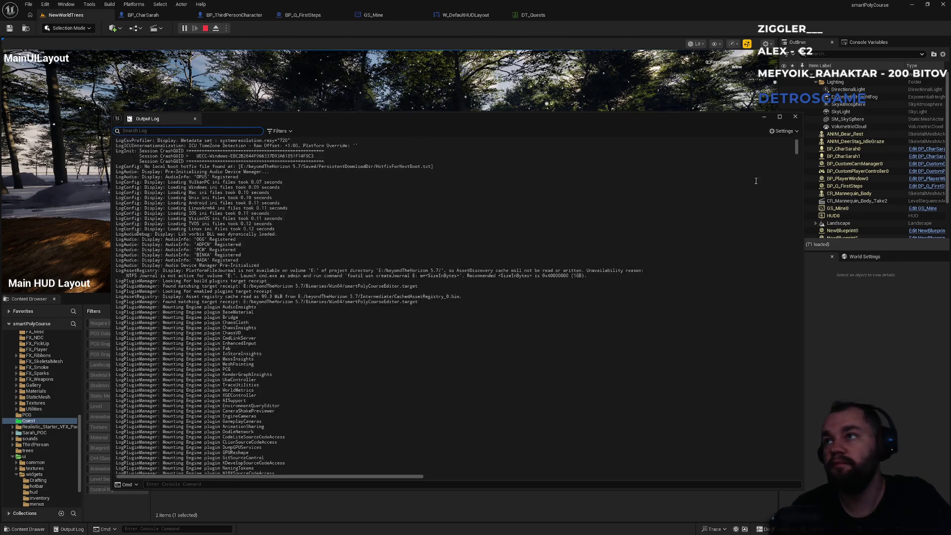
# Step: Scroll back through the full session log and close the Output Log window
pyautogui.moveTo(796, 146); pyautogui.dragTo(797, 470)
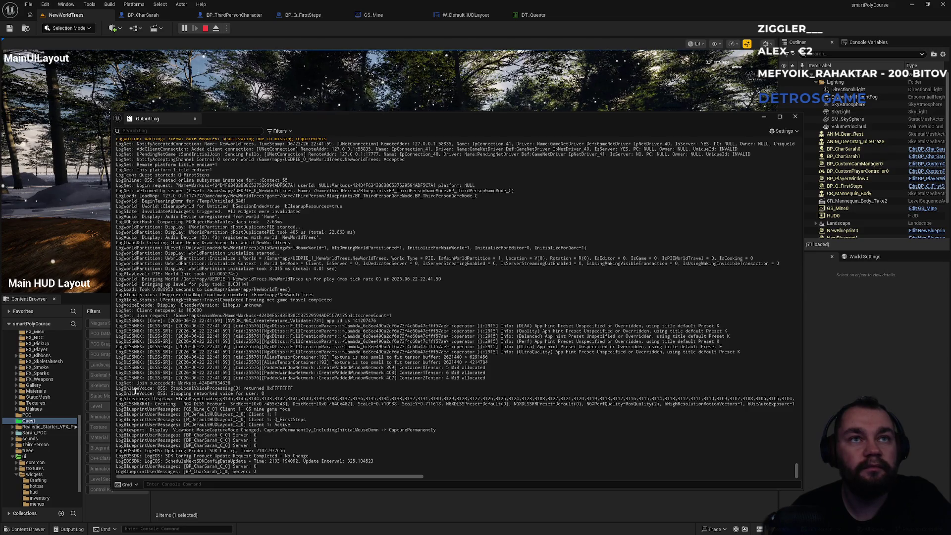
pyautogui.scroll(1, 139, 322)
pyautogui.scroll(1, 142, 238)
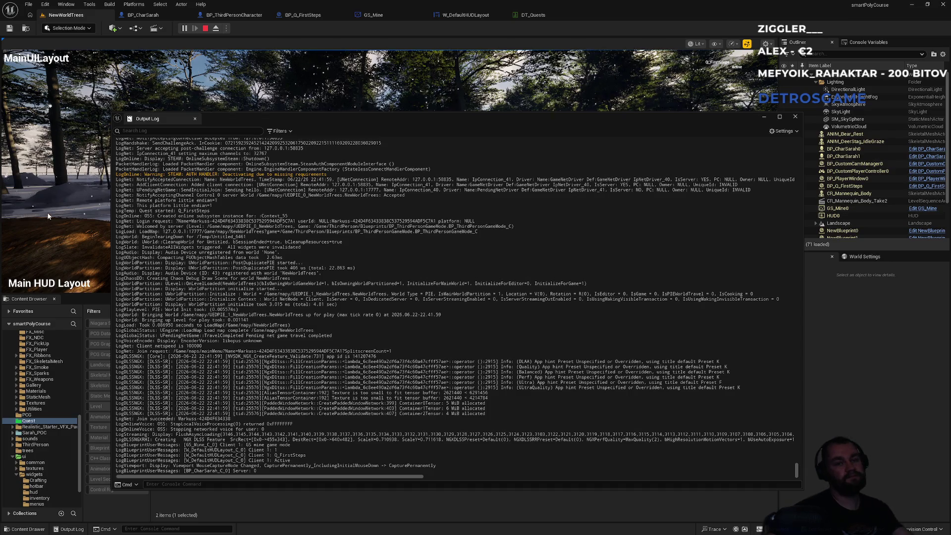
pyautogui.click(195, 120)
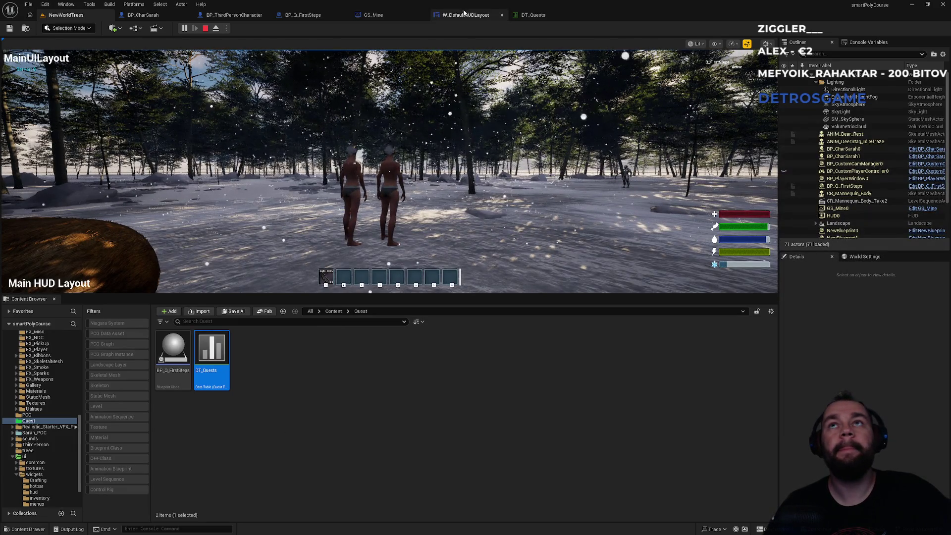
# Step: Stop the play session and view BP_ThirdPersonCharacter's Delay and Initialize Player Data nodes
pyautogui.click(406, 124)
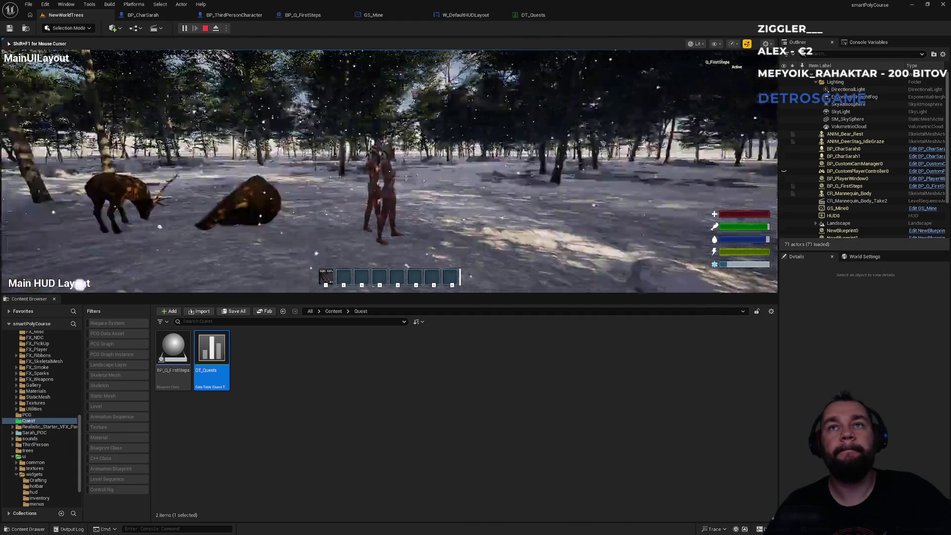
pyautogui.hotkey('shift', 'F1')
pyautogui.press('Escape')
pyautogui.click(373, 16)
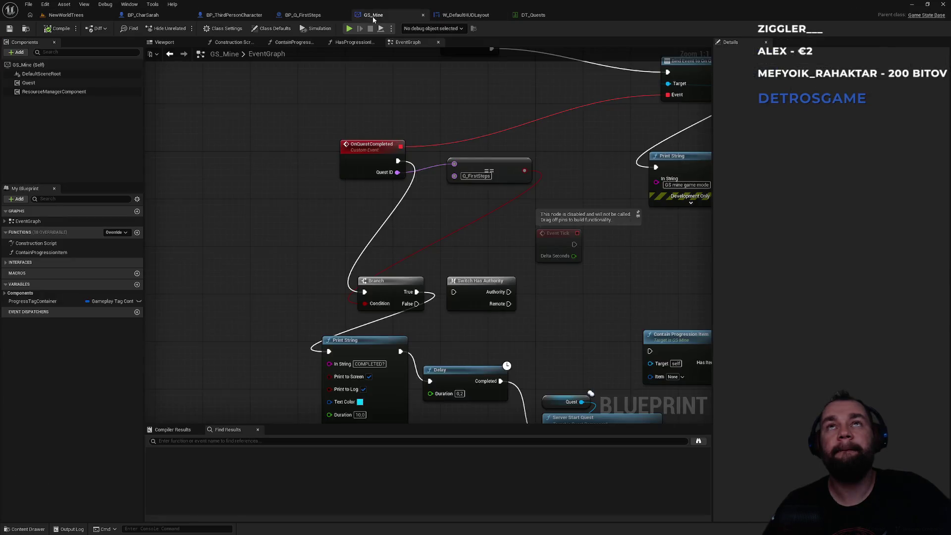
pyautogui.click(300, 15)
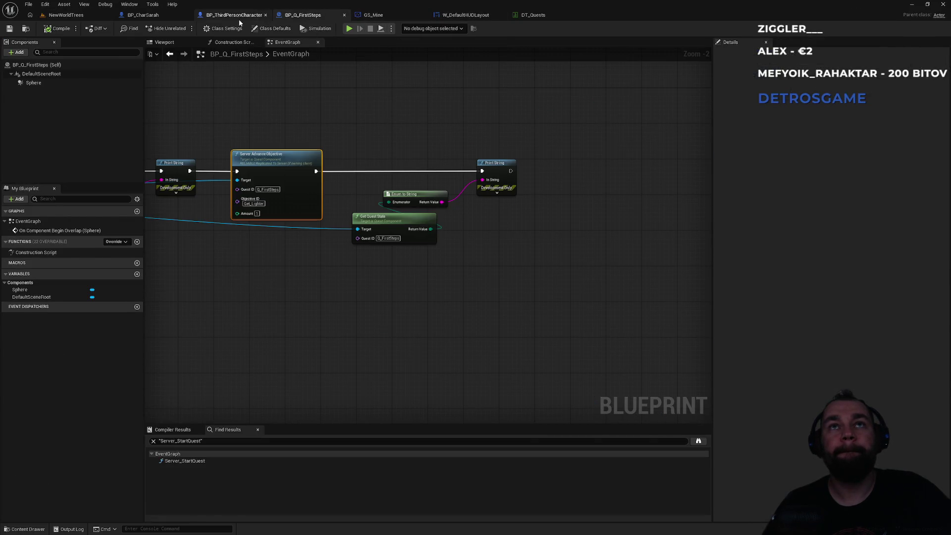
pyautogui.click(238, 18)
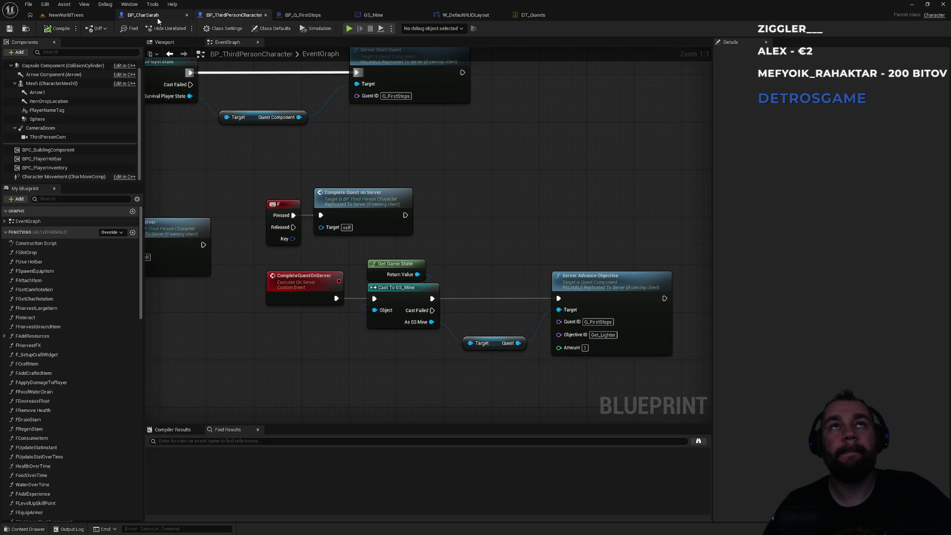
pyautogui.moveTo(400, 148); pyautogui.dragTo(361, 234)
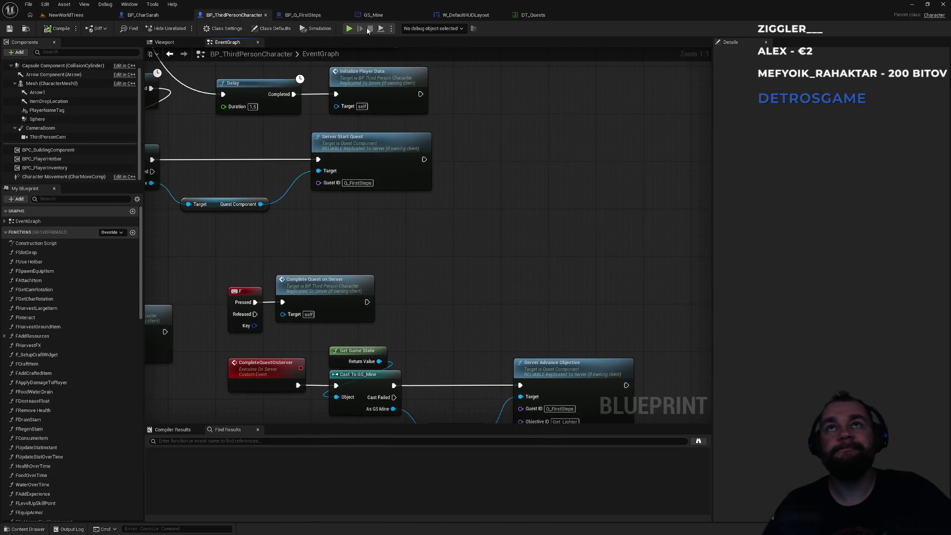
# Step: Check BP_Q_FirstSteps' Server Start Quest call, then inspect BP_ThirdPersonCharacter's CompleteQuestOnServer event
pyautogui.click(320, 12)
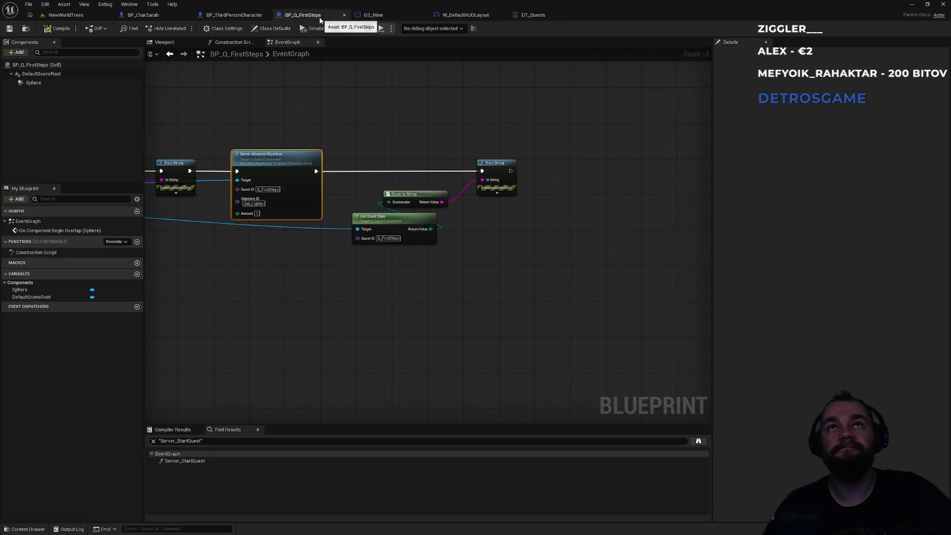
pyautogui.moveTo(550, 127)
pyautogui.mouseDown()
pyautogui.moveTo(501, 164)
pyautogui.moveTo(576, 182)
pyautogui.mouseUp()
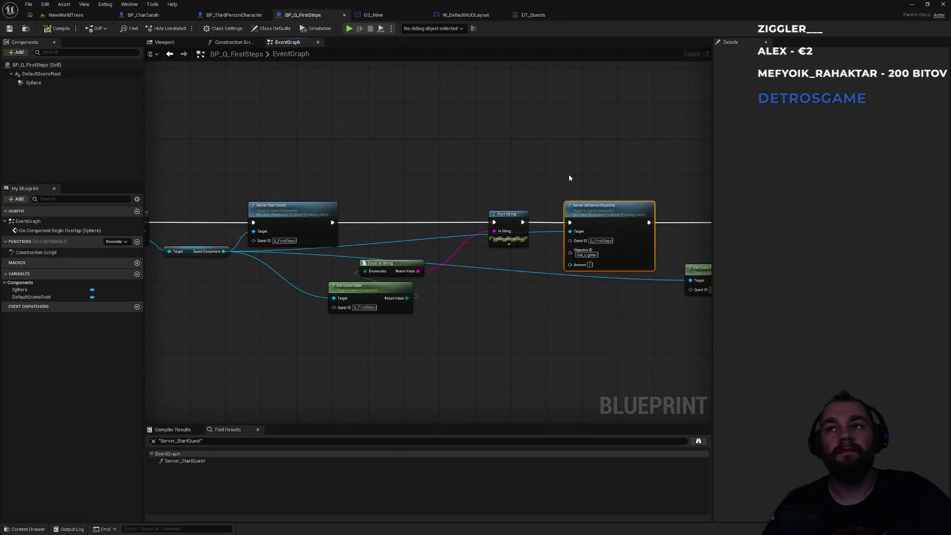
pyautogui.click(235, 15)
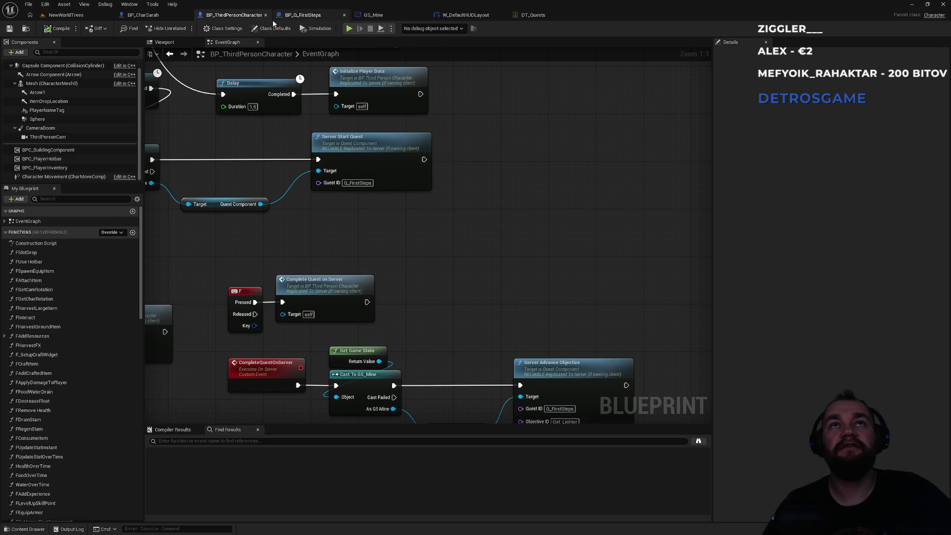
pyautogui.moveTo(322, 266)
pyautogui.mouseDown()
pyautogui.moveTo(598, 167)
pyautogui.moveTo(463, 173)
pyautogui.mouseUp()
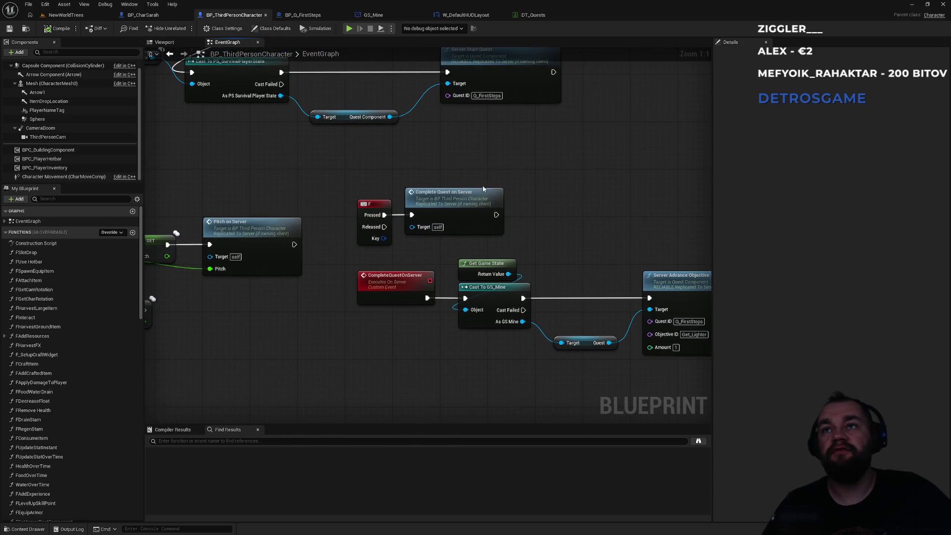
pyautogui.click(404, 276)
pyautogui.moveTo(545, 261); pyautogui.dragTo(367, 275)
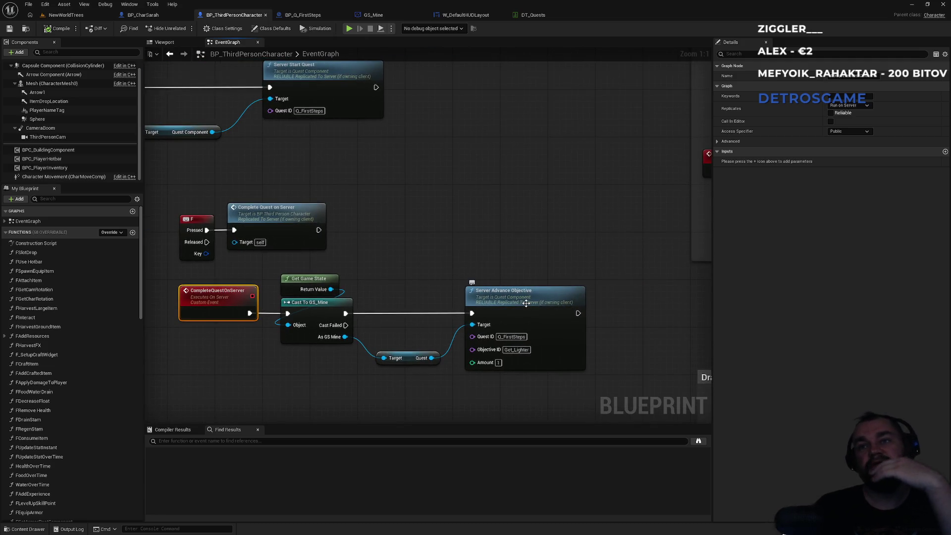
pyautogui.moveTo(377, 274); pyautogui.dragTo(422, 234)
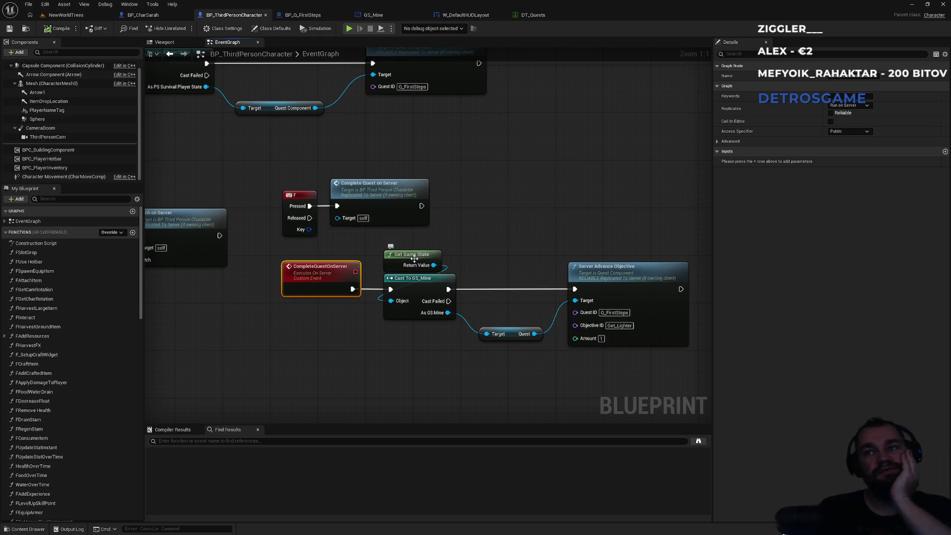
pyautogui.click(413, 358)
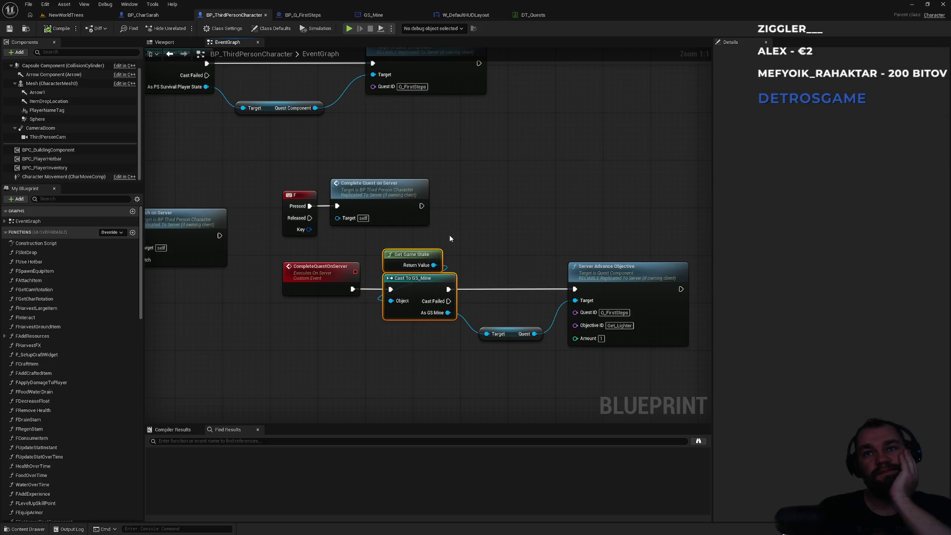
# Step: Select the Get Game State, Cast To GS_Mine and Quest nodes and pan them beside BeginPlay
pyautogui.moveTo(404, 372)
pyautogui.mouseDown()
pyautogui.moveTo(405, 322)
pyautogui.moveTo(458, 252)
pyautogui.mouseUp()
pyautogui.click(421, 351)
pyautogui.moveTo(404, 366)
pyautogui.mouseDown()
pyautogui.moveTo(473, 243)
pyautogui.moveTo(409, 342)
pyautogui.mouseUp()
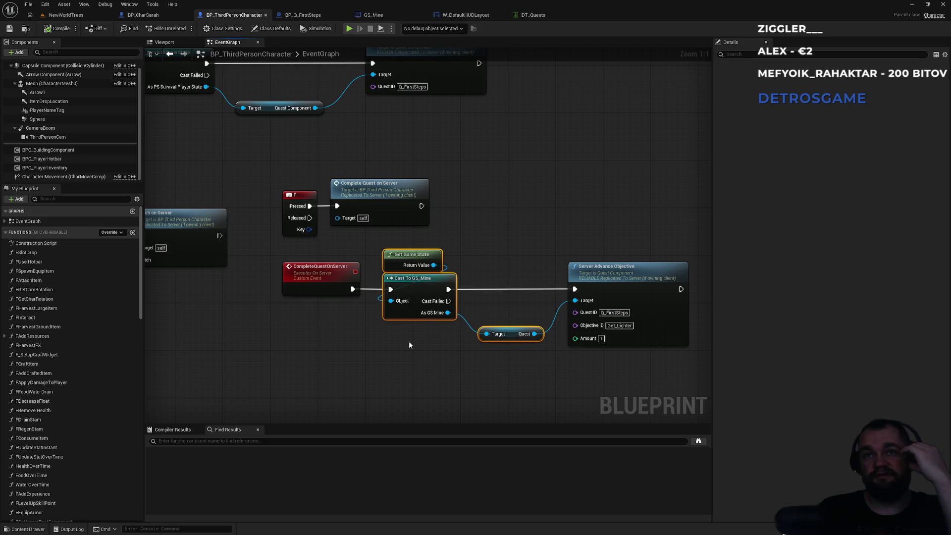
pyautogui.moveTo(513, 369)
pyautogui.mouseDown()
pyautogui.moveTo(379, 276)
pyautogui.moveTo(421, 254)
pyautogui.mouseUp()
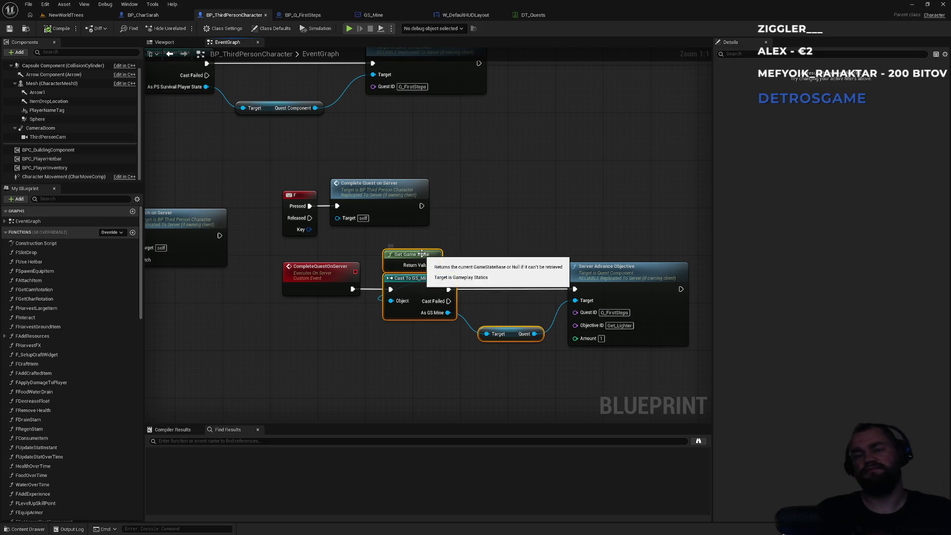
pyautogui.moveTo(361, 381)
pyautogui.mouseDown()
pyautogui.moveTo(393, 191)
pyautogui.moveTo(401, 201)
pyautogui.moveTo(388, 316)
pyautogui.mouseUp()
pyautogui.scroll(-2, 400, 201)
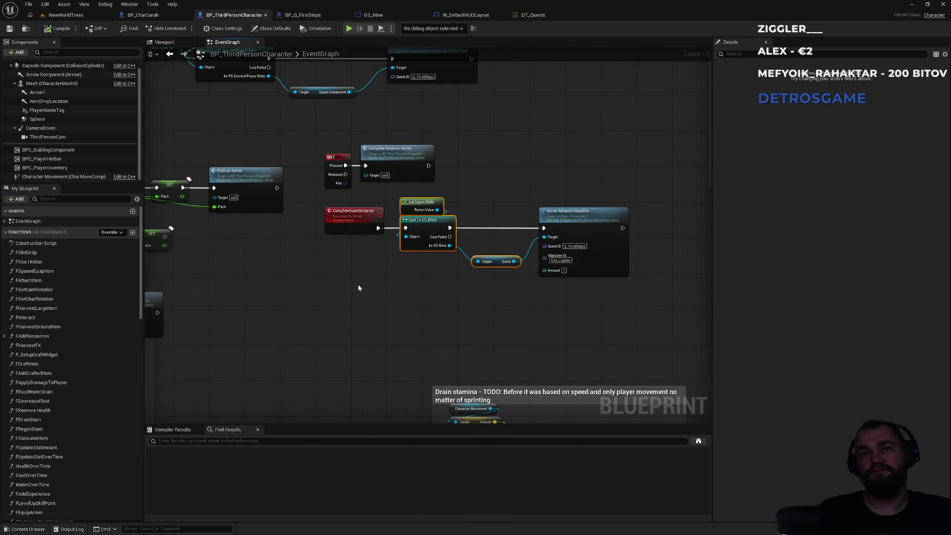
pyautogui.moveTo(350, 282)
pyautogui.mouseDown()
pyautogui.moveTo(346, 316)
pyautogui.moveTo(374, 365)
pyautogui.moveTo(327, 229)
pyautogui.moveTo(352, 176)
pyautogui.moveTo(457, 258)
pyautogui.moveTo(455, 244)
pyautogui.moveTo(435, 250)
pyautogui.moveTo(446, 215)
pyautogui.moveTo(208, 203)
pyautogui.moveTo(461, 248)
pyautogui.mouseUp()
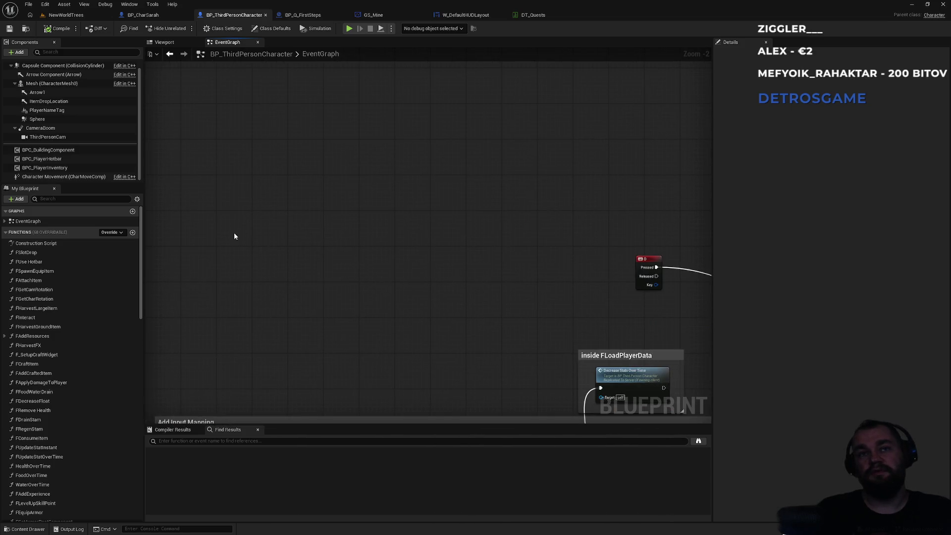
pyautogui.moveTo(267, 207)
pyautogui.mouseDown()
pyautogui.moveTo(257, 195)
pyautogui.moveTo(416, 206)
pyautogui.moveTo(410, 228)
pyautogui.mouseUp()
# Step: Add a Sequence node after Event BeginPlay and move it clear of overlapping nodes
pyautogui.scroll(2, 411, 229)
pyautogui.rightClick(370, 185)
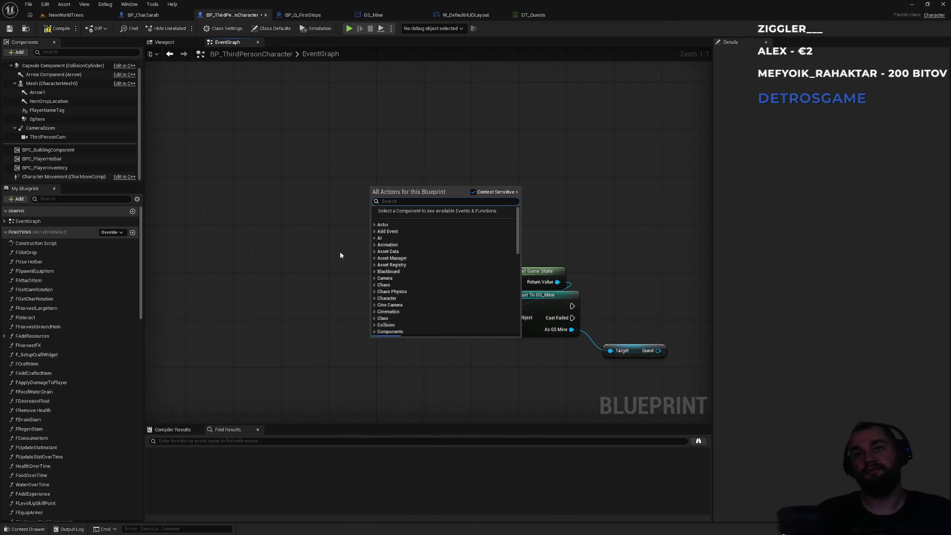
pyautogui.click(343, 249)
pyautogui.moveTo(370, 388); pyautogui.dragTo(395, 139)
pyautogui.scroll(-2, 338, 351)
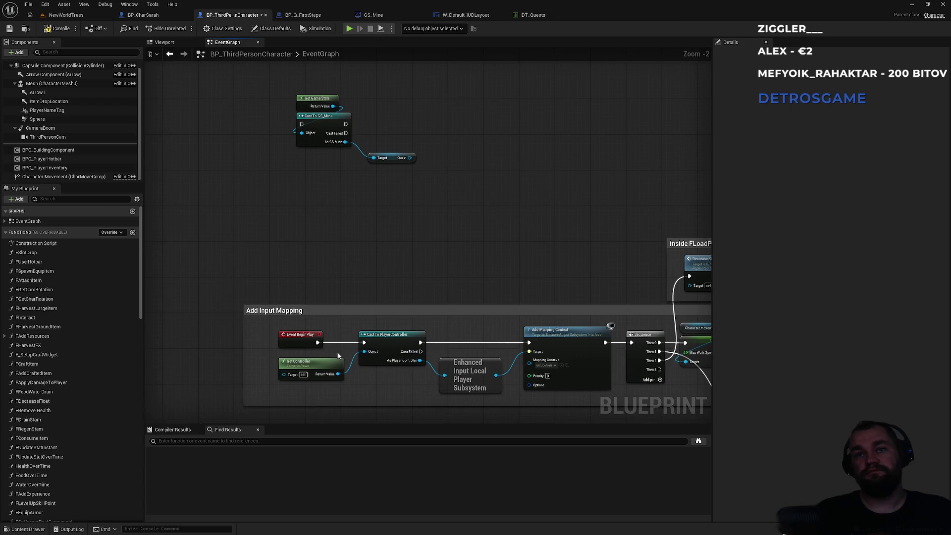
pyautogui.moveTo(317, 343)
pyautogui.mouseDown()
pyautogui.moveTo(334, 323)
pyautogui.moveTo(320, 292)
pyautogui.mouseUp()
pyautogui.write('seque')
pyautogui.press('Return')
pyautogui.click(347, 317)
pyautogui.moveTo(349, 323)
pyautogui.mouseDown()
pyautogui.moveTo(331, 296)
pyautogui.moveTo(396, 337)
pyautogui.moveTo(360, 293)
pyautogui.mouseUp()
# Step: Wire Sequence Then 0 into Cast To GS_Mine and search Quest component actions for 'on'
pyautogui.click(370, 189)
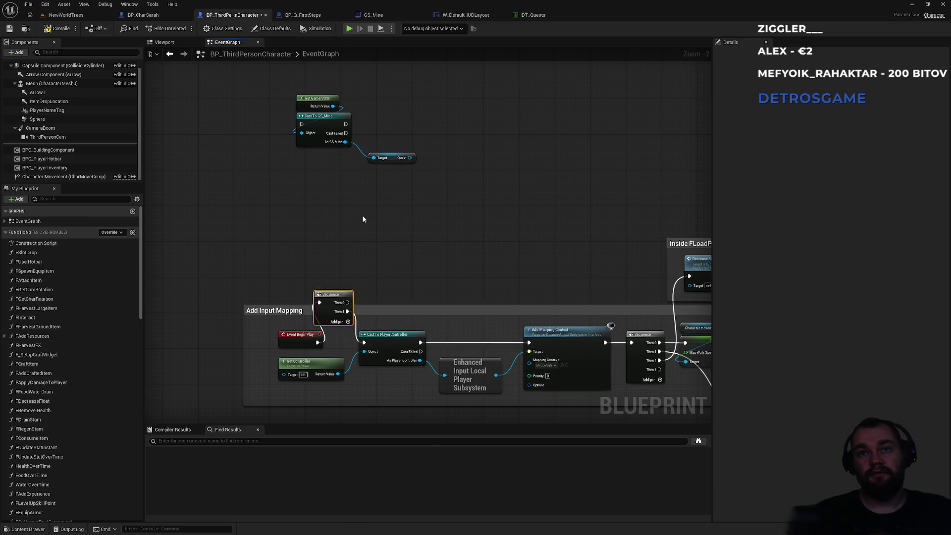
pyautogui.moveTo(345, 303); pyautogui.dragTo(302, 124)
pyautogui.moveTo(407, 158); pyautogui.dragTo(424, 189)
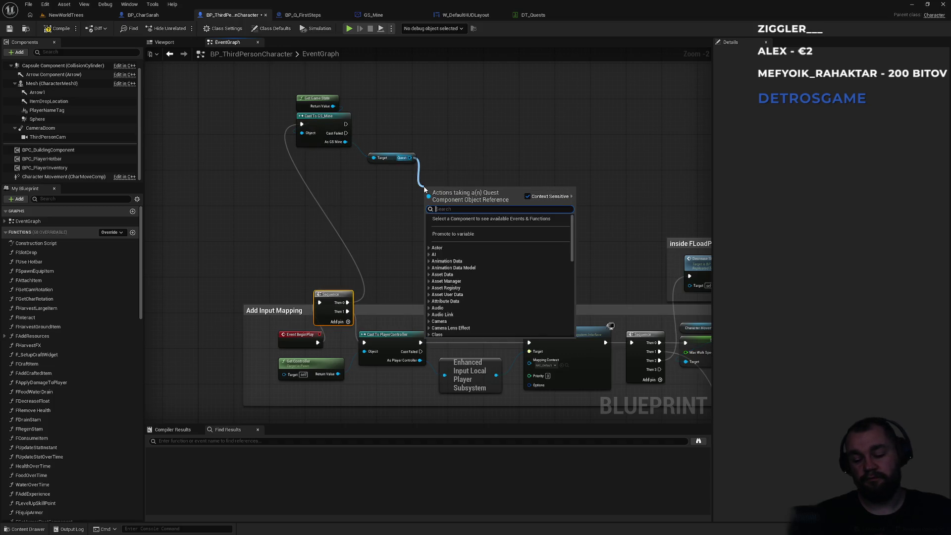
pyautogui.write('on')
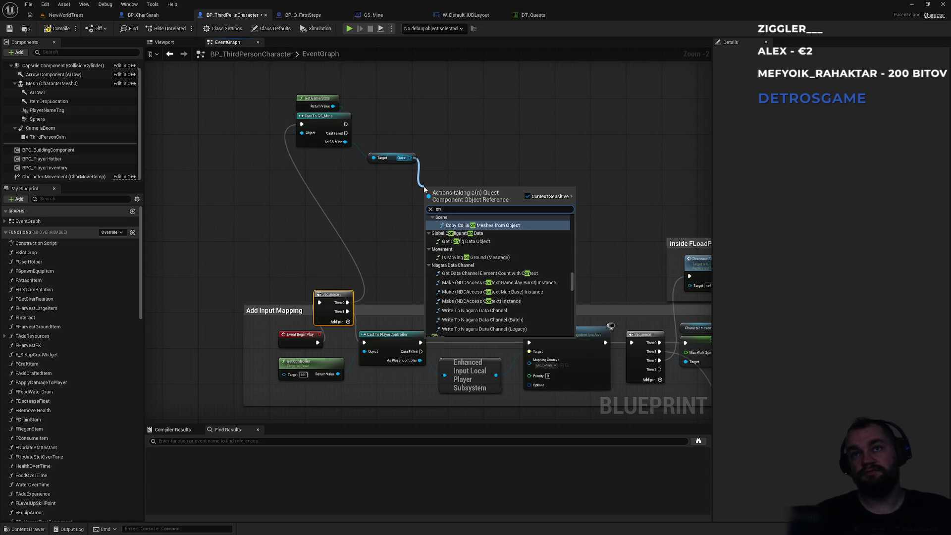
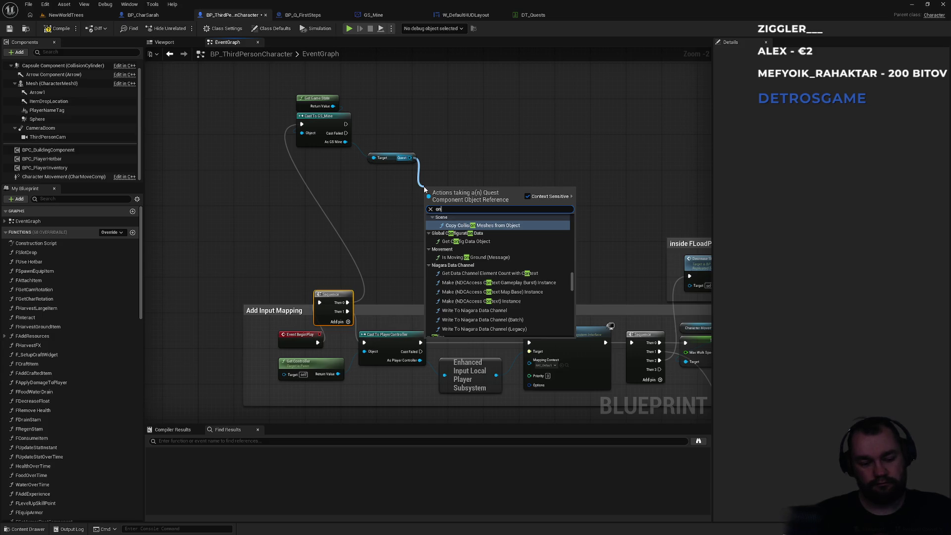
# Step: In GS_Mine's event graph, set the quest-completion Delay duration to 0.5
pyautogui.click(377, 15)
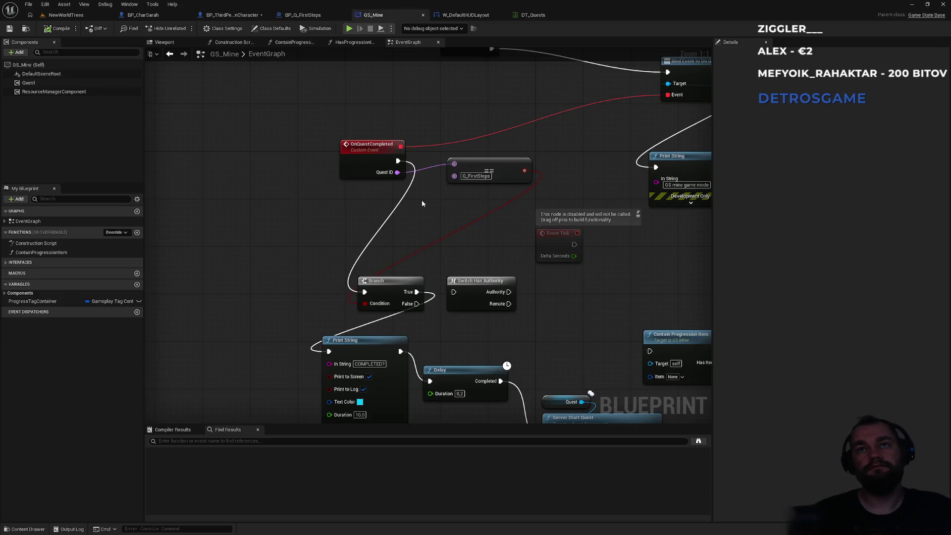
pyautogui.moveTo(445, 235)
pyautogui.mouseDown()
pyautogui.moveTo(375, 154)
pyautogui.moveTo(373, 172)
pyautogui.mouseUp()
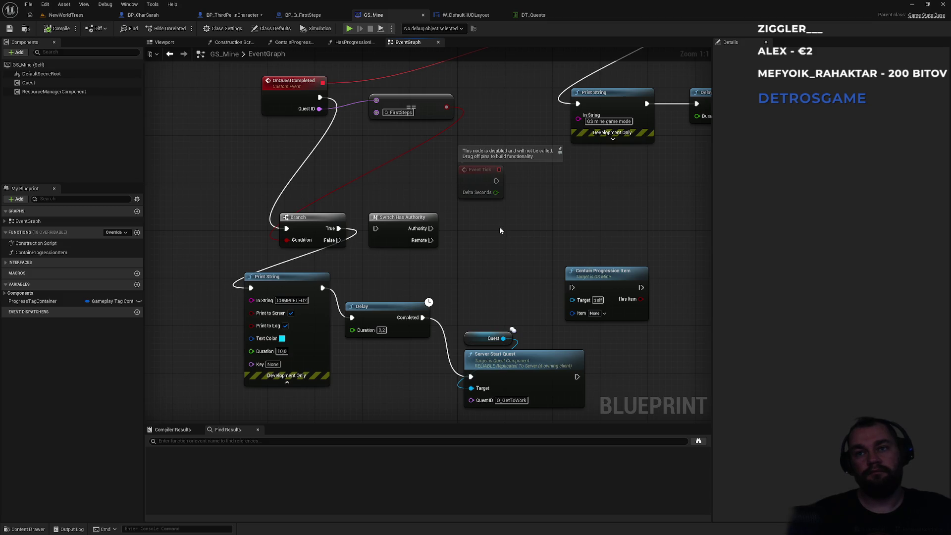
pyautogui.scroll(-2, 500, 227)
pyautogui.moveTo(430, 254); pyautogui.dragTo(359, 260)
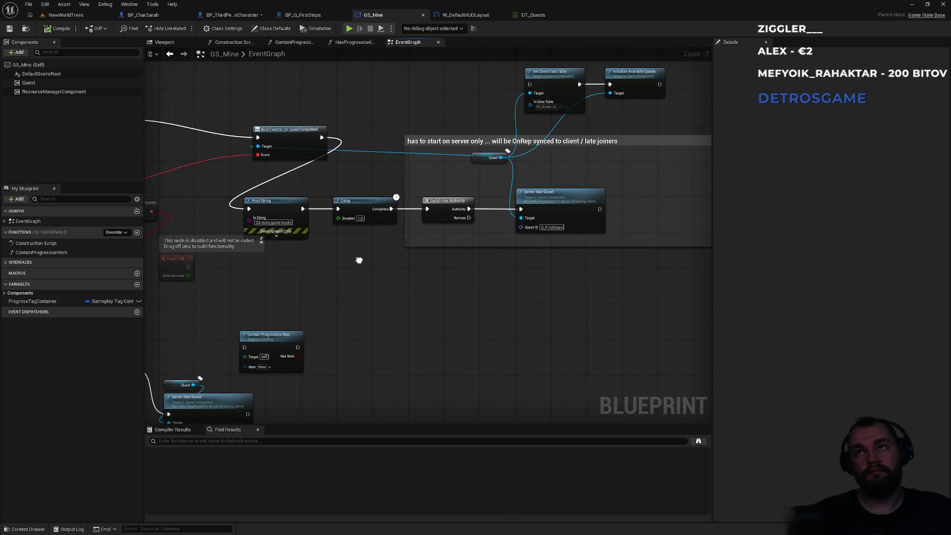
pyautogui.moveTo(359, 260); pyautogui.dragTo(473, 237)
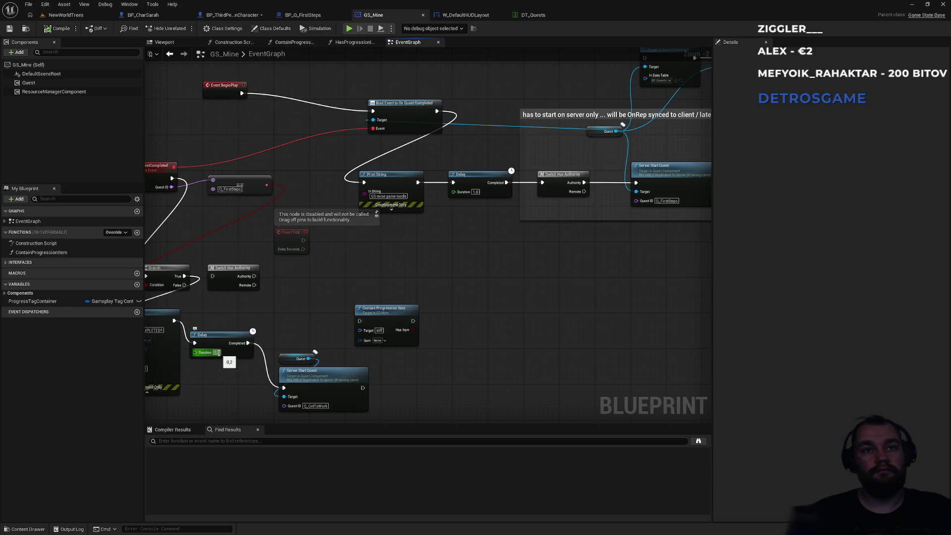
pyautogui.write('0.5')
pyautogui.press('Return')
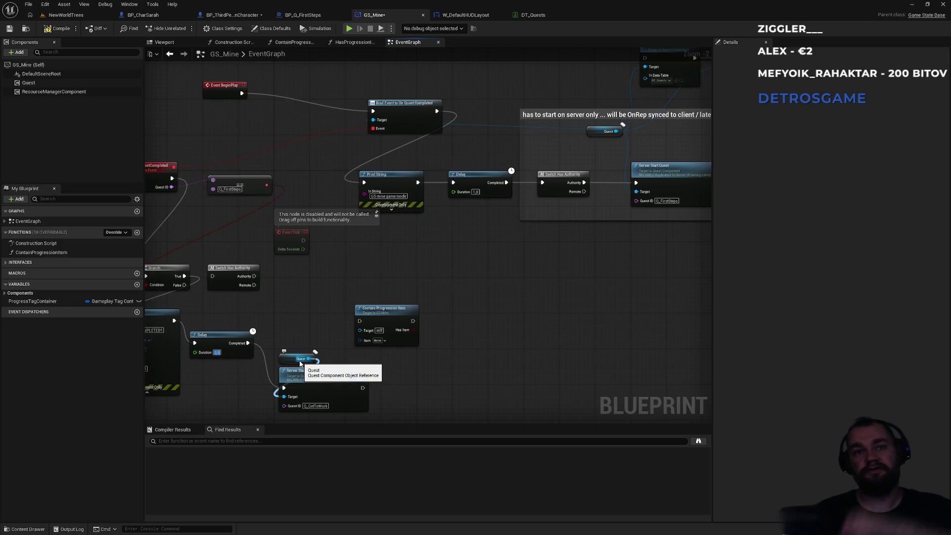
# Step: Wire the quest-completed Branch True through Switch Has Authority's Remote into Print String
pyautogui.moveTo(556, 194); pyautogui.dragTo(585, 223)
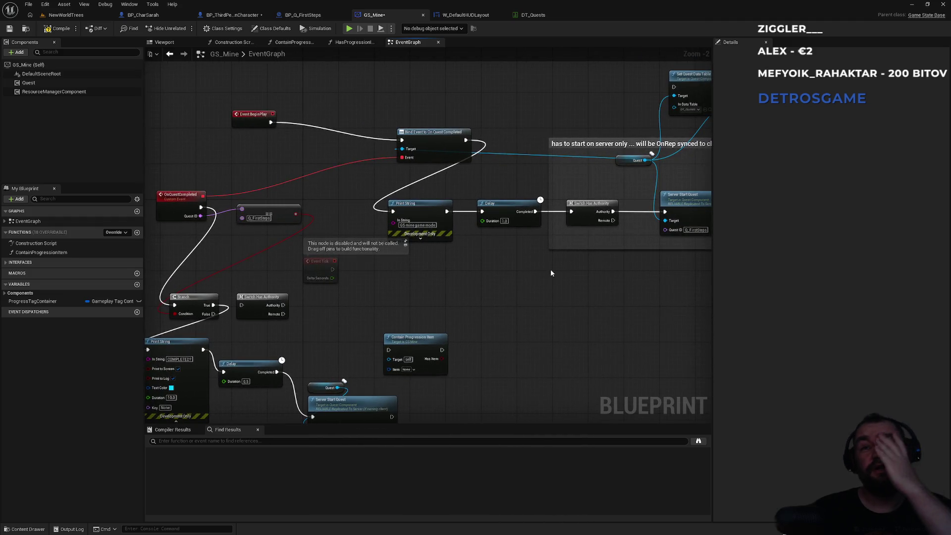
pyautogui.moveTo(486, 285); pyautogui.dragTo(534, 272)
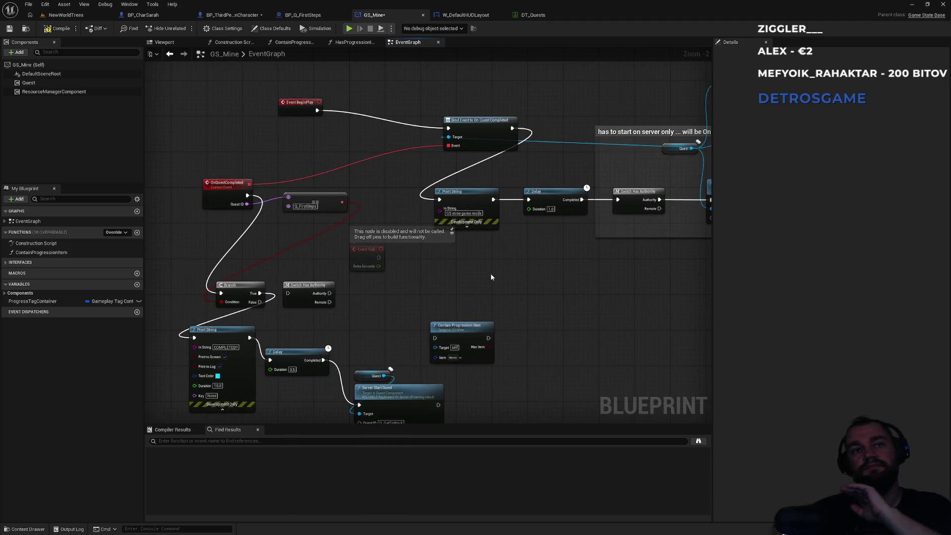
pyautogui.moveTo(453, 274)
pyautogui.mouseDown()
pyautogui.moveTo(316, 282)
pyautogui.moveTo(418, 164)
pyautogui.mouseUp()
pyautogui.moveTo(271, 230); pyautogui.dragTo(450, 252)
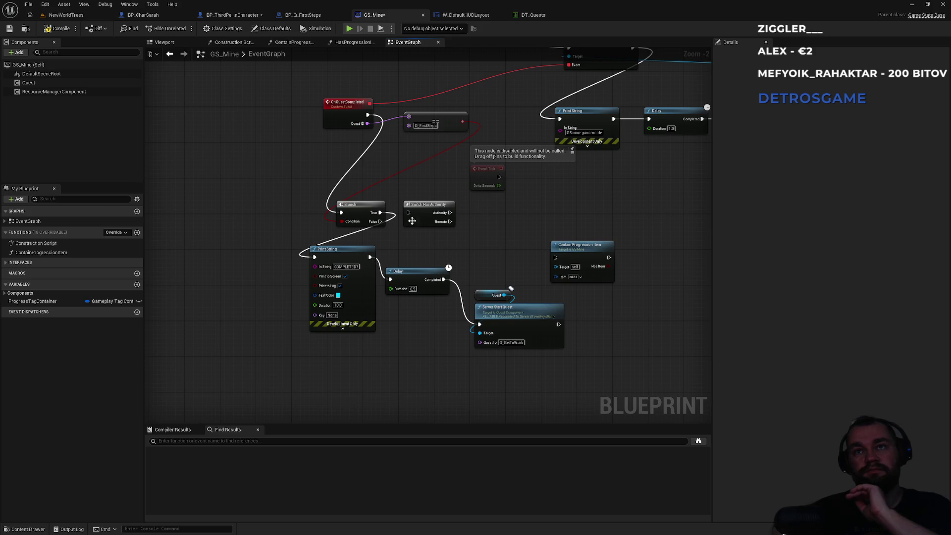
pyautogui.moveTo(380, 213)
pyautogui.mouseDown()
pyautogui.moveTo(409, 213)
pyautogui.moveTo(366, 242)
pyautogui.moveTo(315, 257)
pyautogui.mouseUp()
# Step: Review the Server Start Quest nodes for Q_GetToWork and Q_FirstSteps
pyautogui.scroll(2, 406, 272)
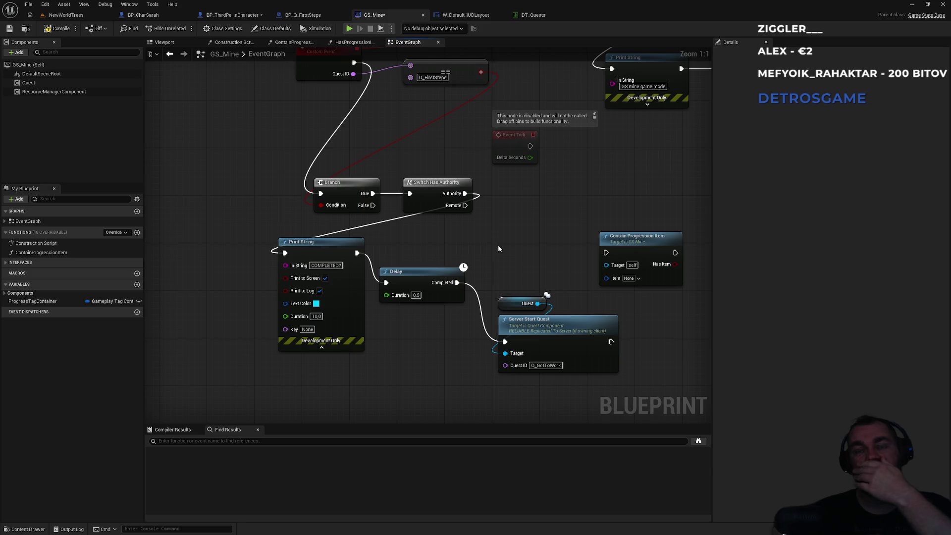
pyautogui.moveTo(500, 245); pyautogui.dragTo(393, 282)
pyautogui.moveTo(486, 252)
pyautogui.mouseDown()
pyautogui.moveTo(358, 282)
pyautogui.moveTo(666, 293)
pyautogui.mouseUp()
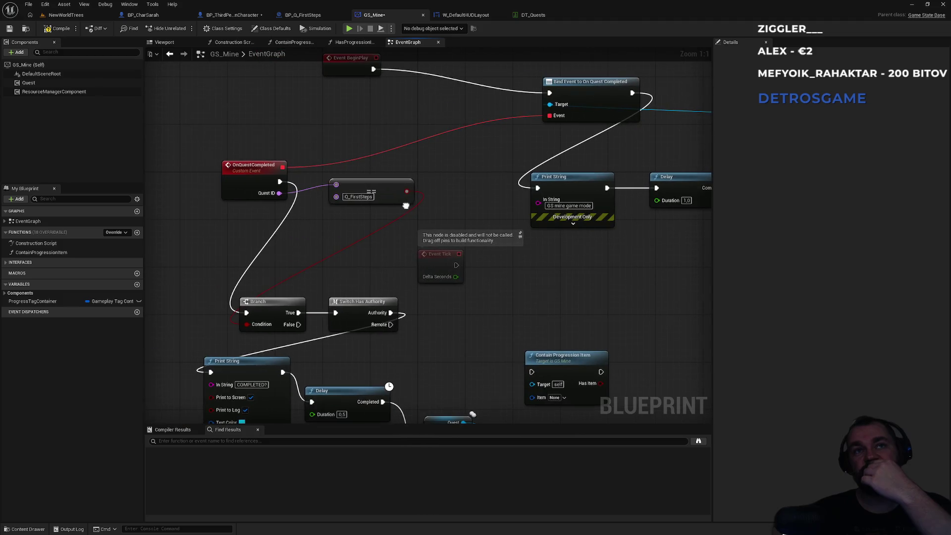
pyautogui.moveTo(328, 261); pyautogui.dragTo(366, 234)
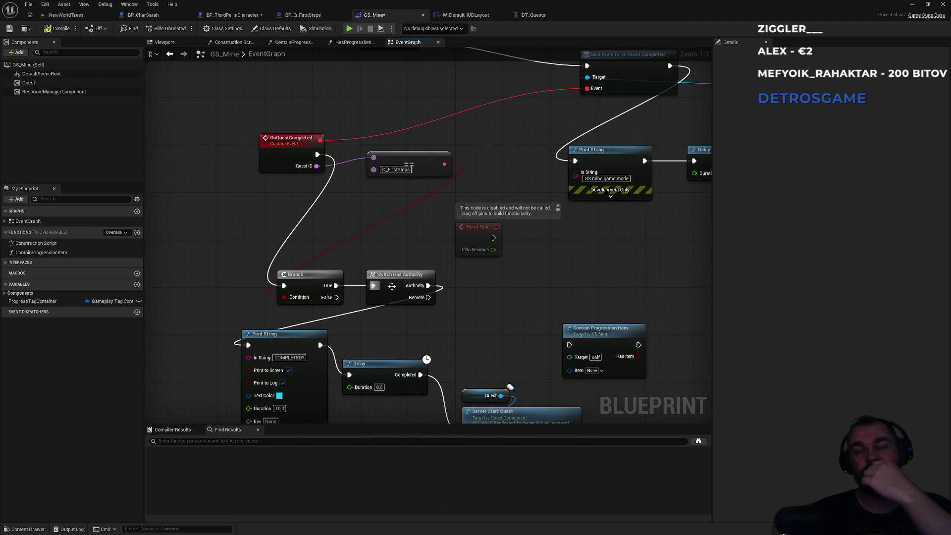
pyautogui.moveTo(415, 312); pyautogui.dragTo(401, 279)
pyautogui.moveTo(463, 379)
pyautogui.mouseDown()
pyautogui.moveTo(317, 380)
pyautogui.moveTo(288, 295)
pyautogui.moveTo(228, 345)
pyautogui.mouseUp()
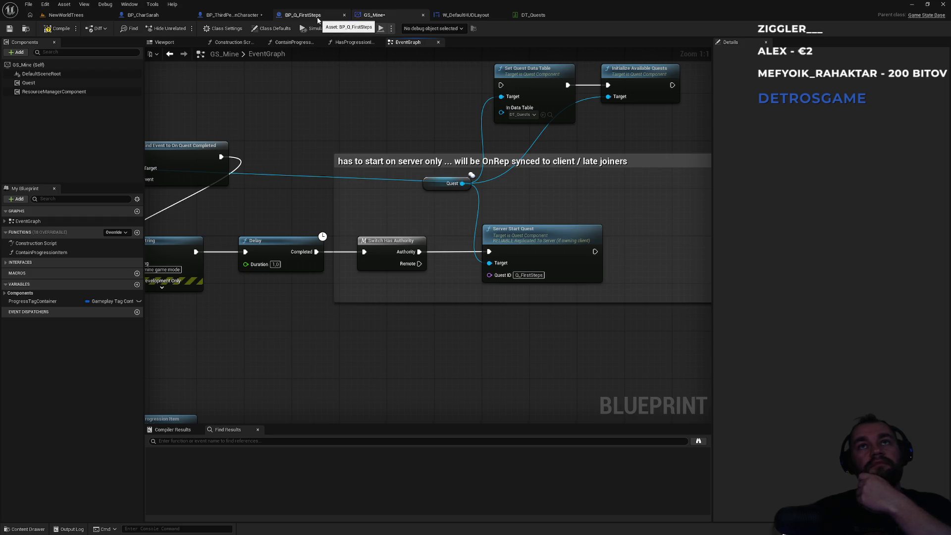
pyautogui.click(468, 16)
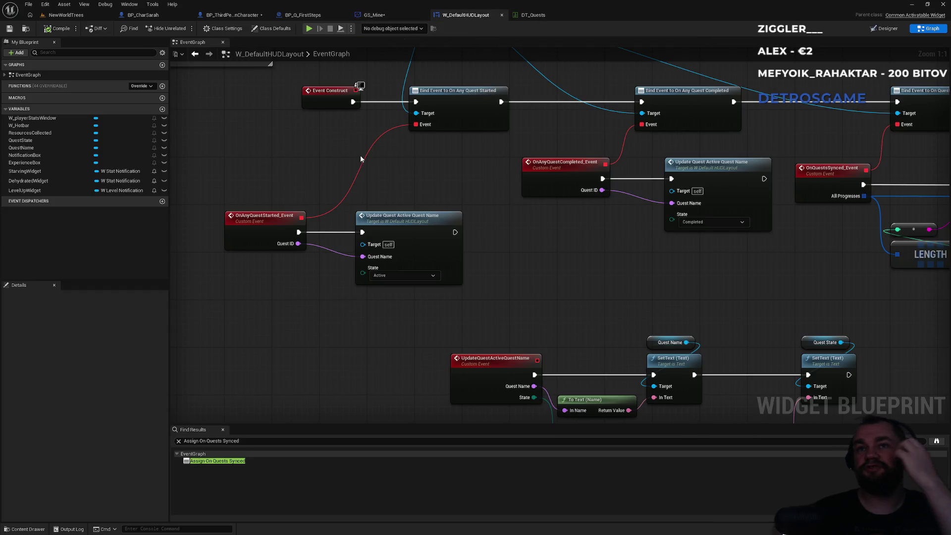
# Step: Find the OnQuestsSynced loop in W_DefaultHUDLayout and break the Print String's In String wire
pyautogui.moveTo(435, 176); pyautogui.dragTo(347, 273)
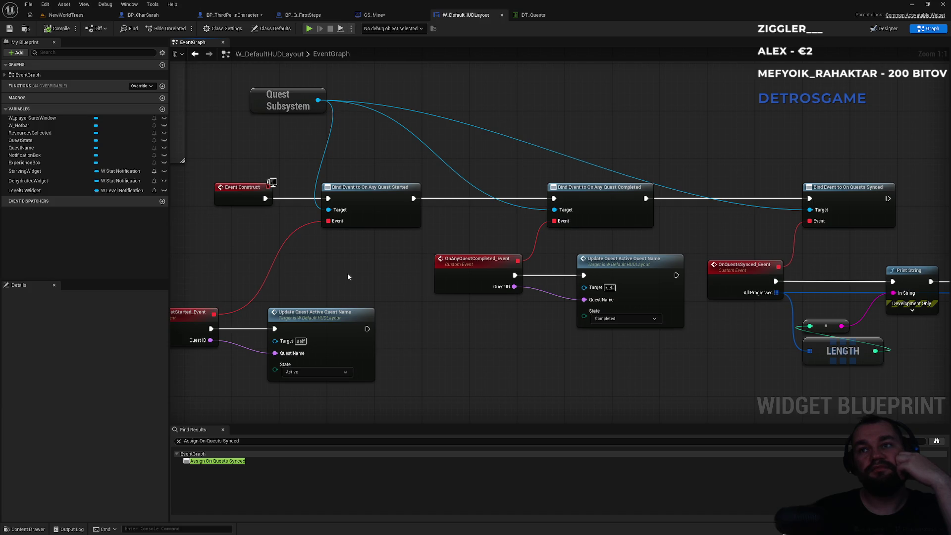
pyautogui.moveTo(362, 271)
pyautogui.mouseDown()
pyautogui.moveTo(176, 268)
pyautogui.moveTo(310, 341)
pyautogui.mouseUp()
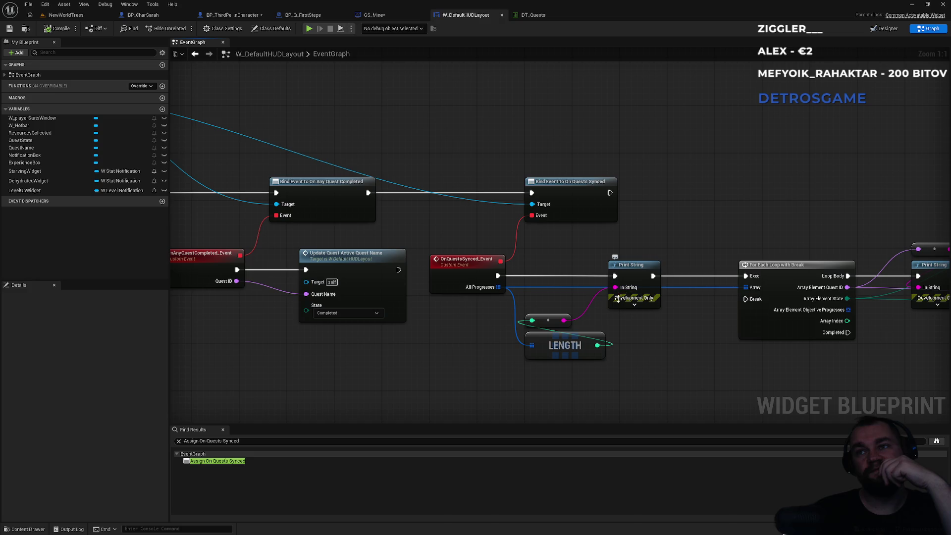
pyautogui.keyDown('alt'); pyautogui.click(593, 301); pyautogui.keyUp('alt')
# Step: Add a Format Text node beside the quests-synced Print String
pyautogui.moveTo(624, 290); pyautogui.dragTo(645, 361)
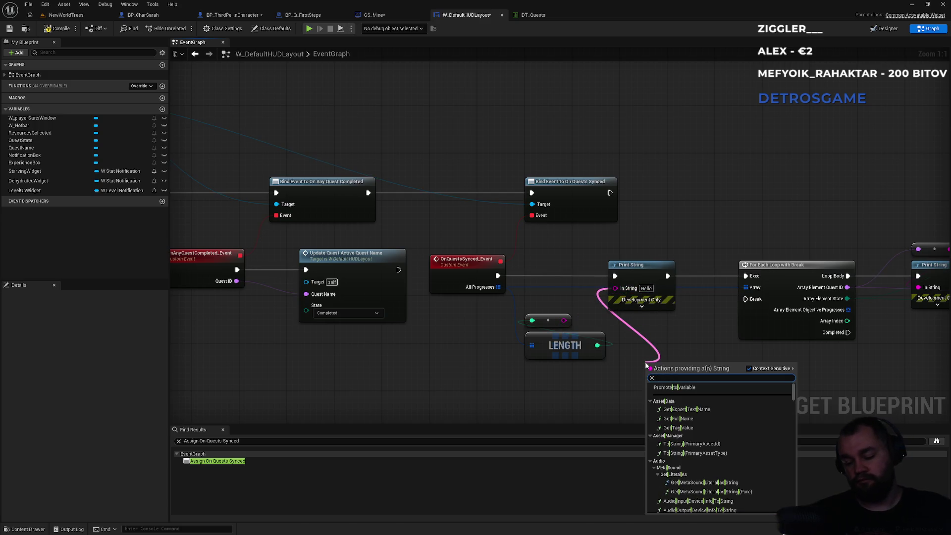
pyautogui.write('fr')
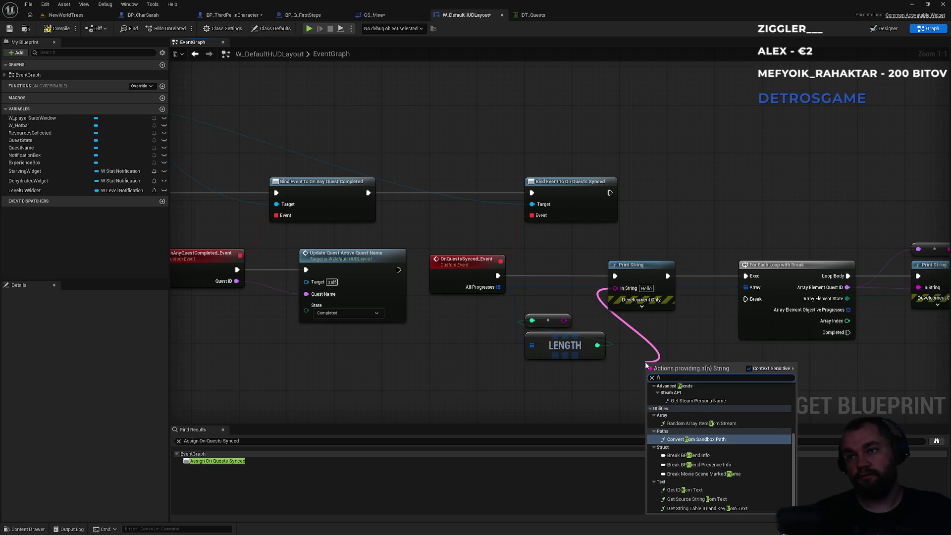
pyautogui.press('BackSpace')
pyautogui.write('orn')
pyautogui.press('BackSpace')
pyautogui.write('mattex')
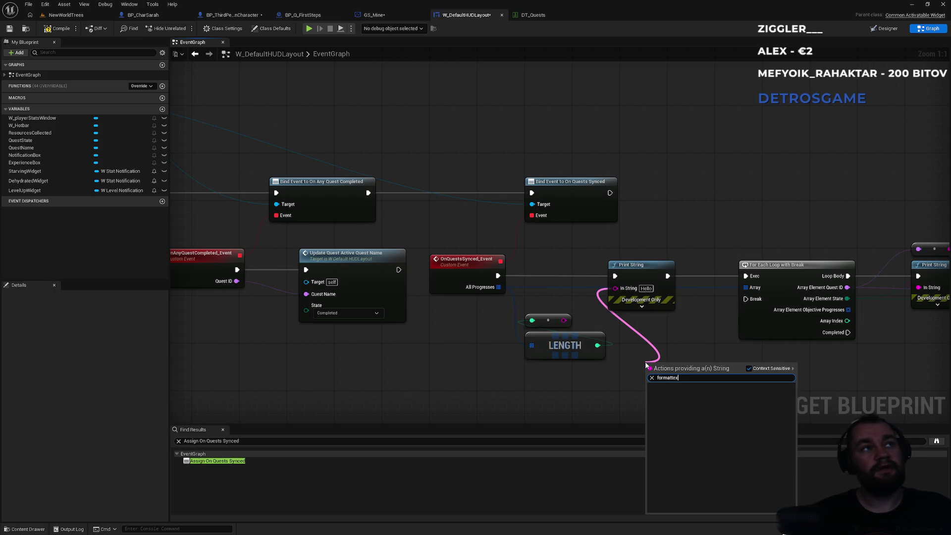
pyautogui.write('t')
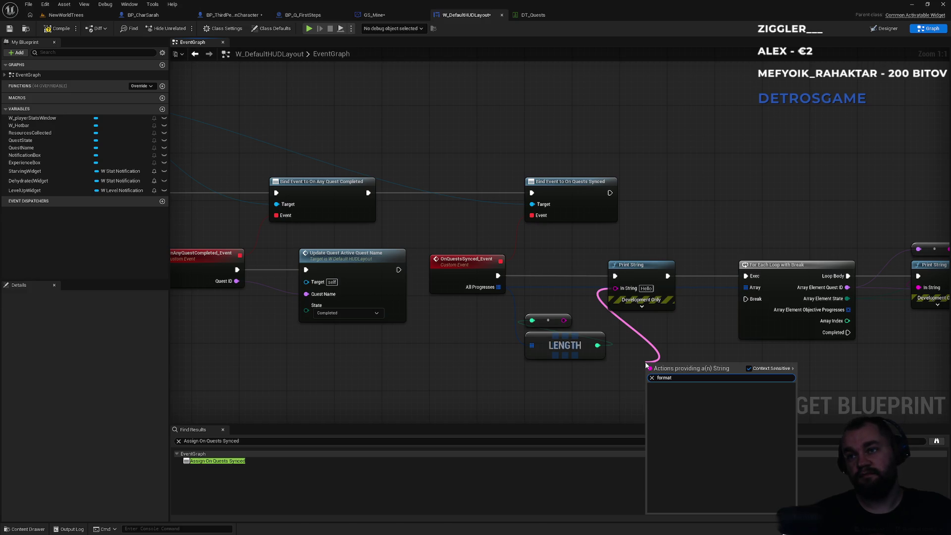
pyautogui.press('BackSpace')
pyautogui.press('Escape')
pyautogui.rightClick(645, 364)
pyautogui.write('formatext')
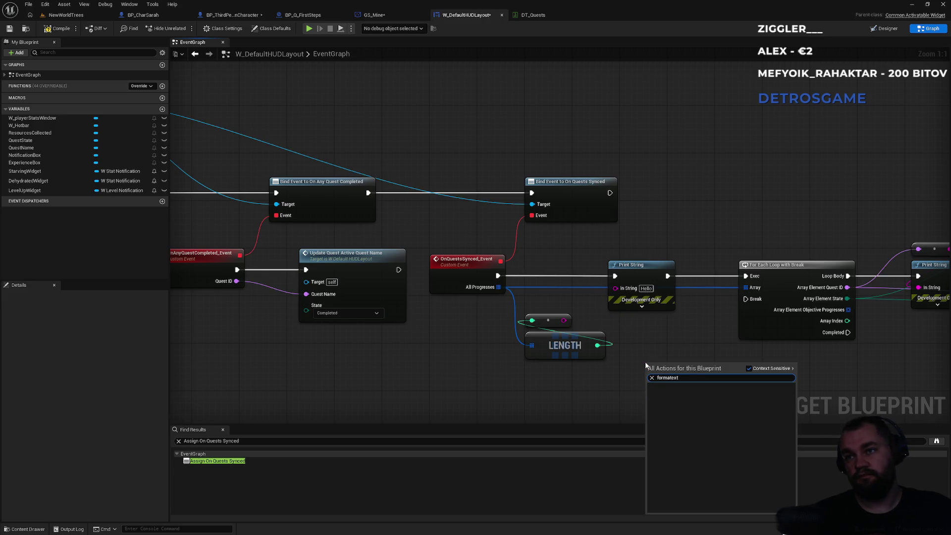
pyautogui.write('formattex')
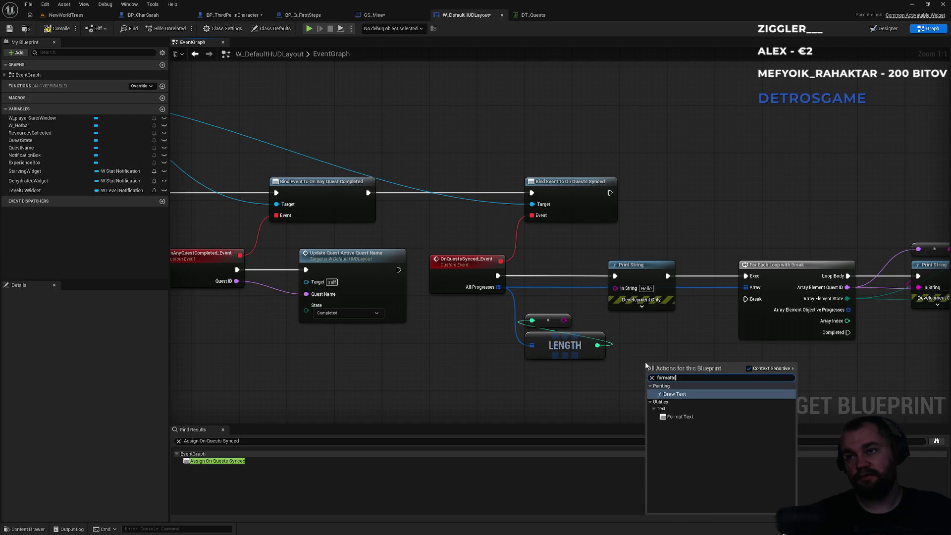
pyautogui.press('Return')
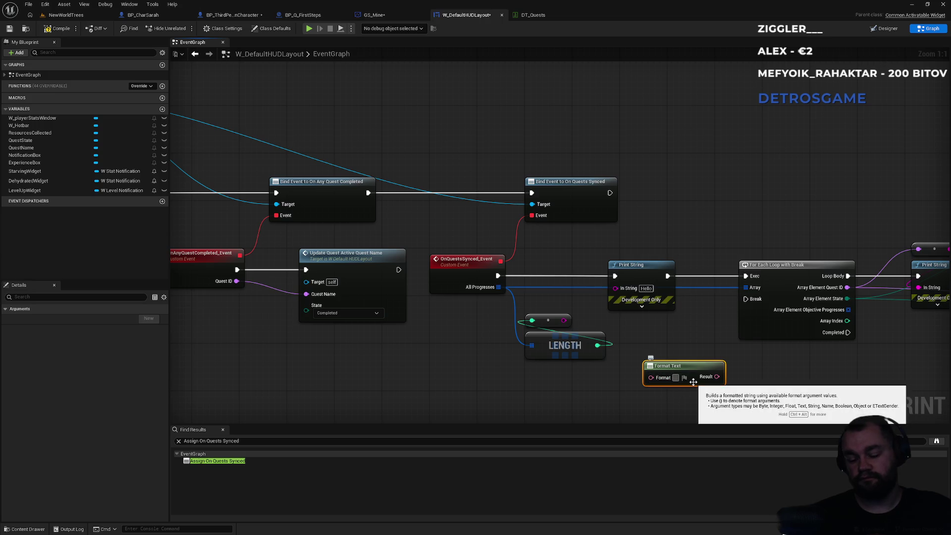
# Step: Set the format to 'Sync: {progress}', feed the quest count in, and output Result to Print String
pyautogui.write('Syn')
pyautogui.write('?')
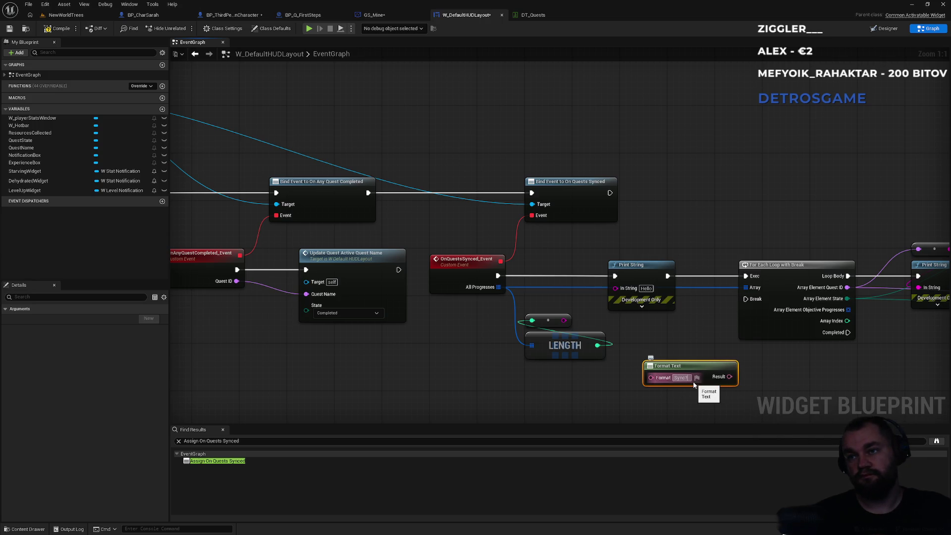
pyautogui.write('{}')
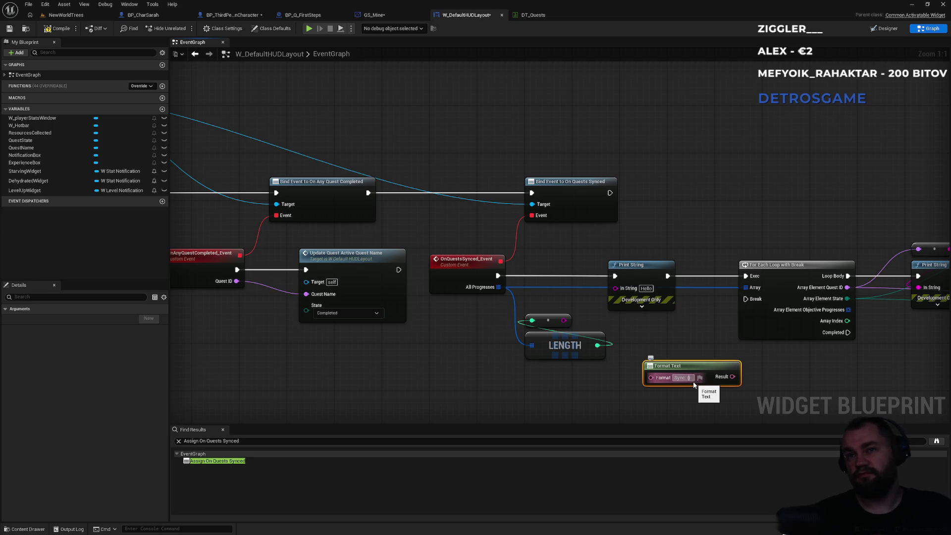
pyautogui.write('progress')
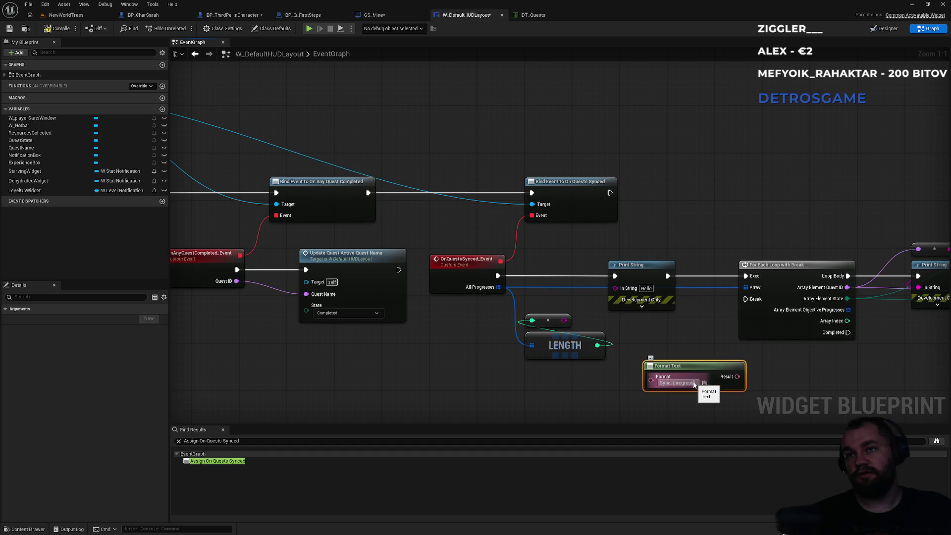
pyautogui.click(689, 346)
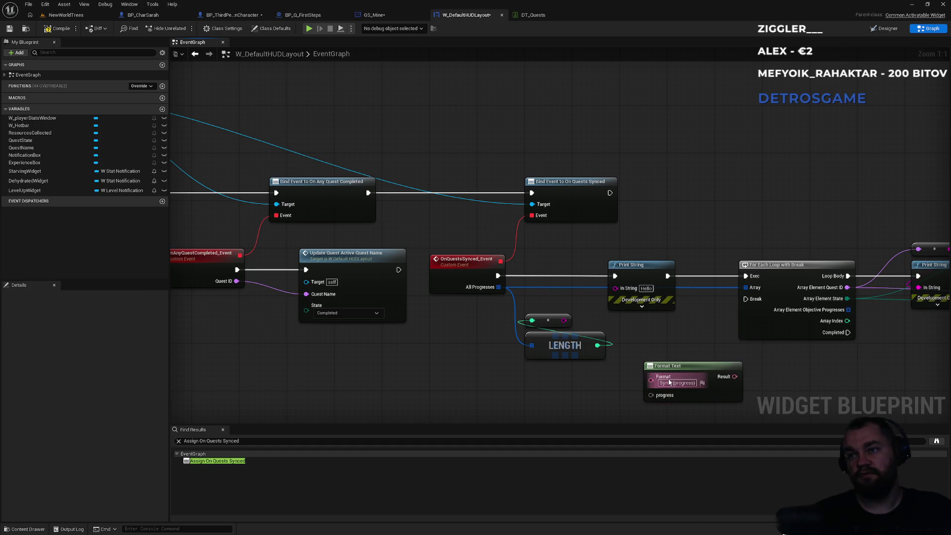
pyautogui.moveTo(566, 319); pyautogui.dragTo(654, 396)
pyautogui.moveTo(735, 377); pyautogui.dragTo(617, 287)
pyautogui.moveTo(865, 354); pyautogui.dragTo(588, 350)
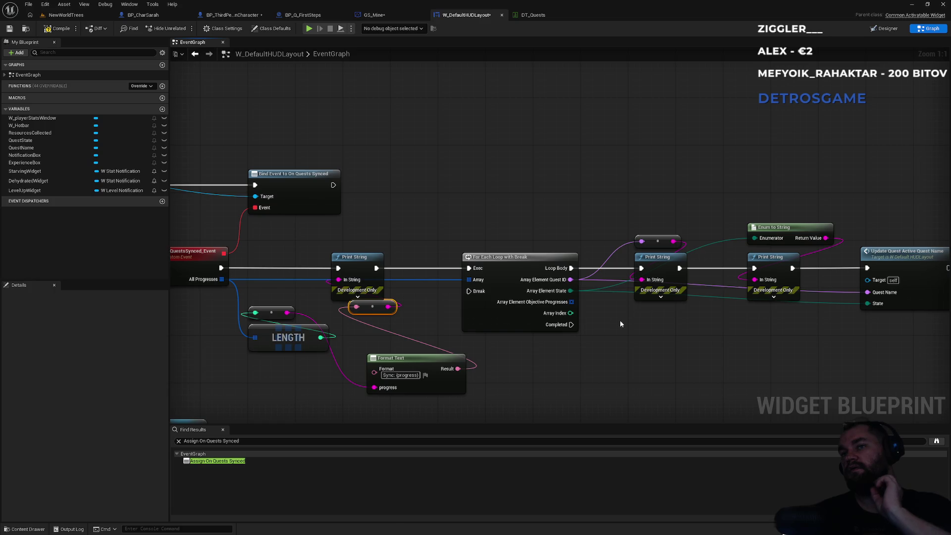
pyautogui.moveTo(665, 217)
pyautogui.mouseDown()
pyautogui.moveTo(666, 256)
pyautogui.moveTo(672, 195)
pyautogui.mouseUp()
# Step: Tidy the loop's Print String nodes and rewire Update Quest Active Quest Name from Loop Body
pyautogui.moveTo(801, 188)
pyautogui.mouseDown()
pyautogui.moveTo(782, 264)
pyautogui.moveTo(788, 198)
pyautogui.mouseUp()
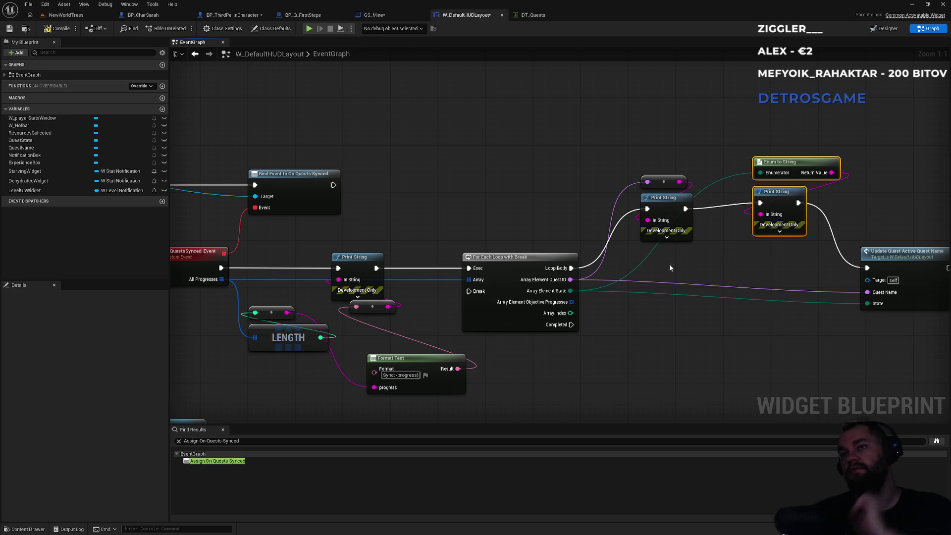
pyautogui.click(583, 268)
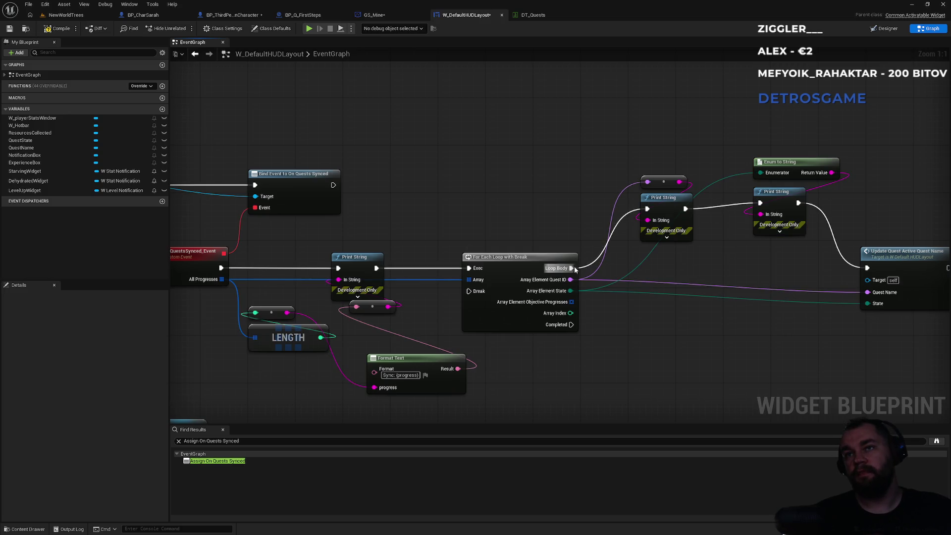
pyautogui.moveTo(573, 268); pyautogui.dragTo(868, 268)
pyautogui.keyDown('alt'); pyautogui.click(840, 252); pyautogui.keyUp('alt')
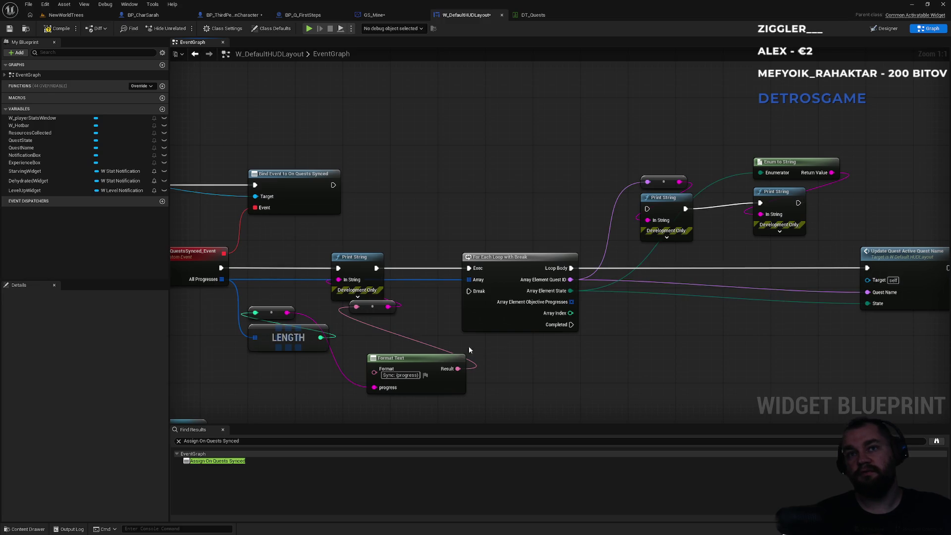
# Step: Set the synced-progress Print String's Duration to 5 seconds
pyautogui.click(363, 253)
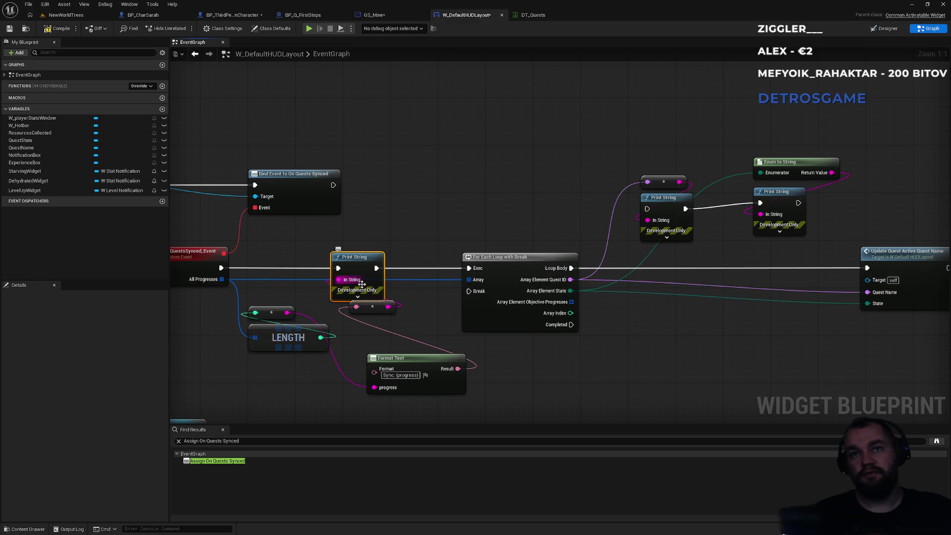
pyautogui.click(358, 297)
pyautogui.write('5')
pyautogui.press('Return')
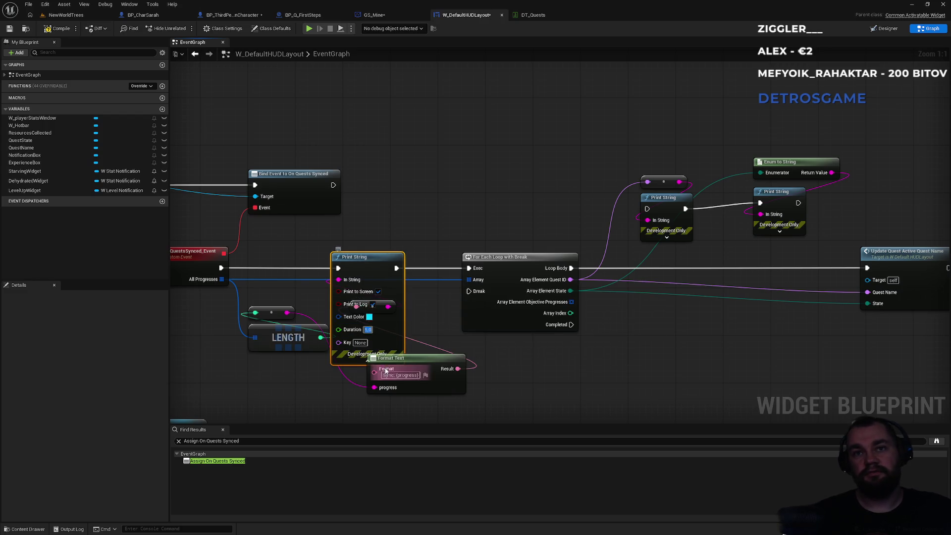
pyautogui.click(367, 360)
pyautogui.click(413, 324)
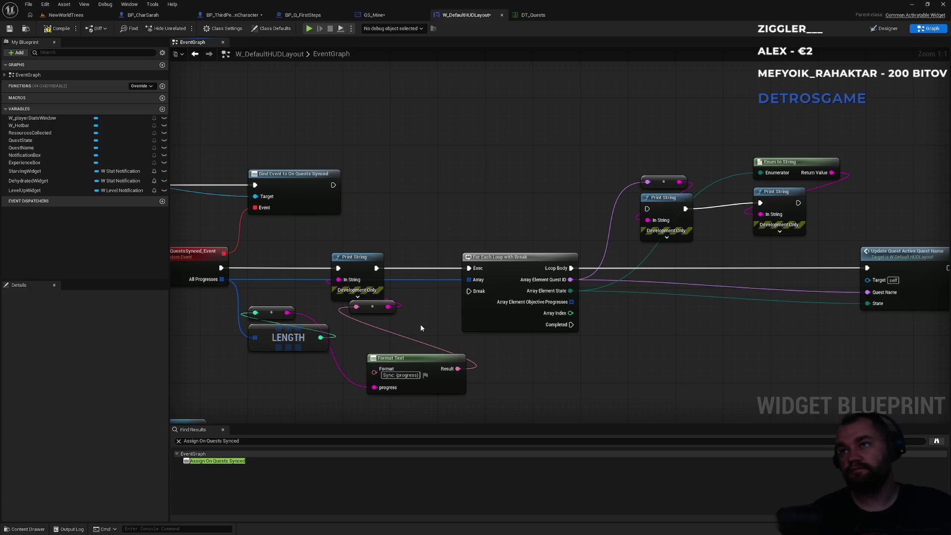
# Step: Look over the Bind Event, quest completed, quest started and Event Construct nodes
pyautogui.moveTo(487, 205)
pyautogui.mouseDown()
pyautogui.moveTo(601, 207)
pyautogui.moveTo(488, 212)
pyautogui.mouseUp()
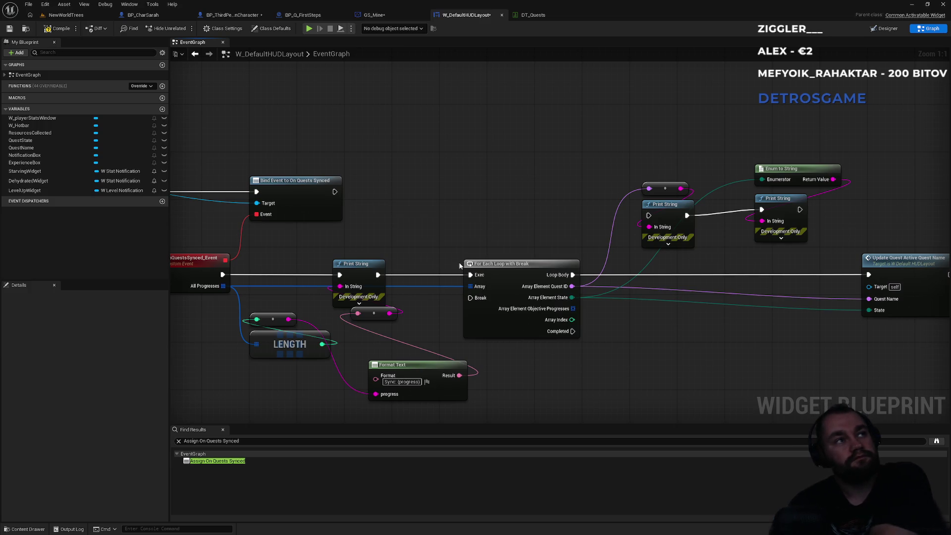
pyautogui.moveTo(445, 242); pyautogui.dragTo(569, 215)
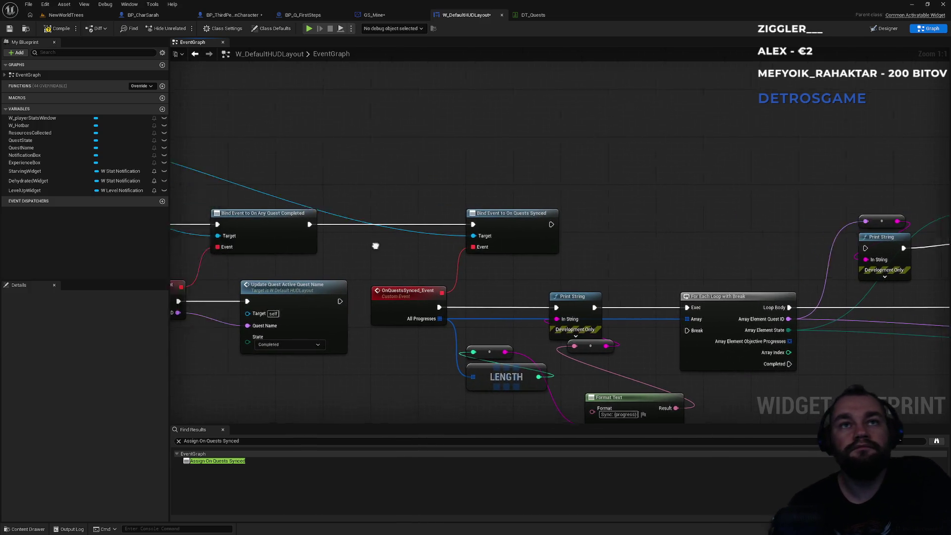
pyautogui.moveTo(355, 249); pyautogui.dragTo(585, 211)
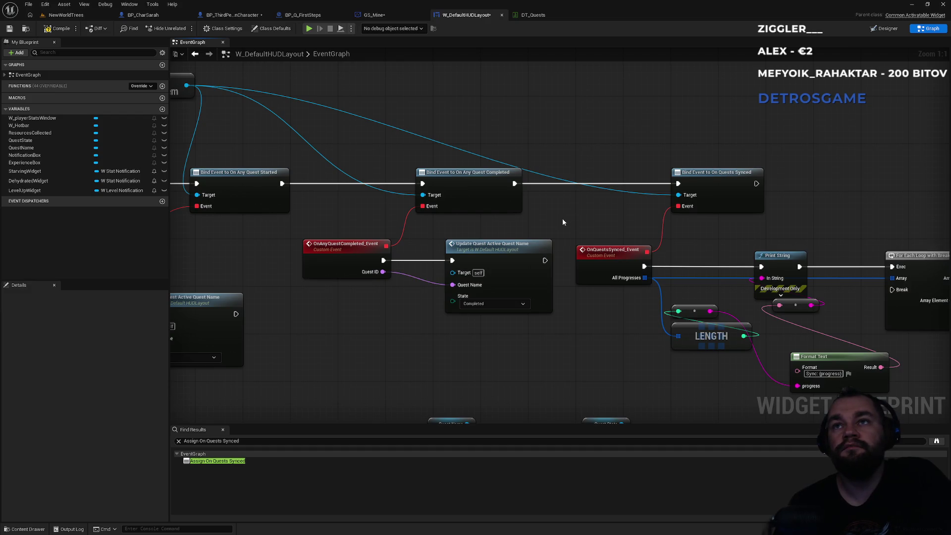
pyautogui.moveTo(524, 350); pyautogui.dragTo(349, 261)
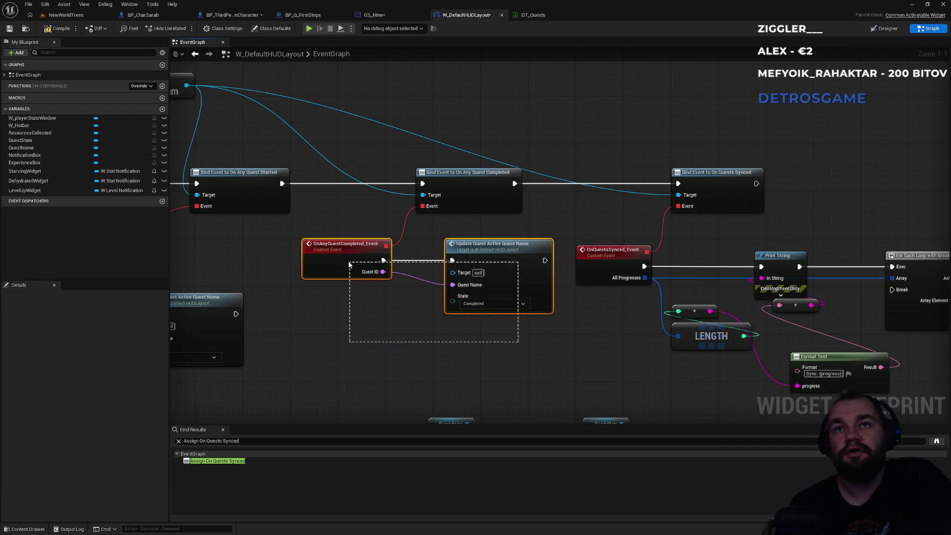
pyautogui.click(386, 334)
pyautogui.moveTo(210, 290)
pyautogui.mouseDown()
pyautogui.moveTo(440, 250)
pyautogui.moveTo(327, 283)
pyautogui.moveTo(308, 329)
pyautogui.mouseUp()
pyautogui.click(440, 365)
pyautogui.moveTo(440, 366); pyautogui.dragTo(337, 214)
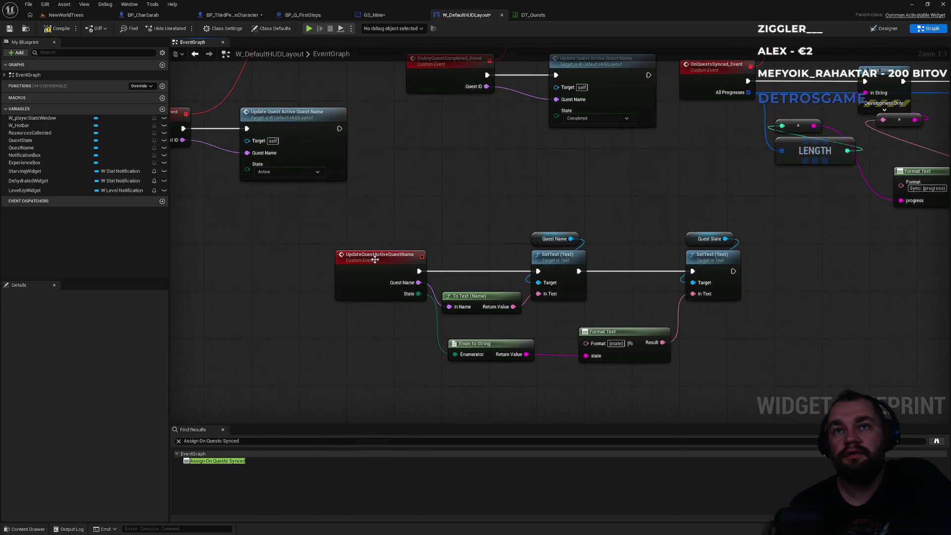
pyautogui.moveTo(413, 199)
pyautogui.mouseDown()
pyautogui.moveTo(384, 268)
pyautogui.moveTo(308, 294)
pyautogui.mouseUp()
pyautogui.moveTo(379, 291)
pyautogui.mouseDown()
pyautogui.moveTo(159, 300)
pyautogui.moveTo(527, 304)
pyautogui.moveTo(532, 288)
pyautogui.mouseUp()
pyautogui.moveTo(378, 267); pyautogui.dragTo(563, 266)
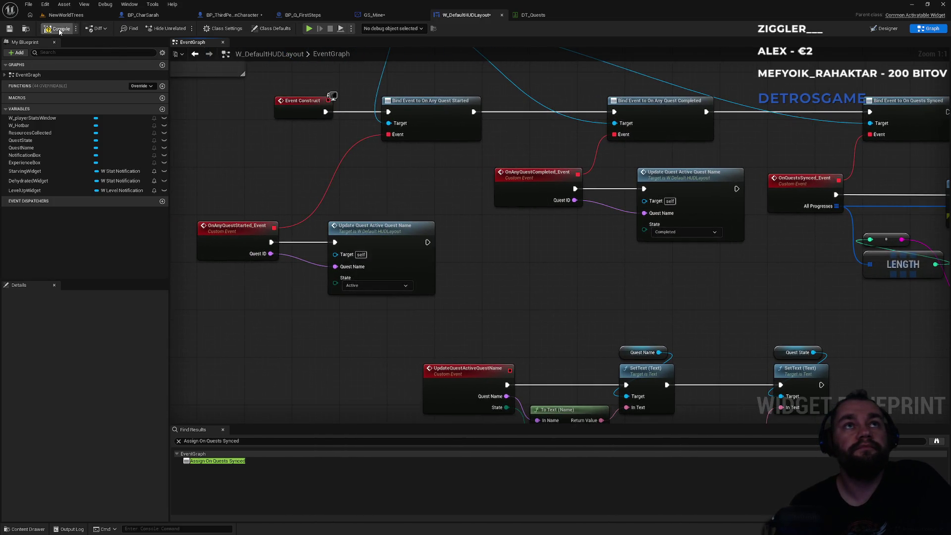
pyautogui.click(87, 17)
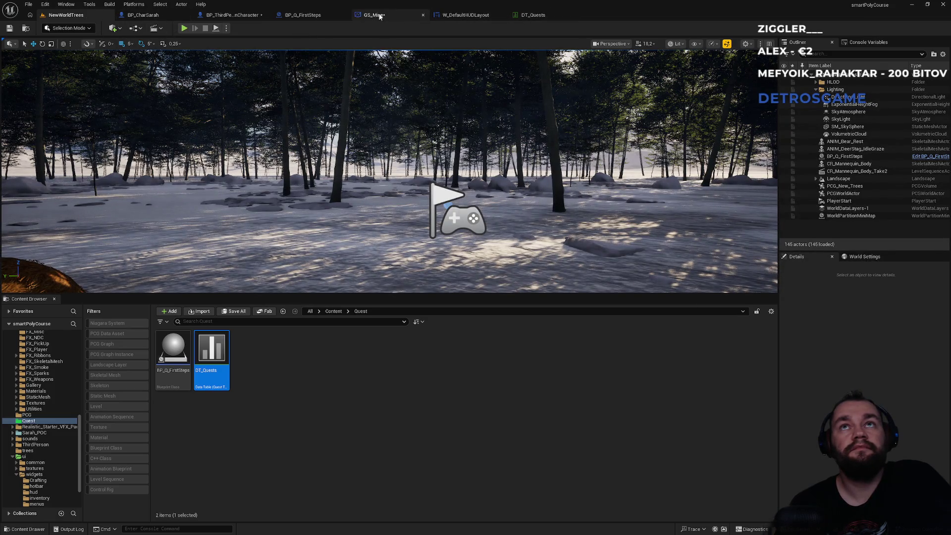
# Step: Move GS_Mine's Quest getter node up-left, then play the NewWorldTrees level in the editor
pyautogui.click(395, 15)
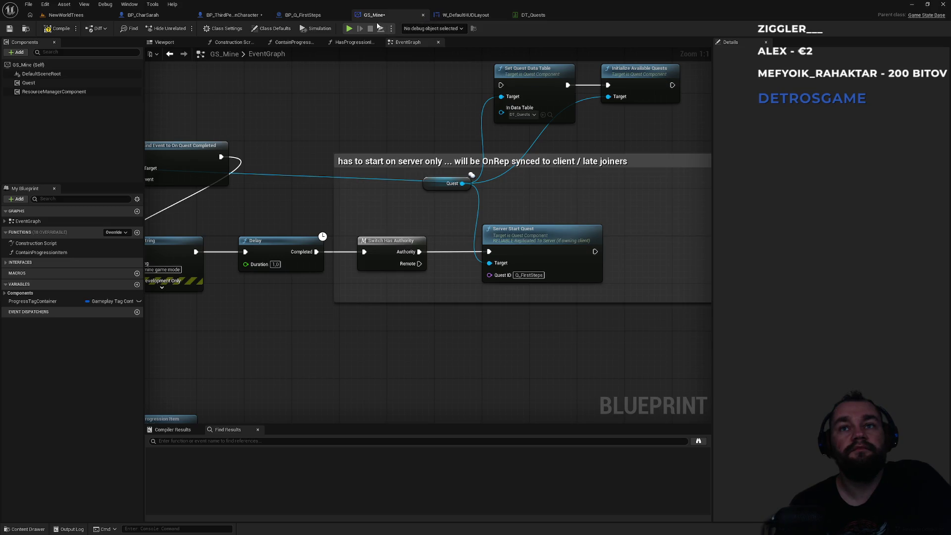
pyautogui.moveTo(434, 186)
pyautogui.mouseDown()
pyautogui.moveTo(416, 151)
pyautogui.moveTo(398, 144)
pyautogui.mouseUp()
pyautogui.moveTo(293, 136); pyautogui.dragTo(467, 85)
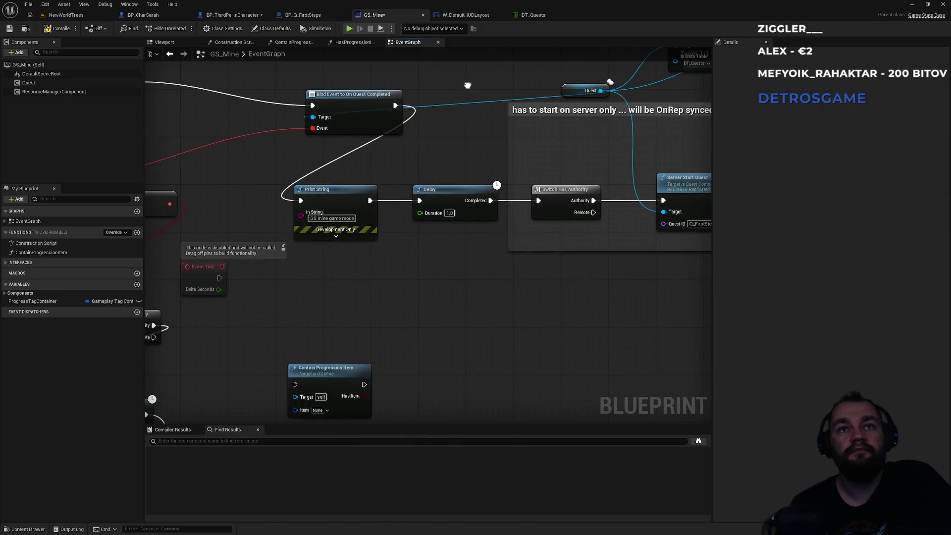
pyautogui.moveTo(497, 145)
pyautogui.mouseDown()
pyautogui.moveTo(457, 166)
pyautogui.moveTo(595, 191)
pyautogui.mouseUp()
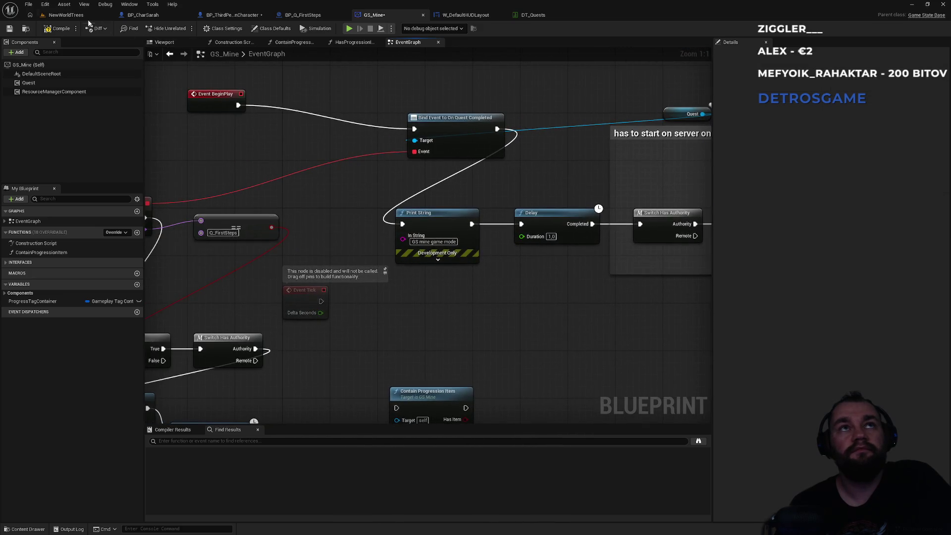
pyautogui.click(63, 15)
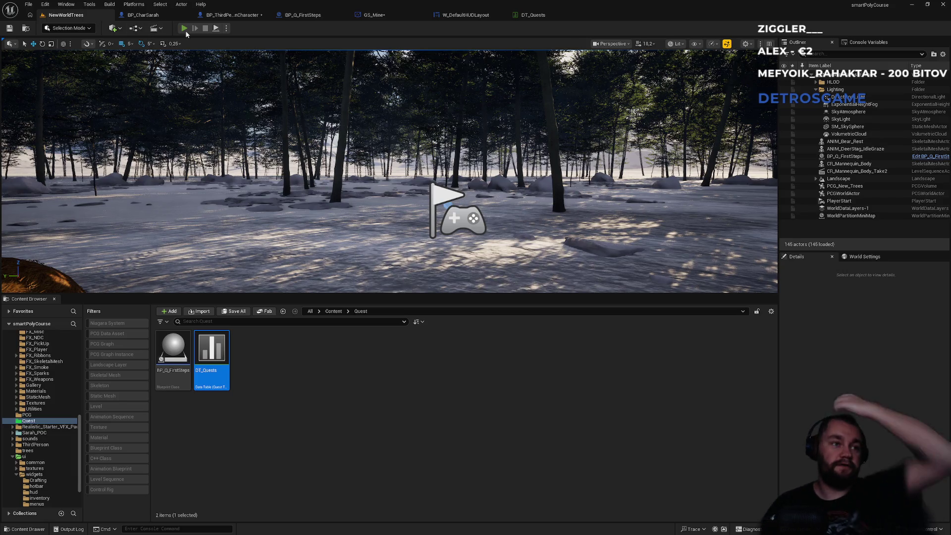
pyautogui.click(186, 30)
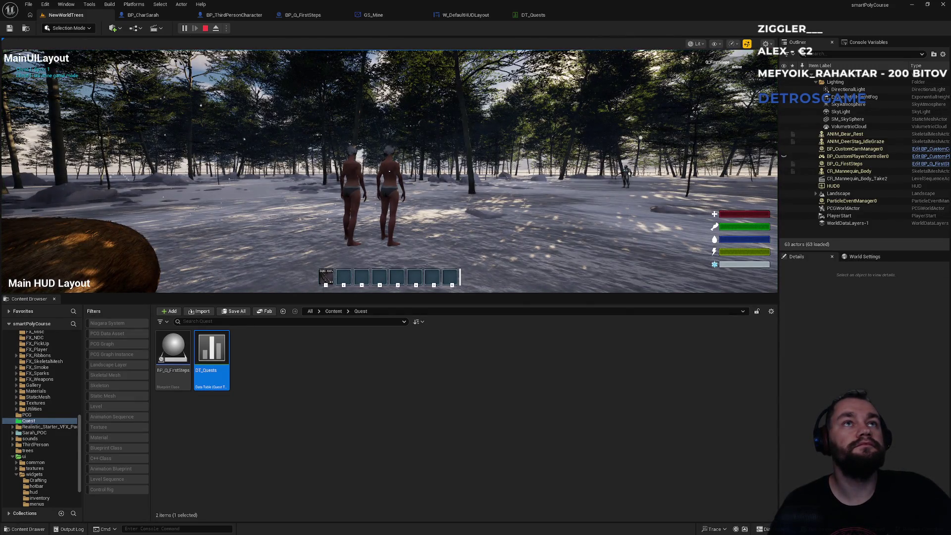
pyautogui.press('super')
pyautogui.click(224, 250)
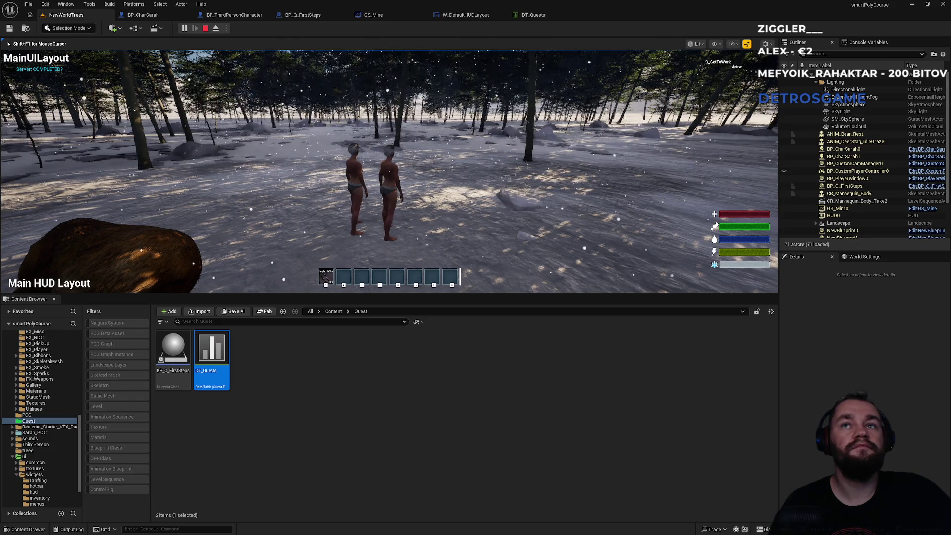
pyautogui.press('w')
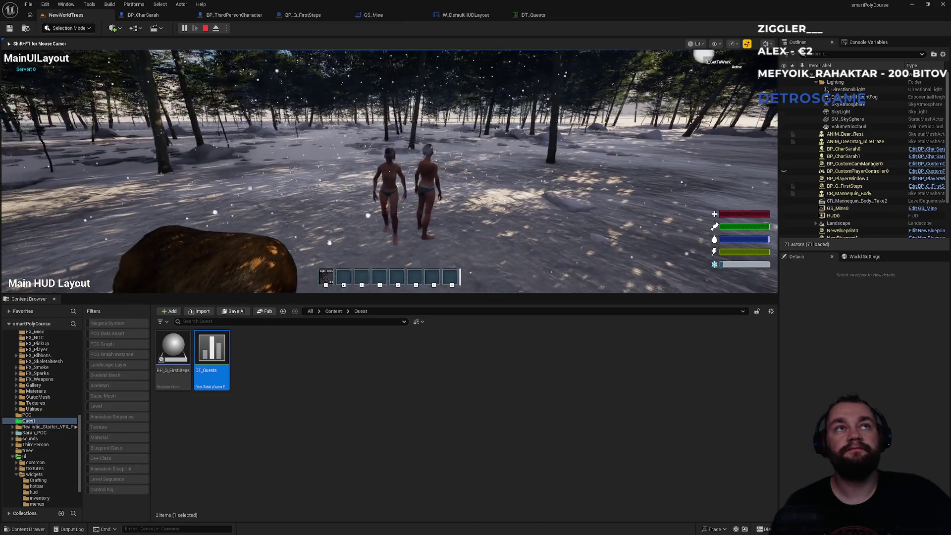
pyautogui.press('Escape')
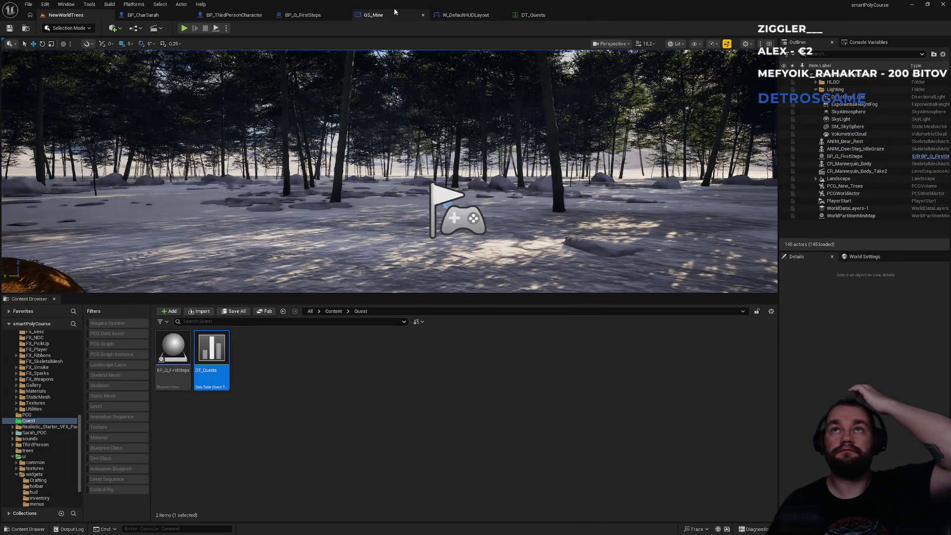
pyautogui.click(376, 15)
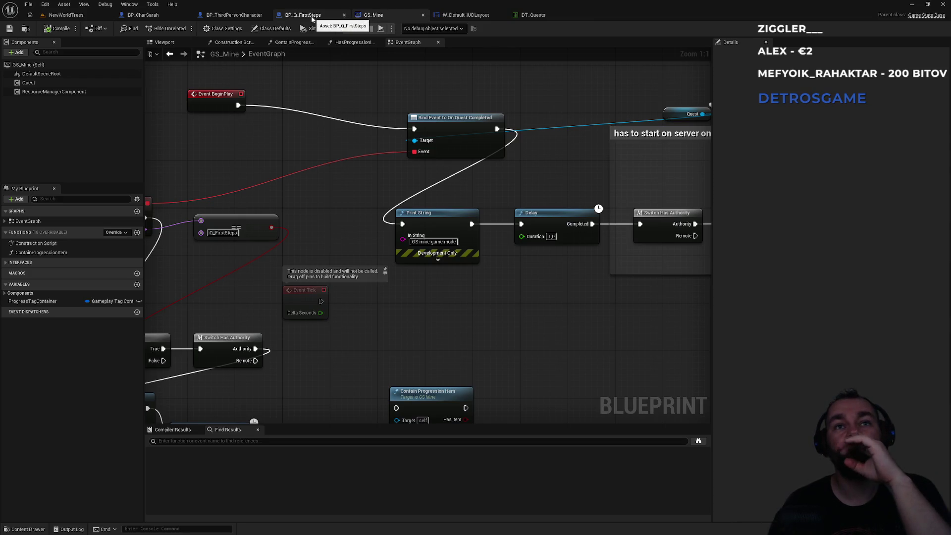
# Step: Look over the quest-completed branch in GS_Mine's event graph
pyautogui.click(312, 19)
pyautogui.click(386, 18)
pyautogui.moveTo(440, 82)
pyautogui.mouseDown()
pyautogui.moveTo(476, 161)
pyautogui.moveTo(307, 173)
pyautogui.moveTo(516, 205)
pyautogui.moveTo(346, 188)
pyautogui.mouseUp()
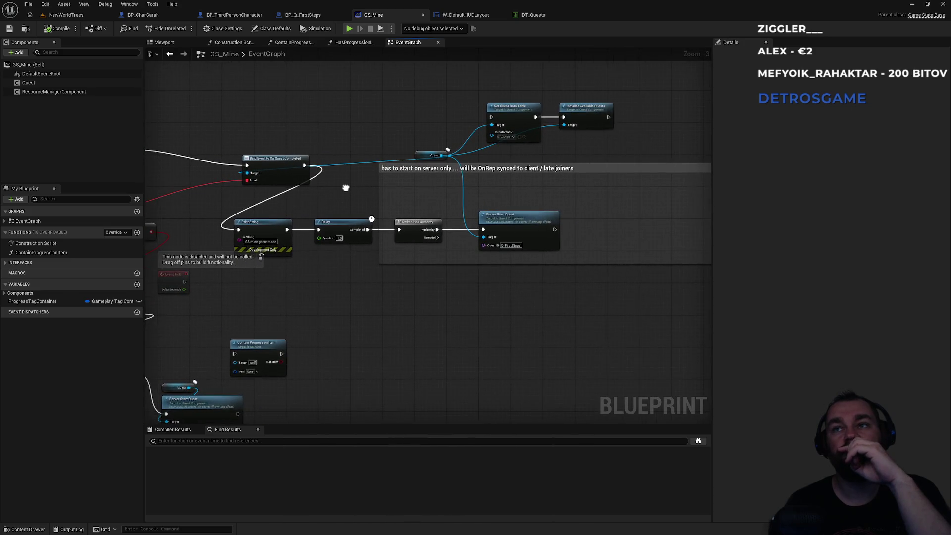
pyautogui.moveTo(298, 304); pyautogui.dragTo(504, 182)
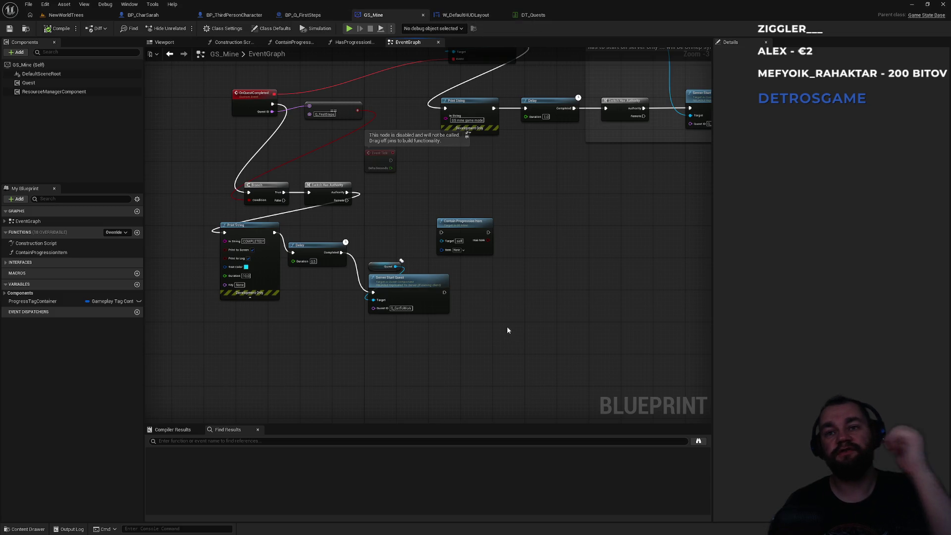
# Step: Compare BP_Q_FirstSteps' Server Advance Objective with QuestComponent.cpp's line setting progress to Active
pyautogui.click(312, 16)
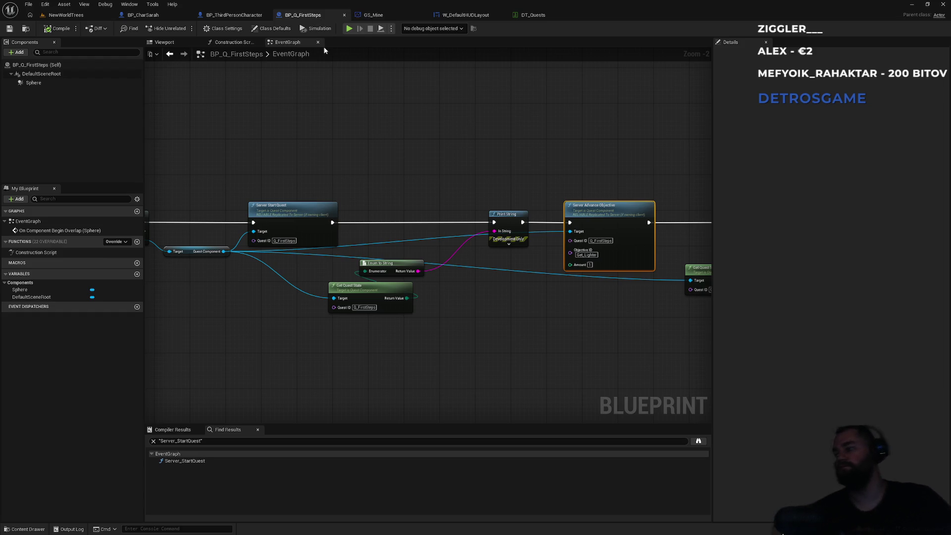
pyautogui.moveTo(424, 131); pyautogui.dragTo(257, 123)
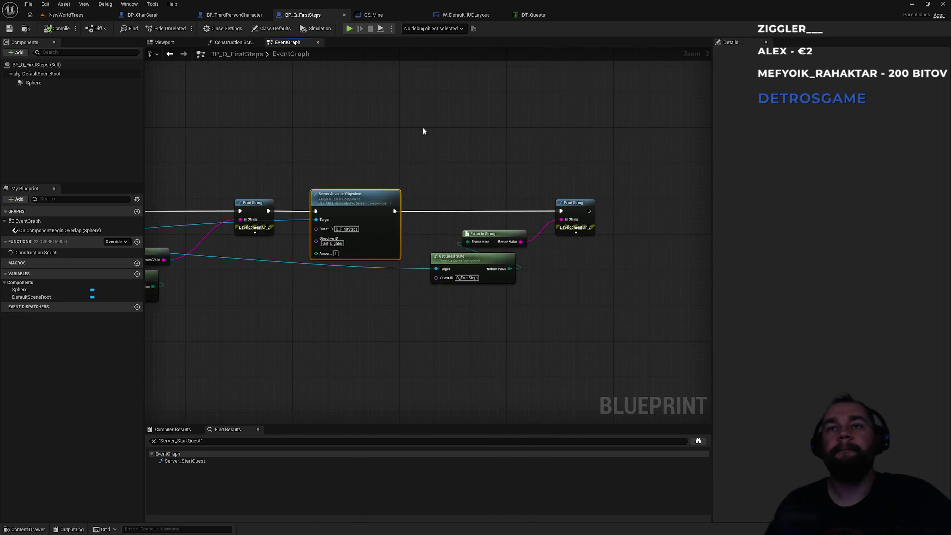
pyautogui.hotkey('alt', 'Tab')
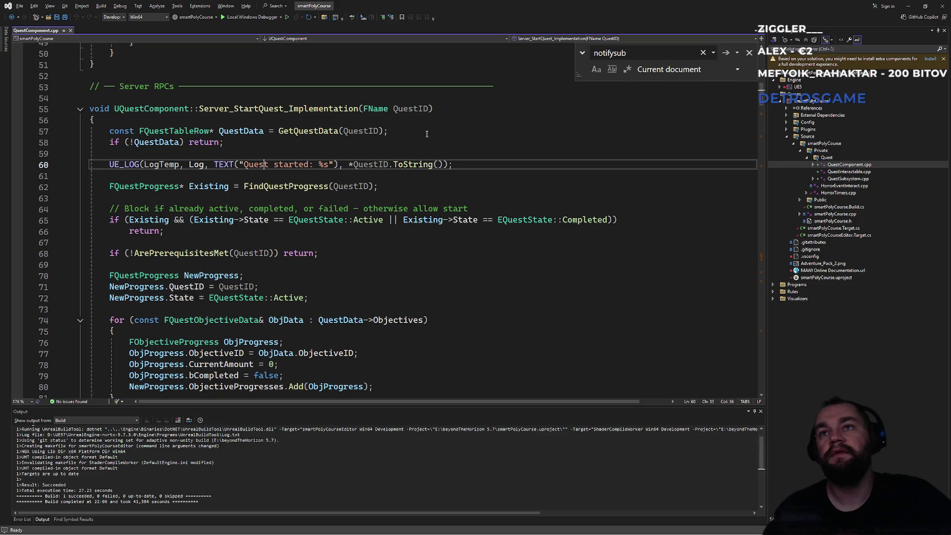
pyautogui.click(360, 301)
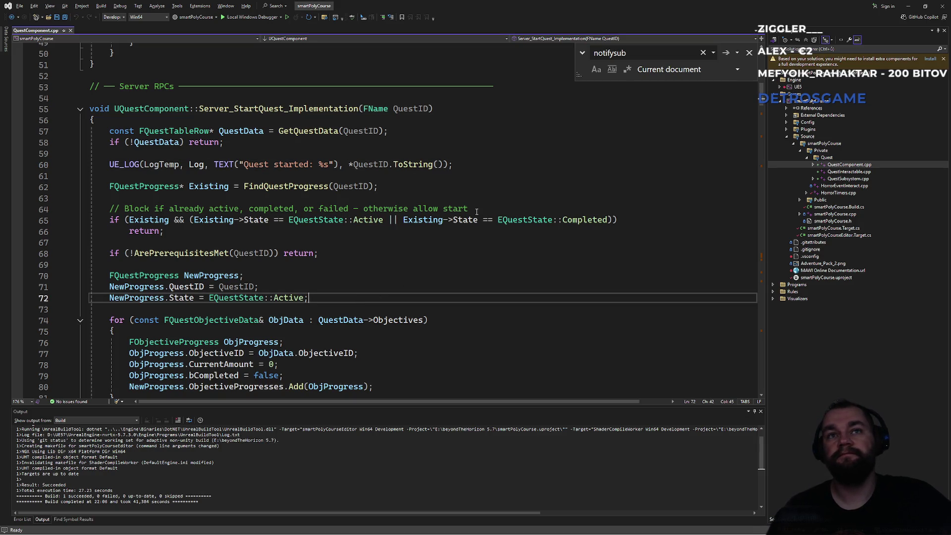
pyautogui.hotkey('alt', 'Tab')
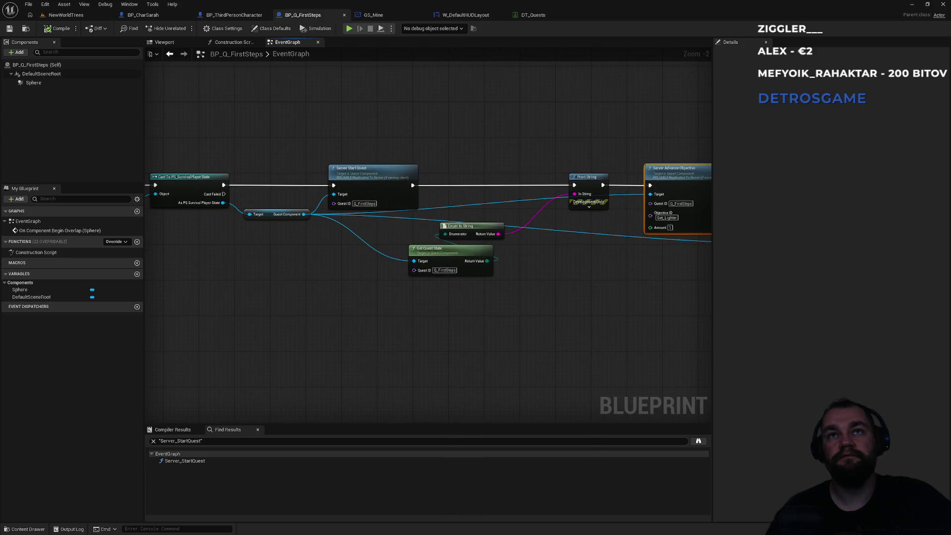
pyautogui.moveTo(302, 262); pyautogui.dragTo(401, 272)
pyautogui.click(388, 14)
pyautogui.click(465, 15)
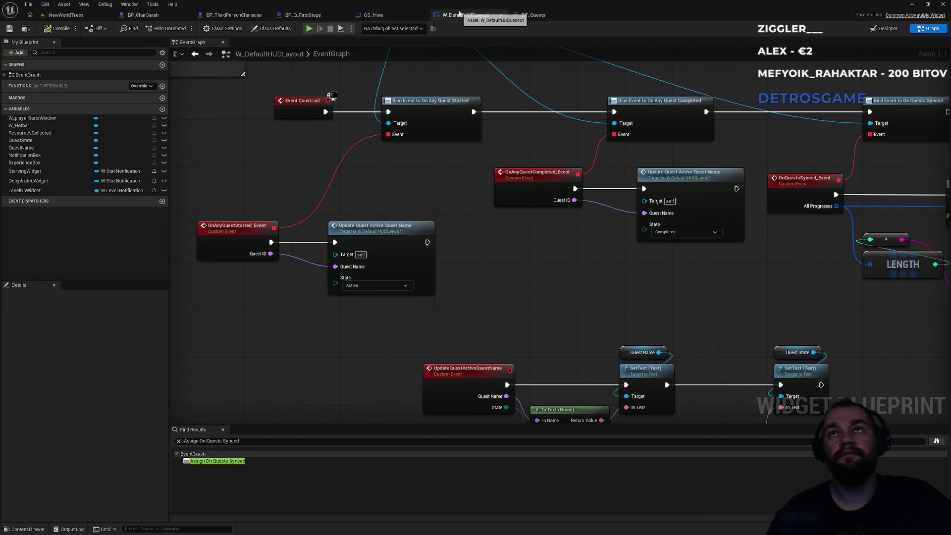
pyautogui.click(162, 15)
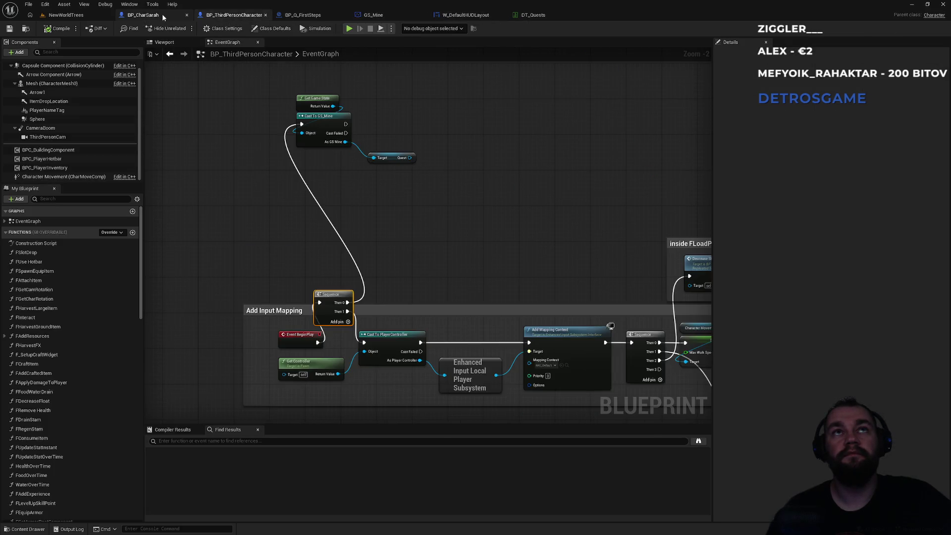
pyautogui.click(225, 15)
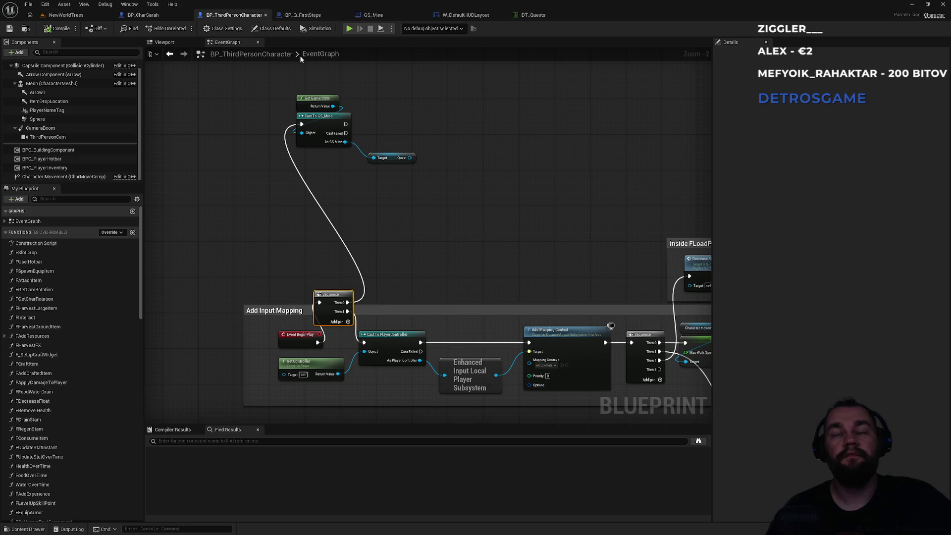
pyautogui.click(311, 16)
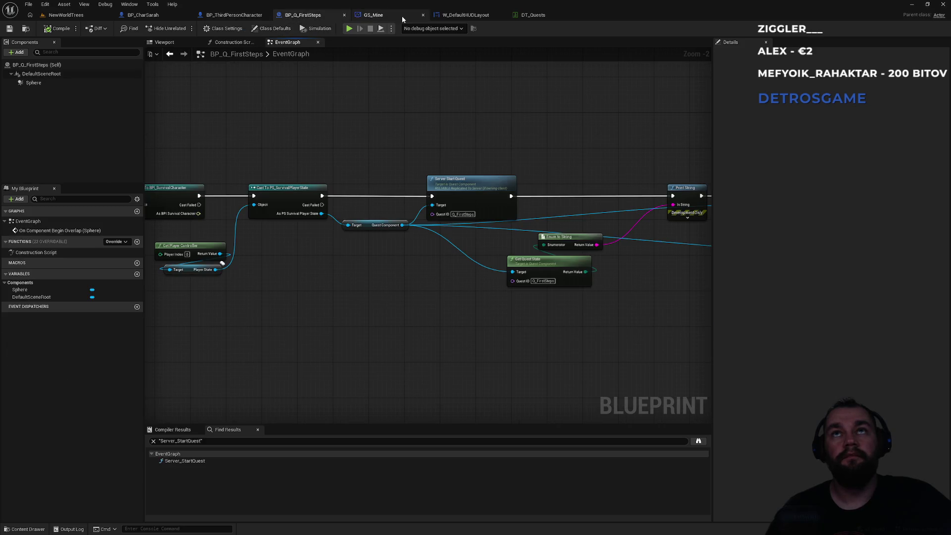
pyautogui.click(391, 17)
pyautogui.click(239, 15)
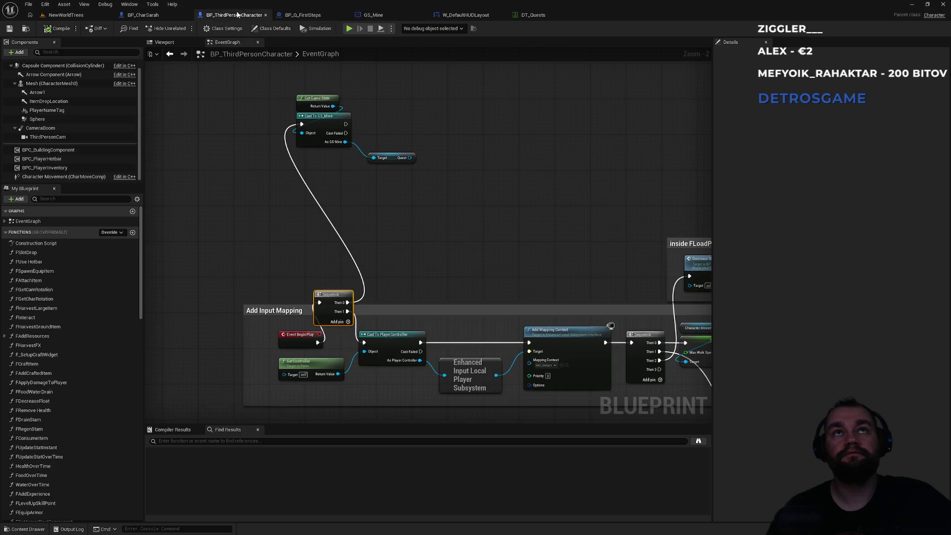
pyautogui.click(144, 17)
pyautogui.click(236, 15)
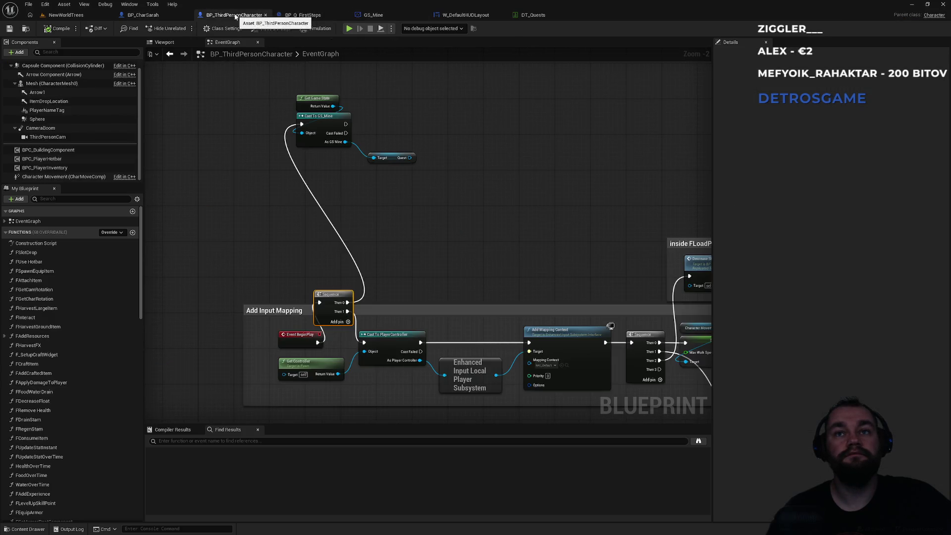
pyautogui.click(396, 14)
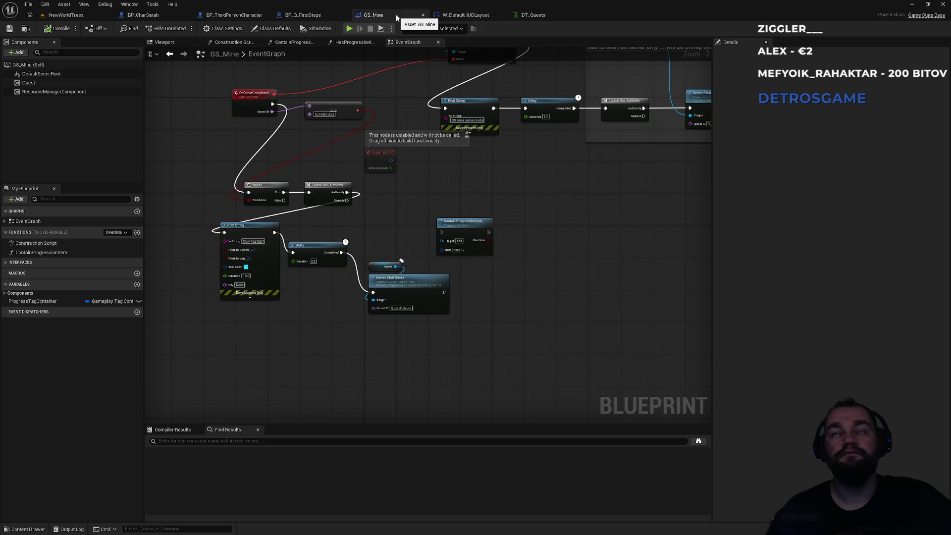
pyautogui.moveTo(385, 224); pyautogui.dragTo(436, 252)
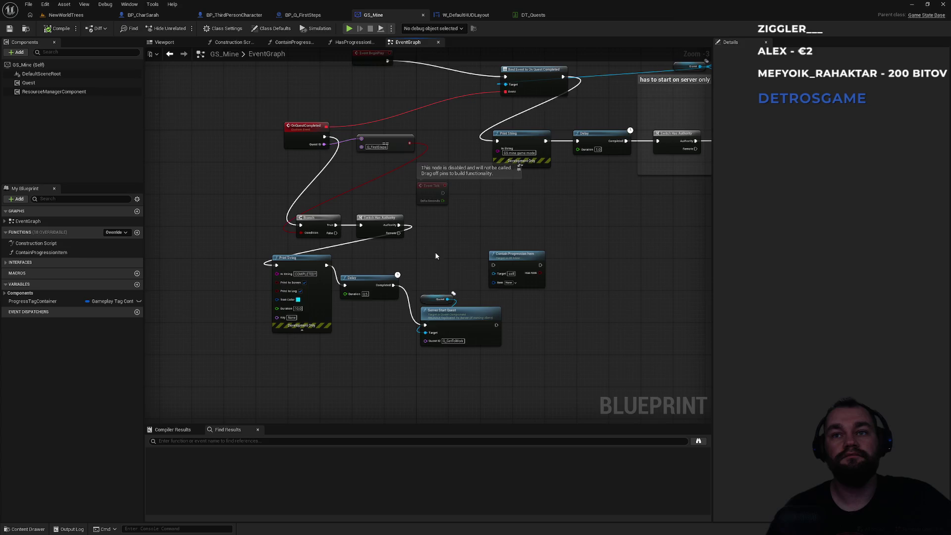
pyautogui.scroll(3, 427, 272)
pyautogui.scroll(-1, 427, 271)
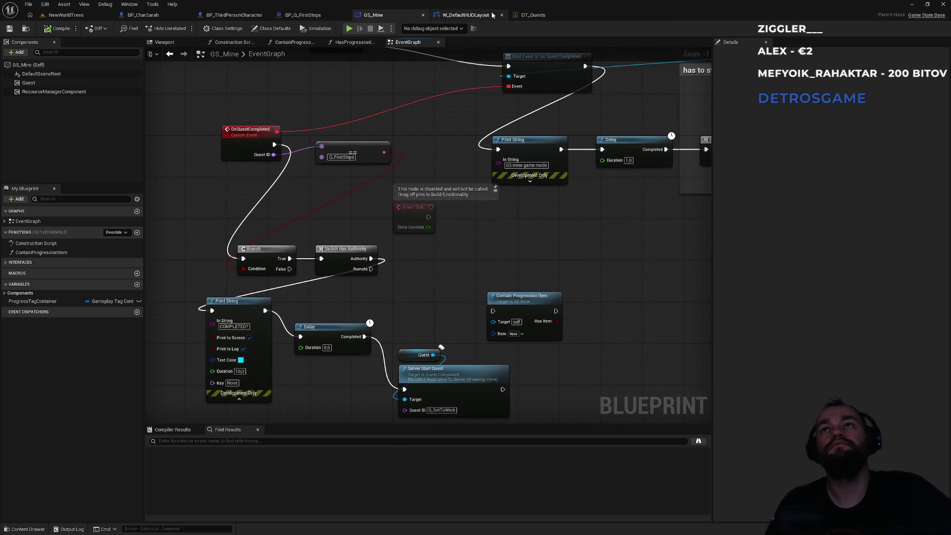
pyautogui.click(314, 17)
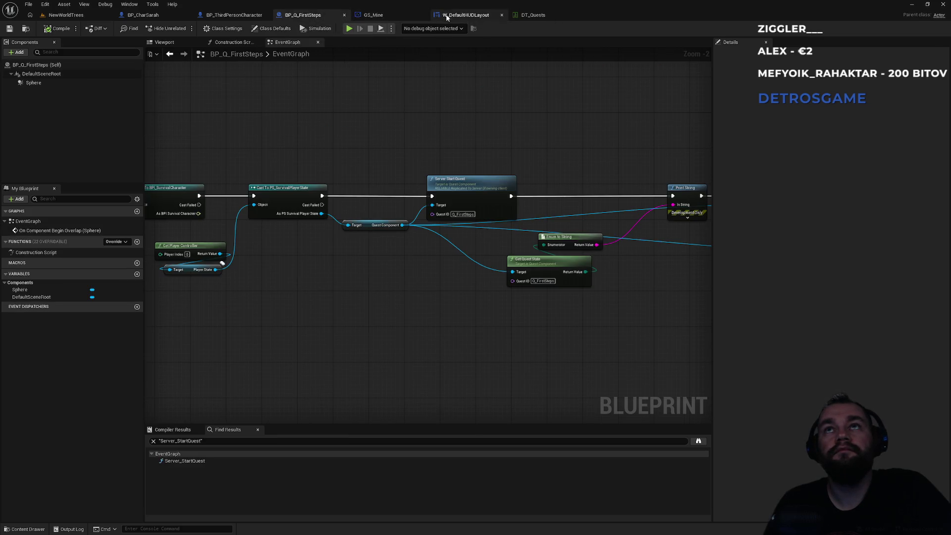
pyautogui.click(458, 15)
# Step: Pan across the On Quests Synced binding, SetText, Format Text and For Each Loop nodes
pyautogui.moveTo(397, 171); pyautogui.dragTo(266, 228)
pyautogui.moveTo(484, 326)
pyautogui.mouseDown()
pyautogui.moveTo(317, 297)
pyautogui.moveTo(280, 264)
pyautogui.moveTo(205, 237)
pyautogui.mouseUp()
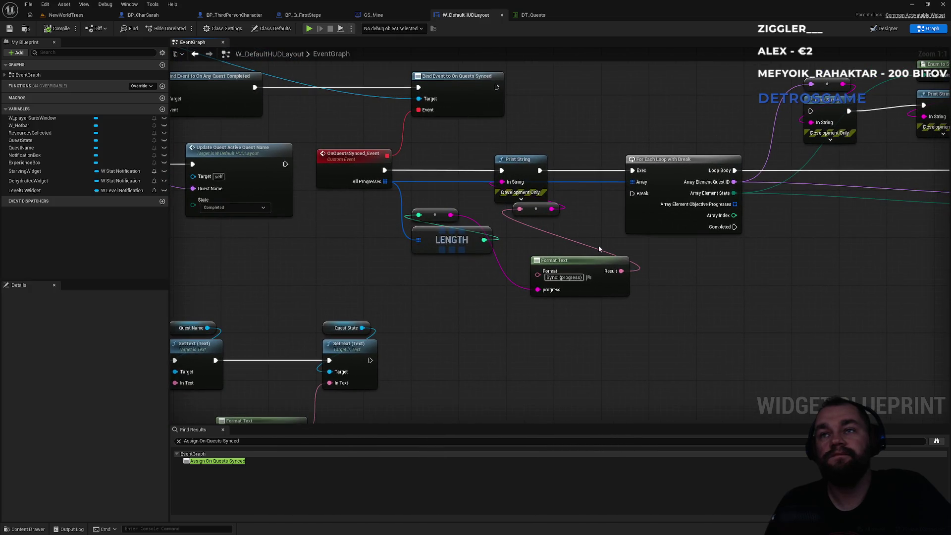
pyautogui.moveTo(601, 228)
pyautogui.mouseDown()
pyautogui.moveTo(369, 298)
pyautogui.moveTo(611, 263)
pyautogui.moveTo(703, 272)
pyautogui.mouseUp()
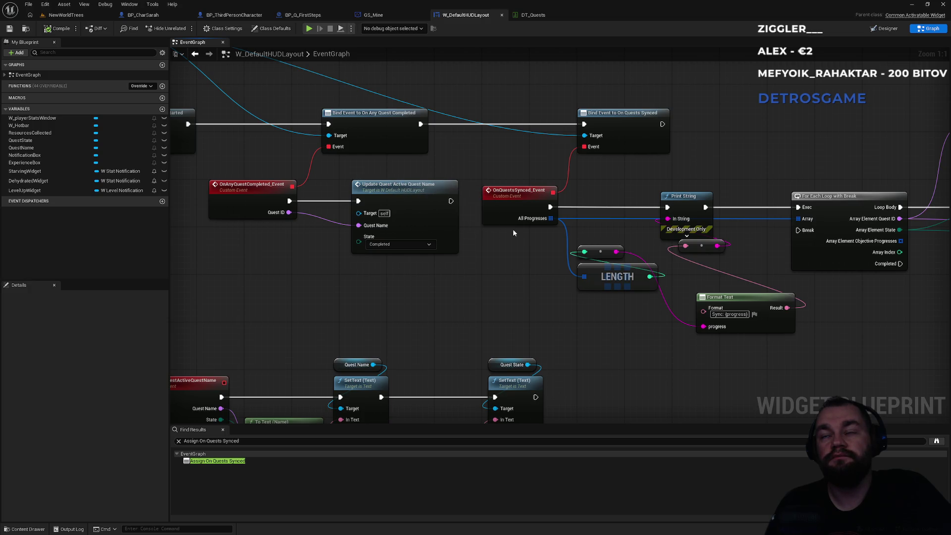
pyautogui.moveTo(624, 198); pyautogui.dragTo(379, 201)
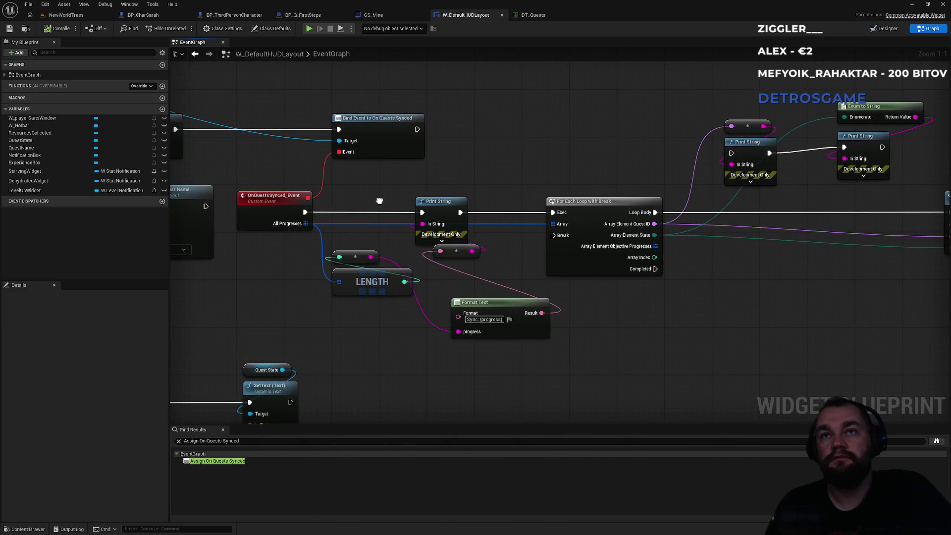
pyautogui.click(69, 15)
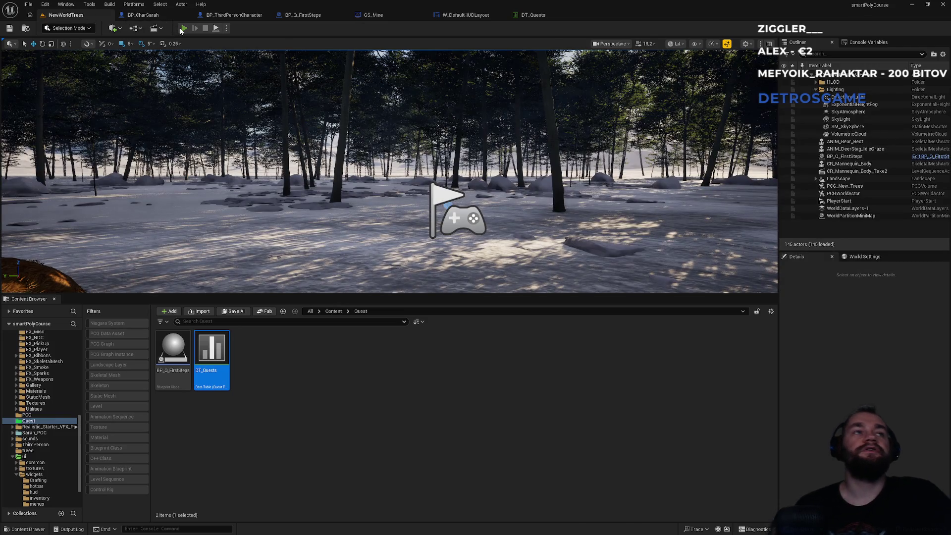
# Step: Play NewWorldTrees, watch the quest debug messages, then stop the session with Esc
pyautogui.click(183, 28)
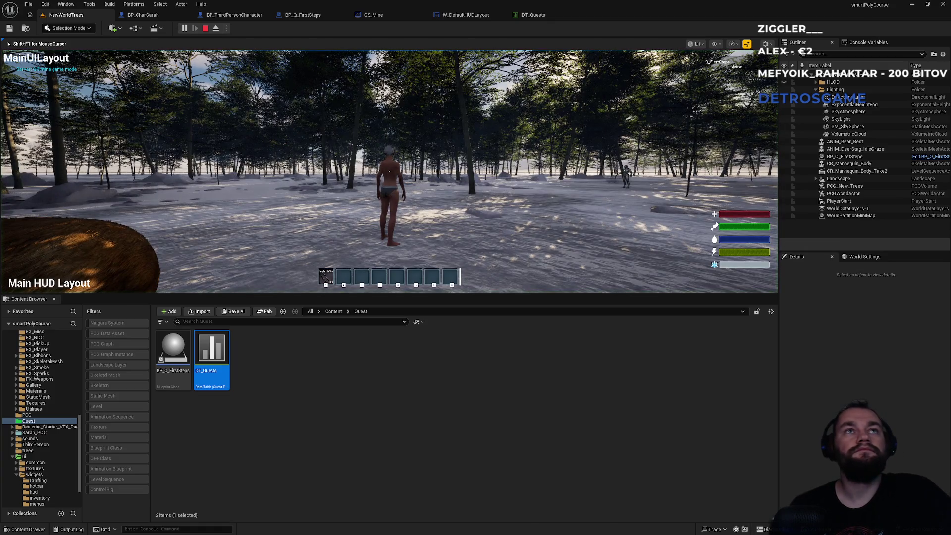
pyautogui.press('super')
pyautogui.press('super')
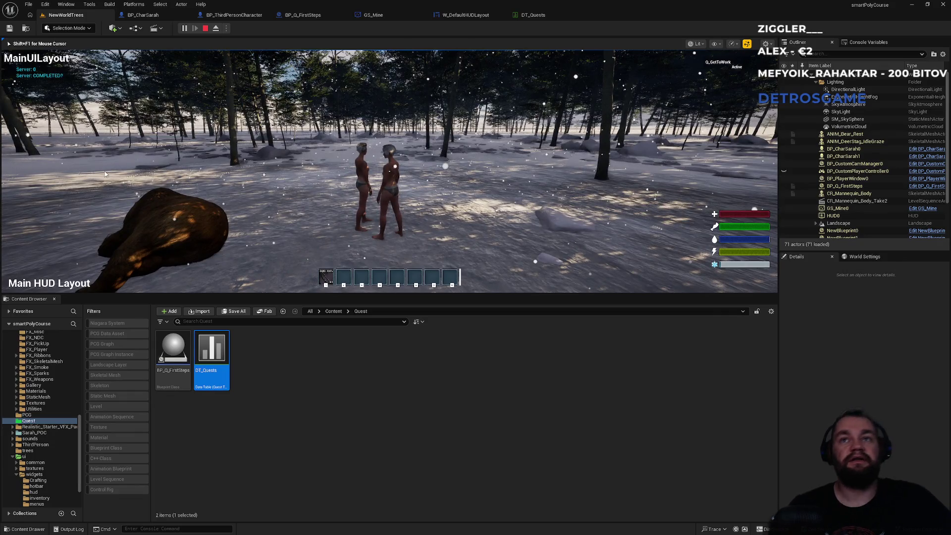
pyautogui.press('Escape')
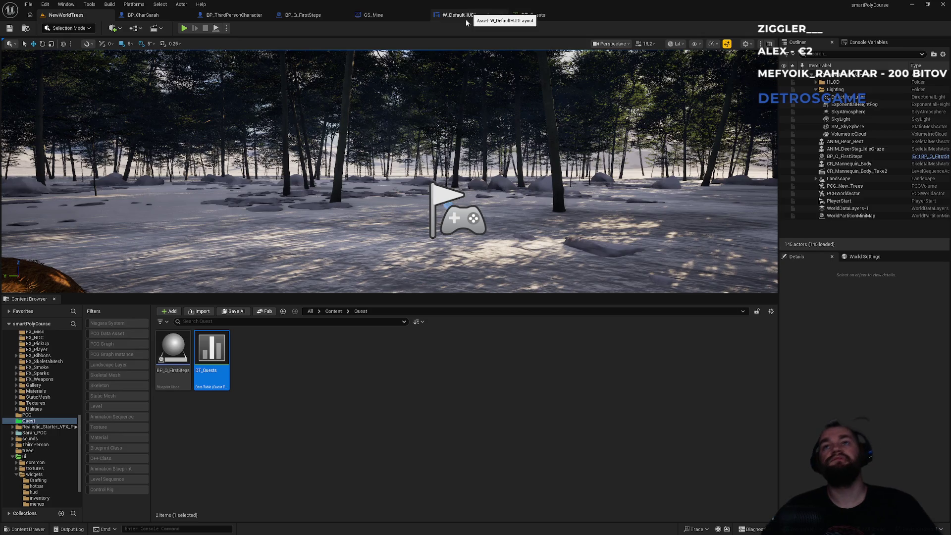
# Step: In BP_ThirdPersonCharacter, browse past the Server Start Quest, stamina drain, build system and skill point groups
pyautogui.click(248, 16)
pyautogui.moveTo(403, 185); pyautogui.dragTo(270, 190)
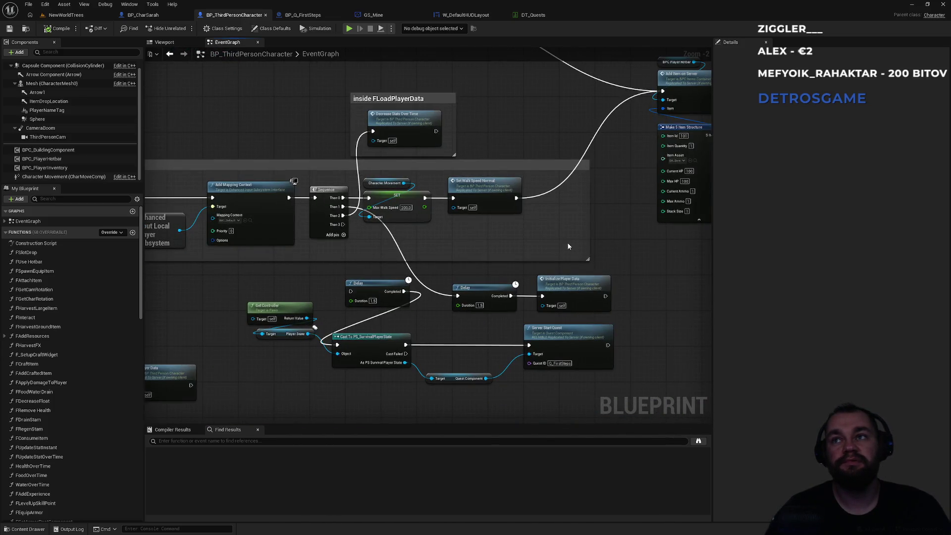
pyautogui.scroll(-2, 566, 247)
pyautogui.moveTo(386, 323)
pyautogui.mouseDown()
pyautogui.moveTo(368, 213)
pyautogui.moveTo(329, 274)
pyautogui.moveTo(449, 108)
pyautogui.mouseUp()
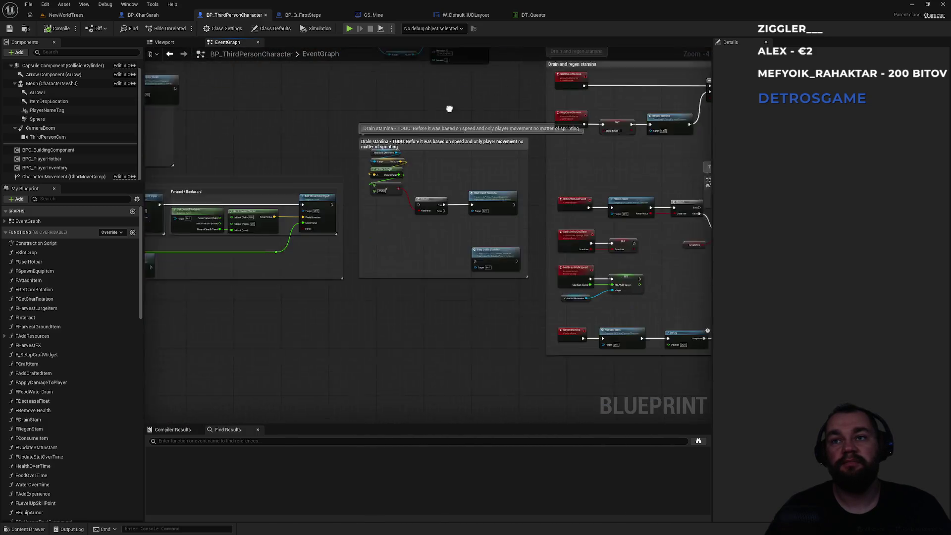
pyautogui.scroll(-4, 468, 256)
pyautogui.moveTo(541, 289)
pyautogui.mouseDown()
pyautogui.moveTo(356, 319)
pyautogui.moveTo(308, 128)
pyautogui.mouseUp()
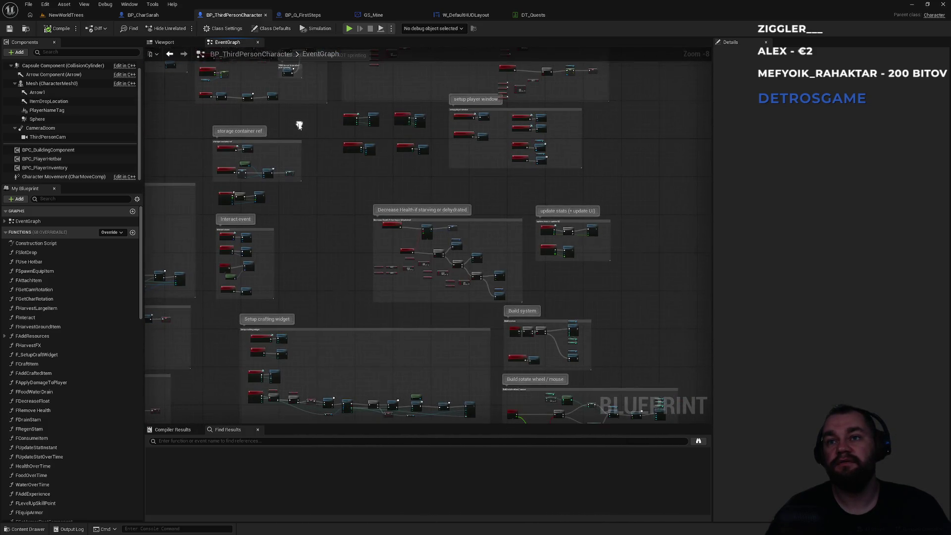
pyautogui.moveTo(469, 275)
pyautogui.mouseDown()
pyautogui.moveTo(398, 172)
pyautogui.moveTo(480, 198)
pyautogui.mouseUp()
pyautogui.scroll(-2, 479, 196)
pyautogui.scroll(6, 462, 325)
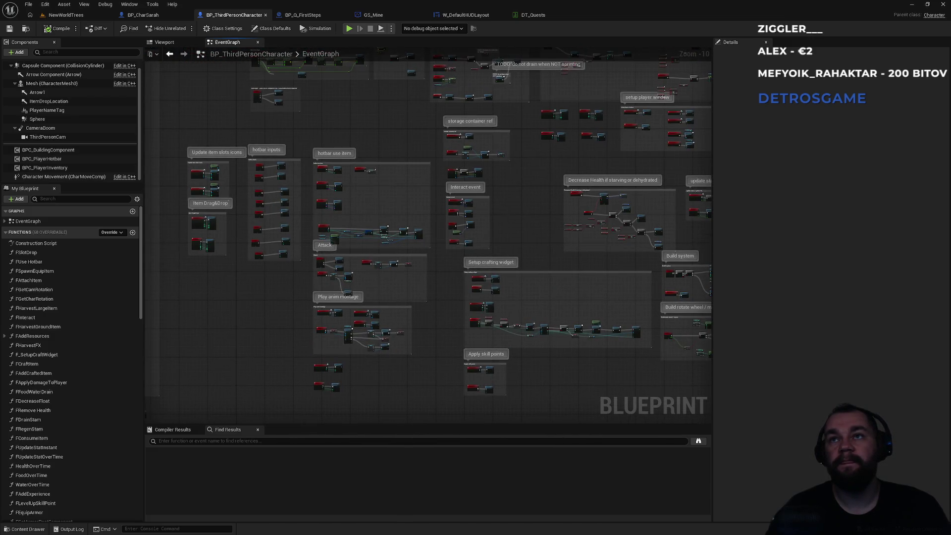
pyautogui.scroll(-7, 509, 255)
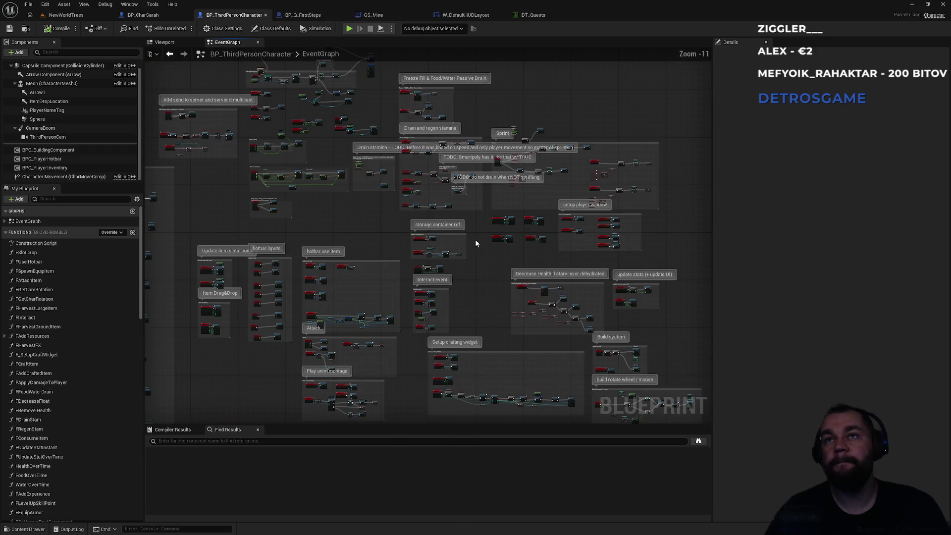
pyautogui.scroll(12, 540, 128)
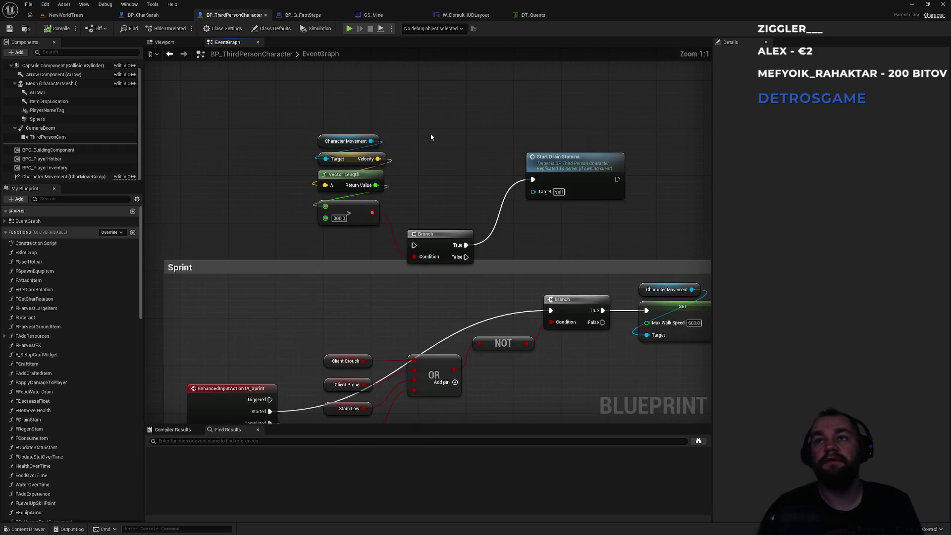
pyautogui.scroll(-12, 430, 133)
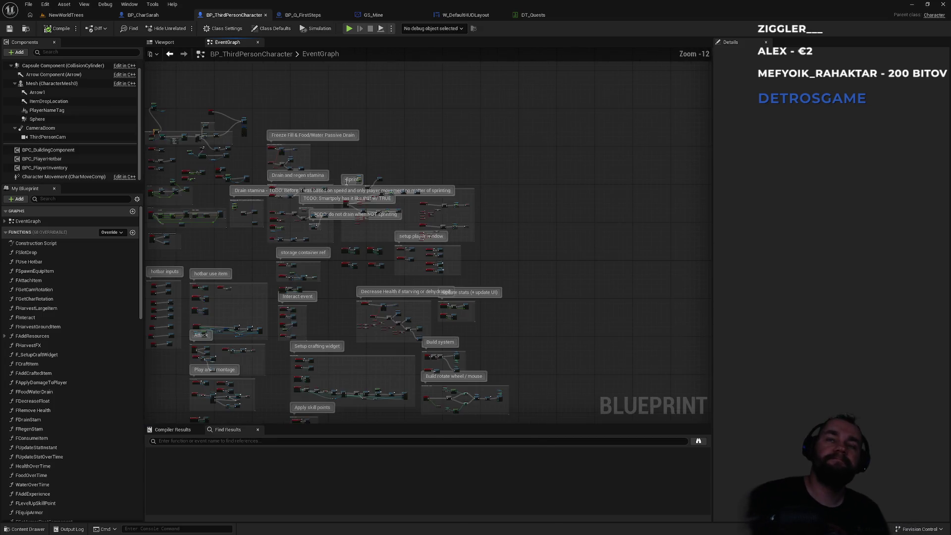
# Step: Move a node group up and zoom in on CompleteQuestOnServer's Server Advance Objective nodes
pyautogui.moveTo(145, 329); pyautogui.dragTo(421, 242)
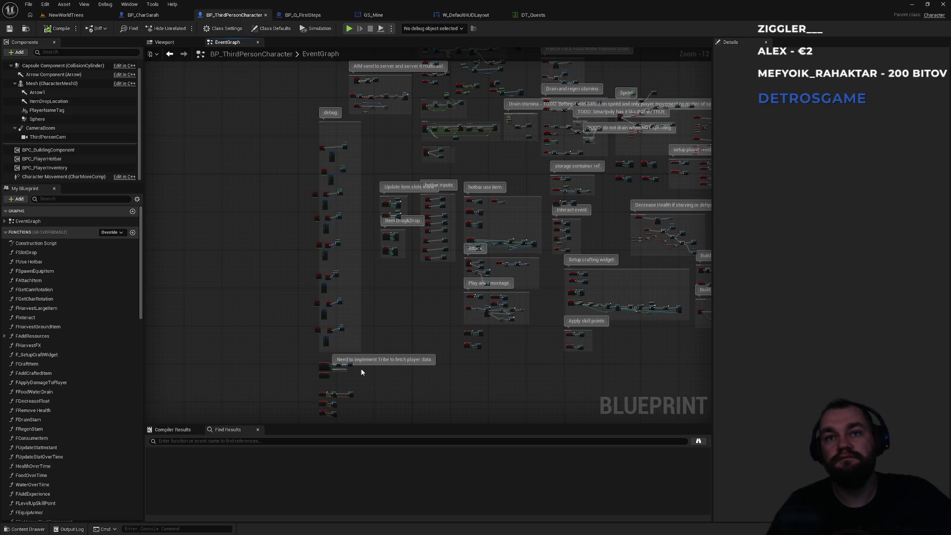
pyautogui.moveTo(557, 368)
pyautogui.mouseDown()
pyautogui.moveTo(346, 272)
pyautogui.moveTo(327, 311)
pyautogui.mouseUp()
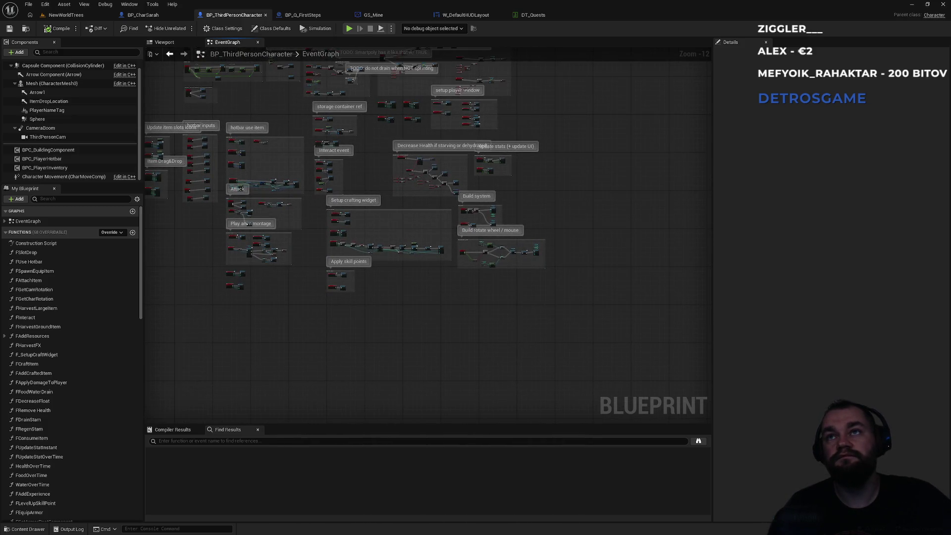
pyautogui.moveTo(384, 149); pyautogui.dragTo(532, 347)
pyautogui.scroll(11, 405, 218)
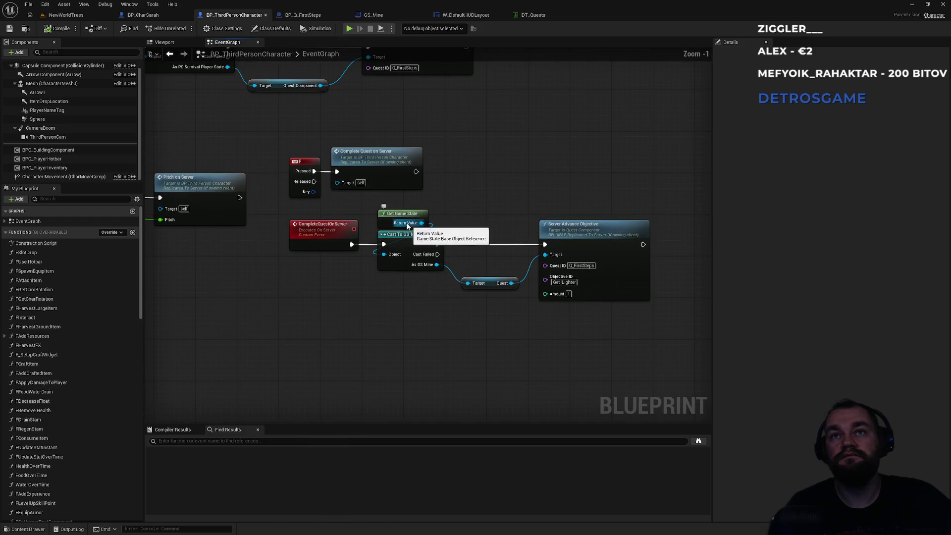
pyautogui.scroll(-6, 404, 218)
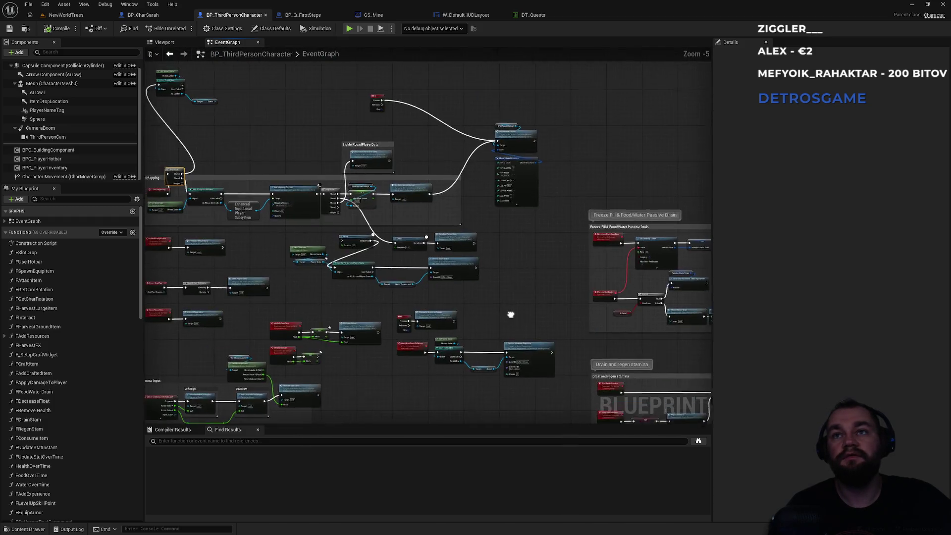
pyautogui.moveTo(513, 346)
pyautogui.mouseDown()
pyautogui.moveTo(398, 188)
pyautogui.moveTo(383, 148)
pyautogui.mouseUp()
pyautogui.scroll(4, 427, 169)
pyautogui.scroll(-2, 436, 268)
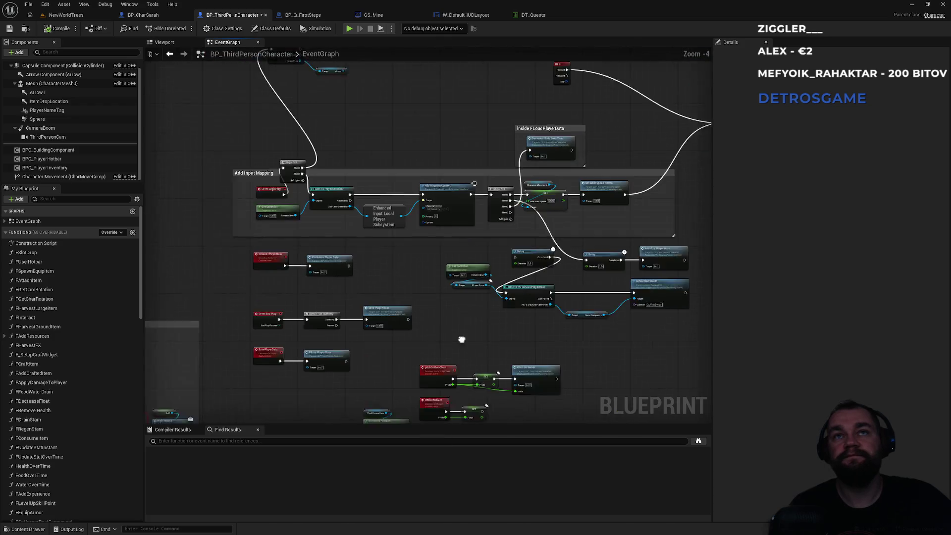
pyautogui.scroll(1, 459, 225)
pyautogui.scroll(4, 460, 226)
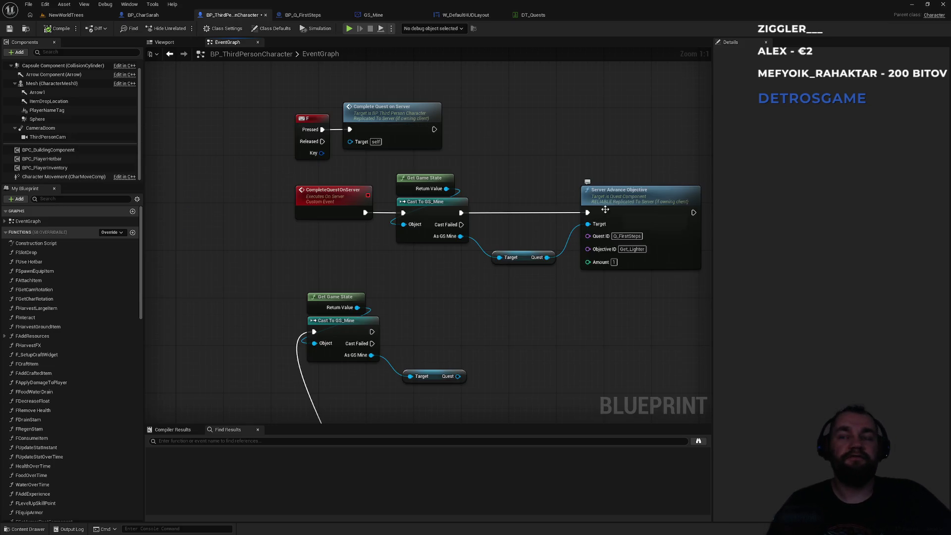
pyautogui.hotkey('alt', 'Tab')
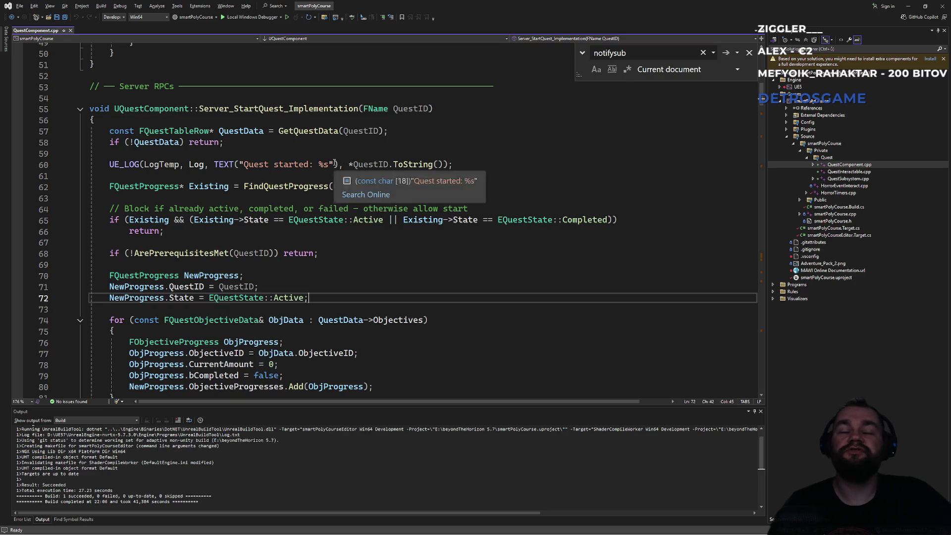
pyautogui.scroll(10, 347, 190)
pyautogui.scroll(6, 344, 193)
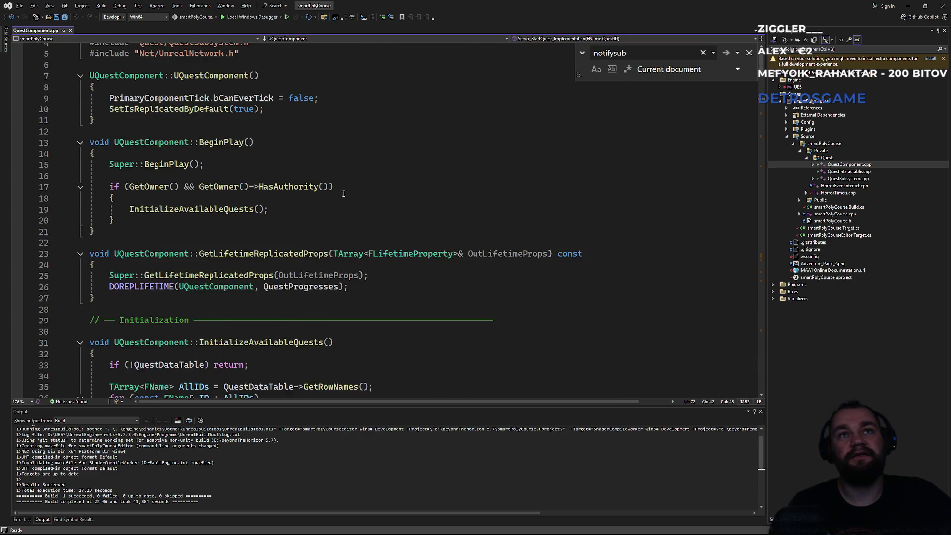
pyautogui.scroll(-11, 322, 194)
pyautogui.scroll(-8, 297, 196)
pyautogui.click(209, 155)
pyautogui.scroll(-3, 230, 293)
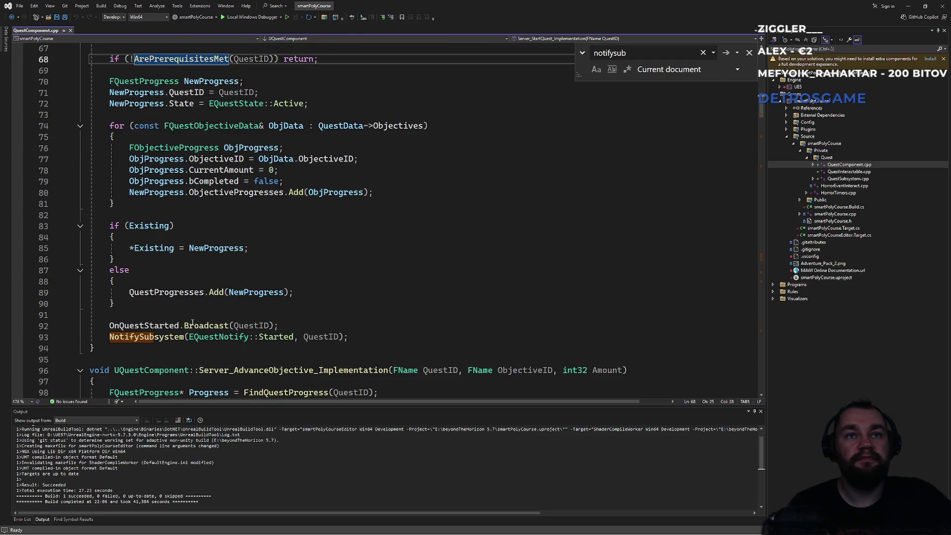
pyautogui.click(193, 322)
pyautogui.press('Down')
pyautogui.press('End')
pyautogui.hotkey('shift', 'Home')
pyautogui.hotkey('shift', 'Home')
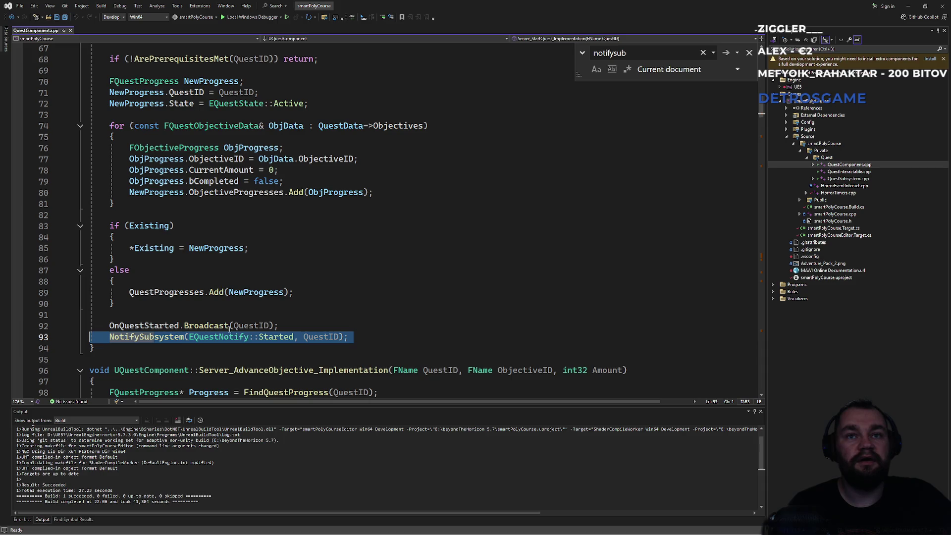
pyautogui.click(278, 327)
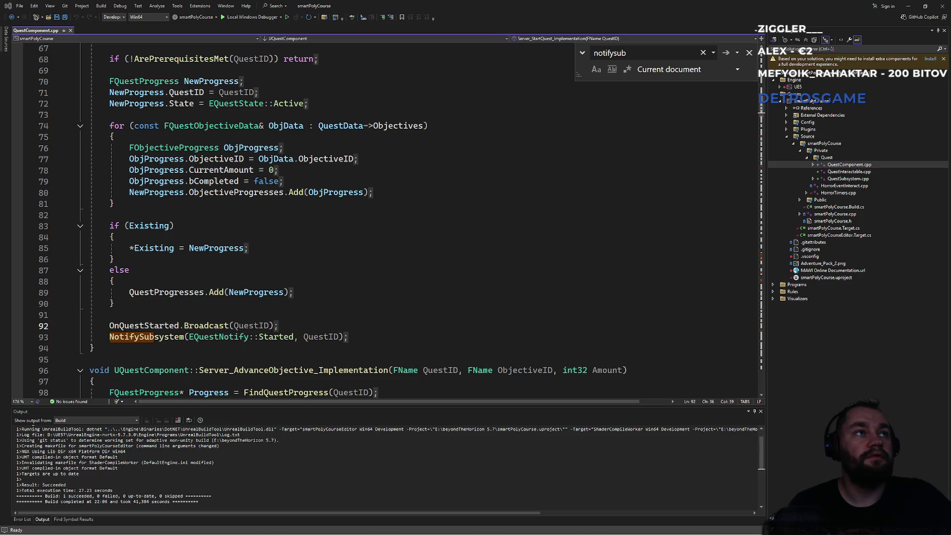
pyautogui.click(310, 192)
pyautogui.click(293, 305)
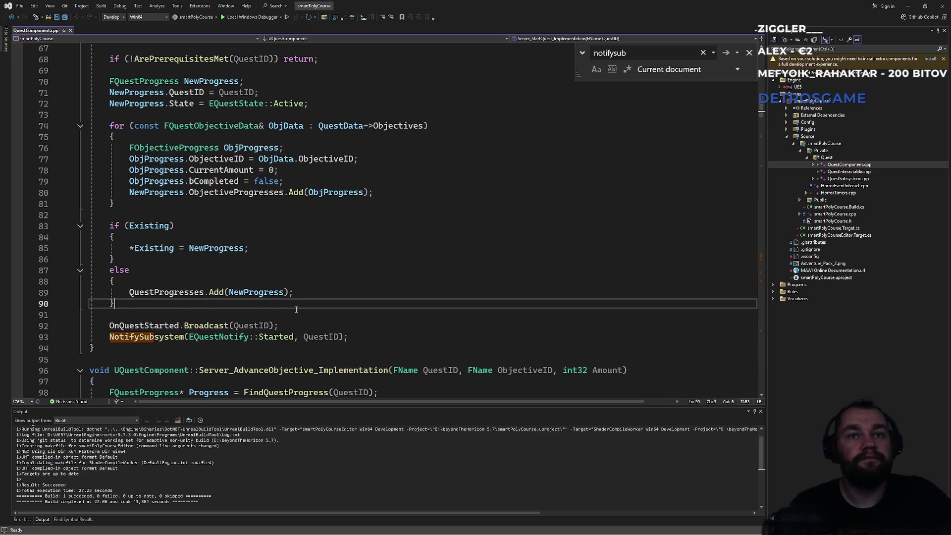
pyautogui.scroll(-2, 295, 307)
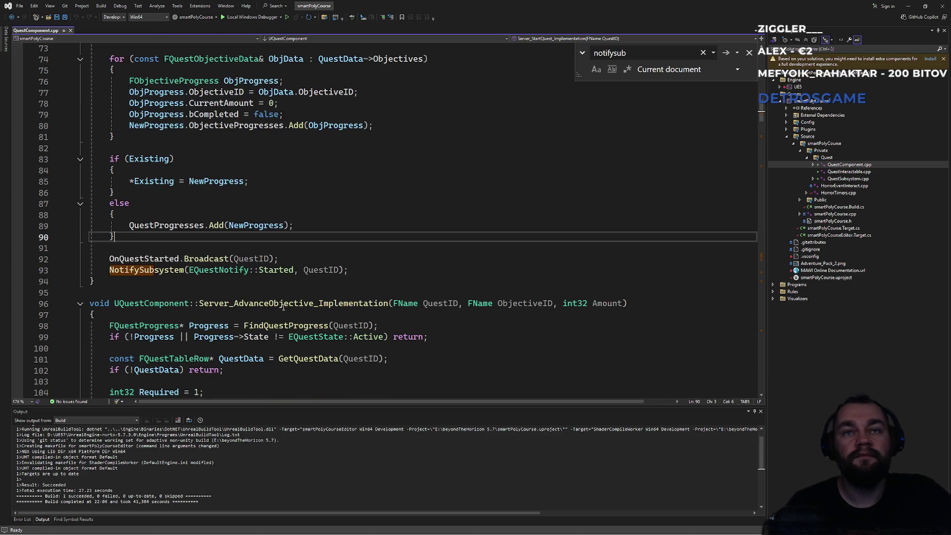
pyautogui.scroll(-3, 292, 308)
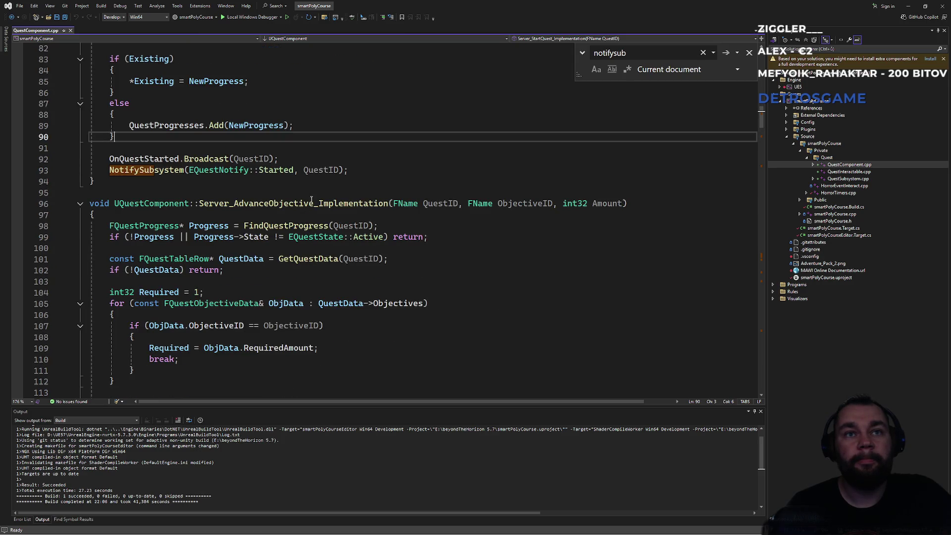
pyautogui.scroll(5, 312, 200)
pyautogui.scroll(-12, 301, 228)
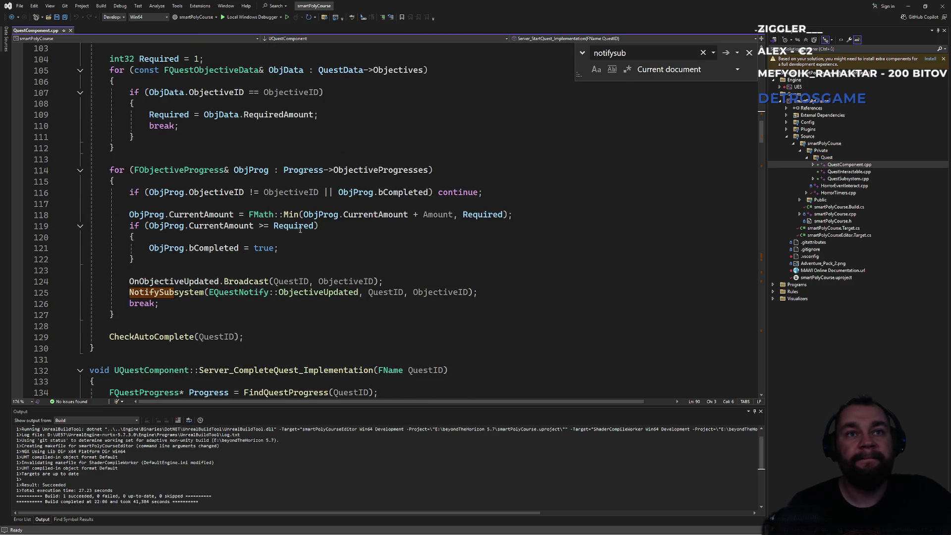
pyautogui.click(278, 170)
pyautogui.click(377, 178)
pyautogui.click(375, 163)
pyautogui.tripleClick(259, 281)
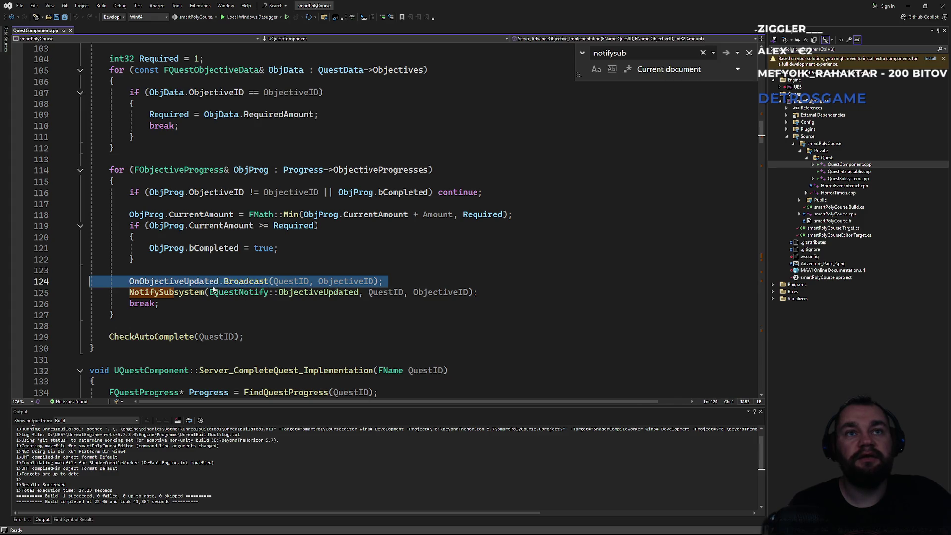
pyautogui.tripleClick(192, 292)
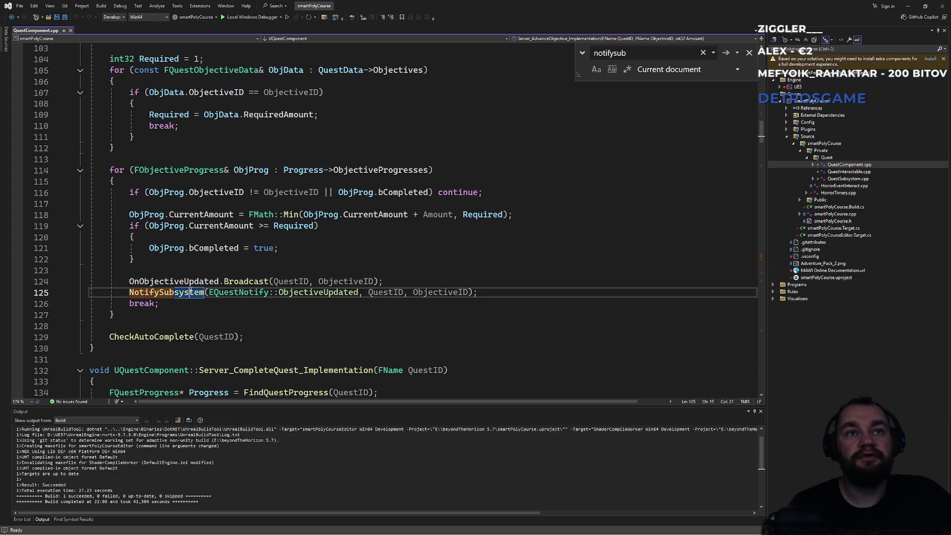
pyautogui.click(332, 269)
pyautogui.doubleClick(316, 292)
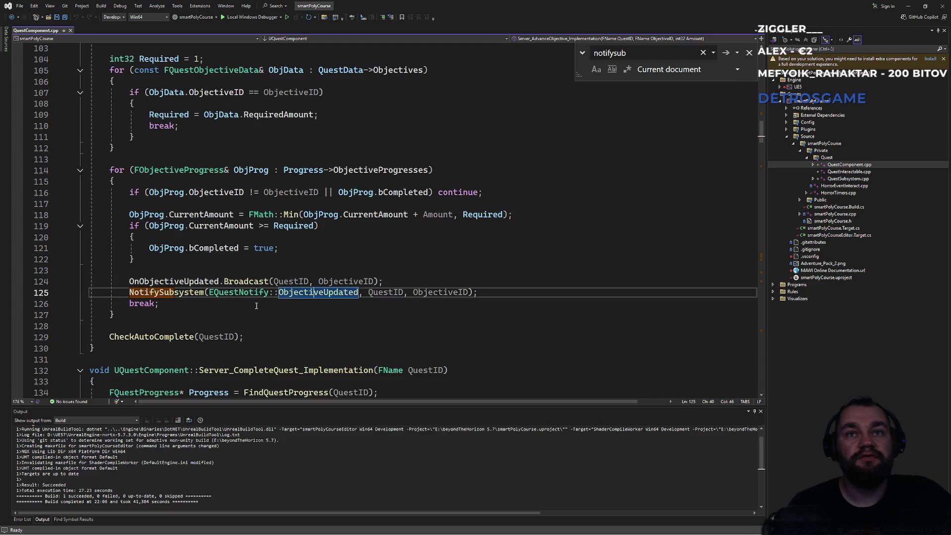
pyautogui.scroll(8, 260, 305)
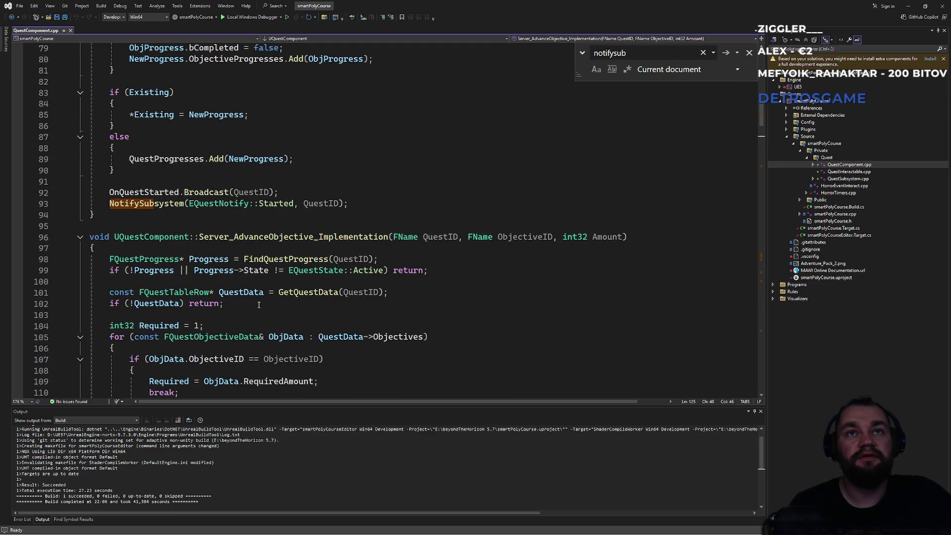
pyautogui.scroll(-7, 258, 305)
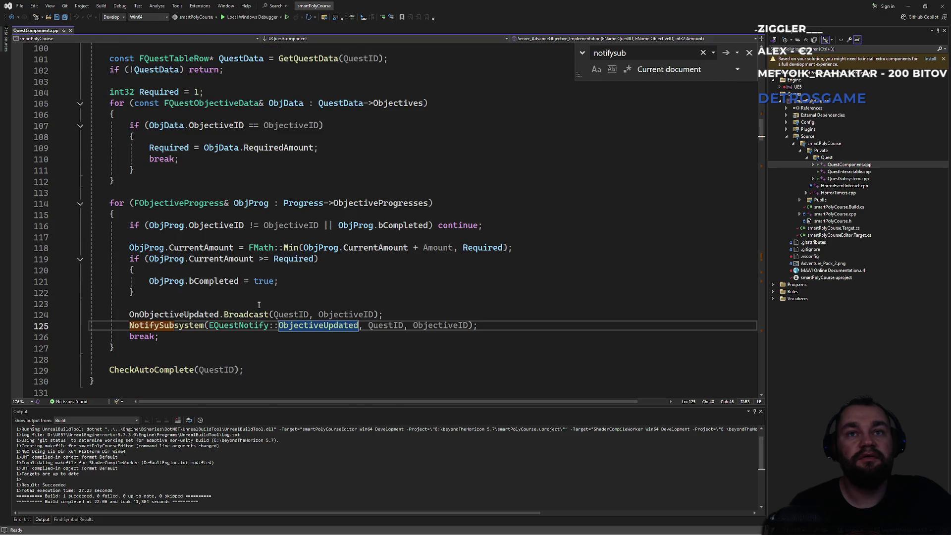
pyautogui.scroll(7, 248, 312)
pyautogui.scroll(-7, 268, 302)
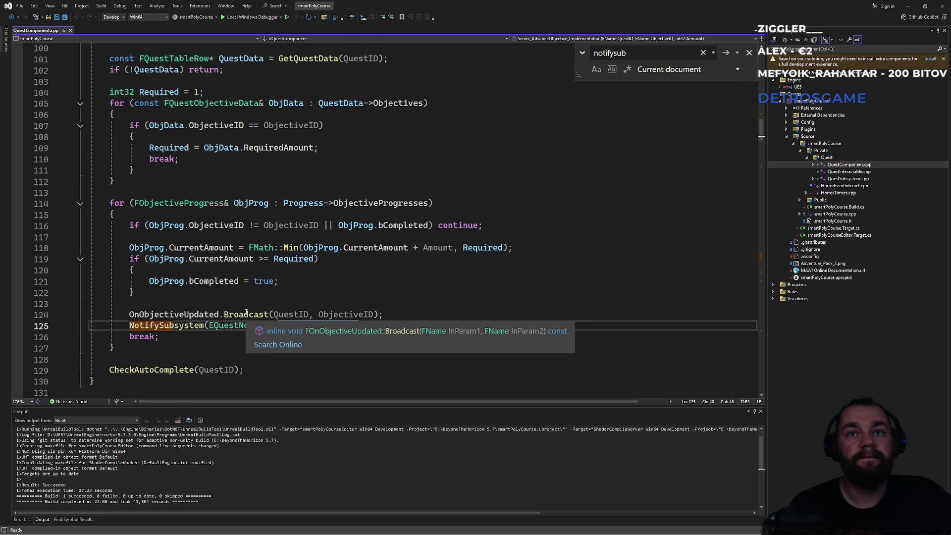
pyautogui.click(286, 292)
pyautogui.click(261, 314)
pyautogui.click(198, 314)
pyautogui.scroll(6, 290, 296)
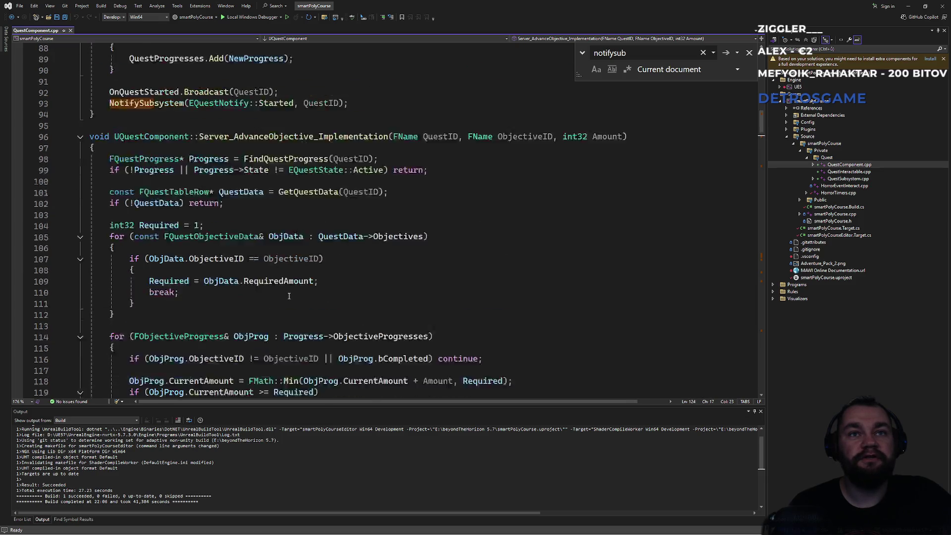
pyautogui.scroll(-4, 289, 295)
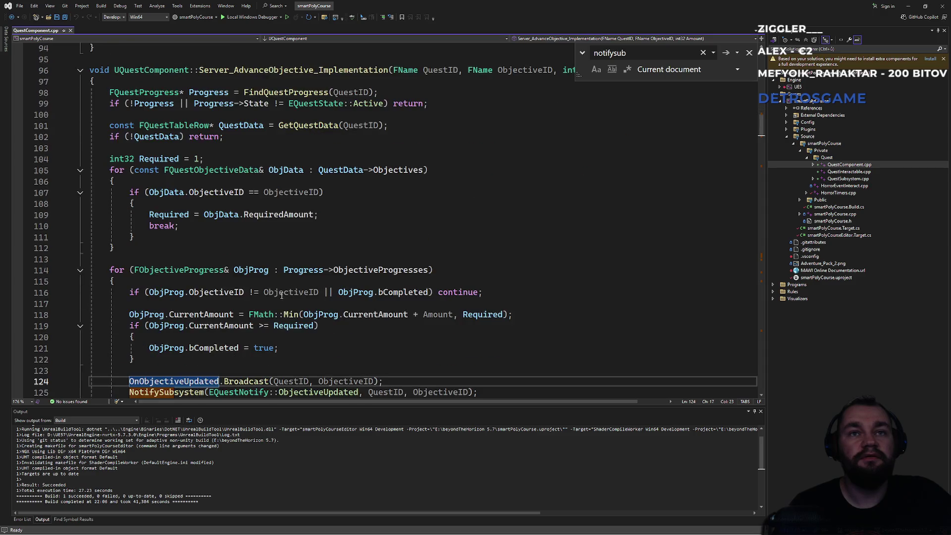
pyautogui.scroll(-1, 266, 259)
pyautogui.scroll(-1, 266, 258)
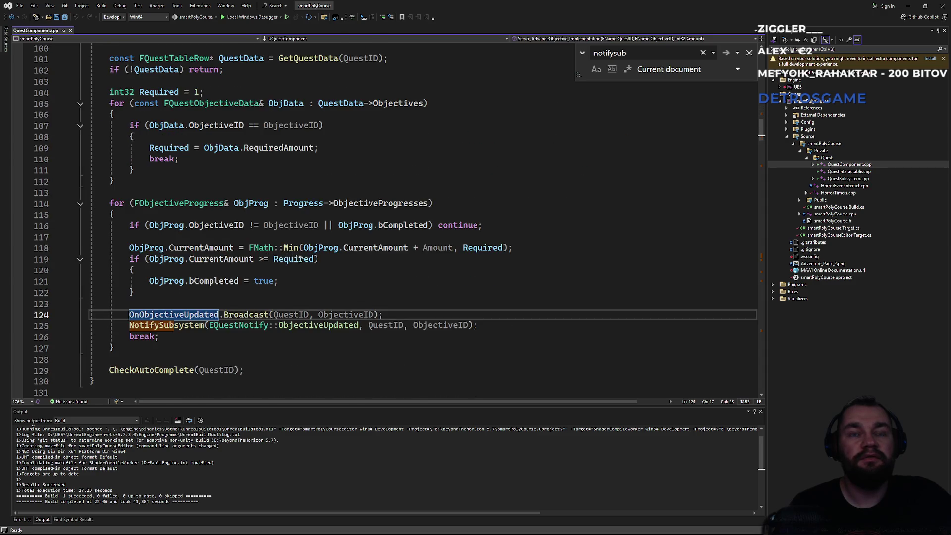
pyautogui.scroll(-1, 238, 317)
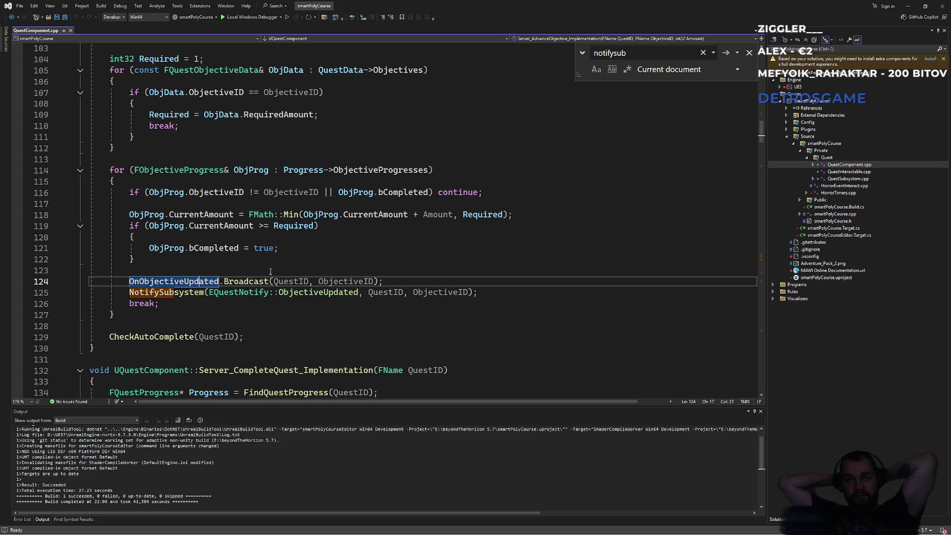
pyautogui.click(139, 337)
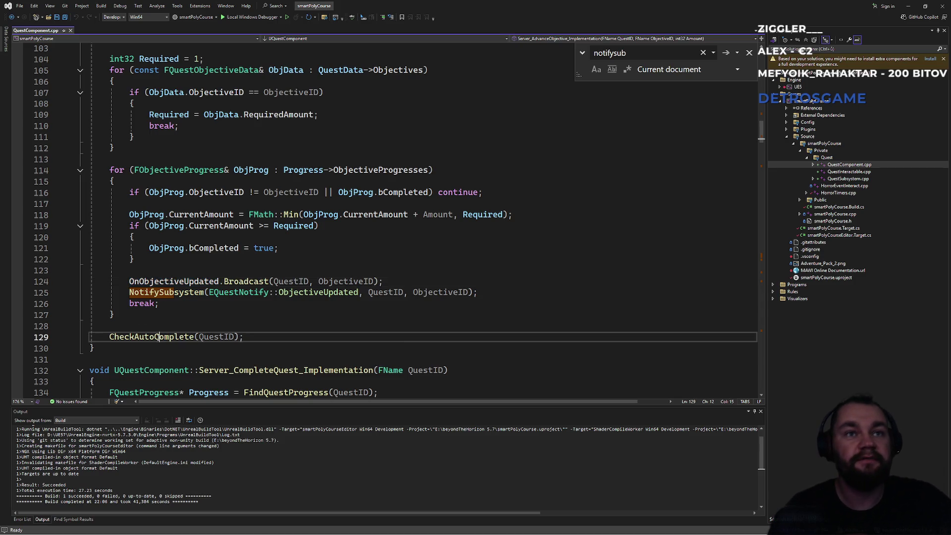
# Step: Follow CheckAutoComplete into InternalCompleteQuest's Multicast_NotifyQuestCompleted and UnlockDependentQuests calls
pyautogui.press('F12')
pyautogui.scroll(-5, 140, 337)
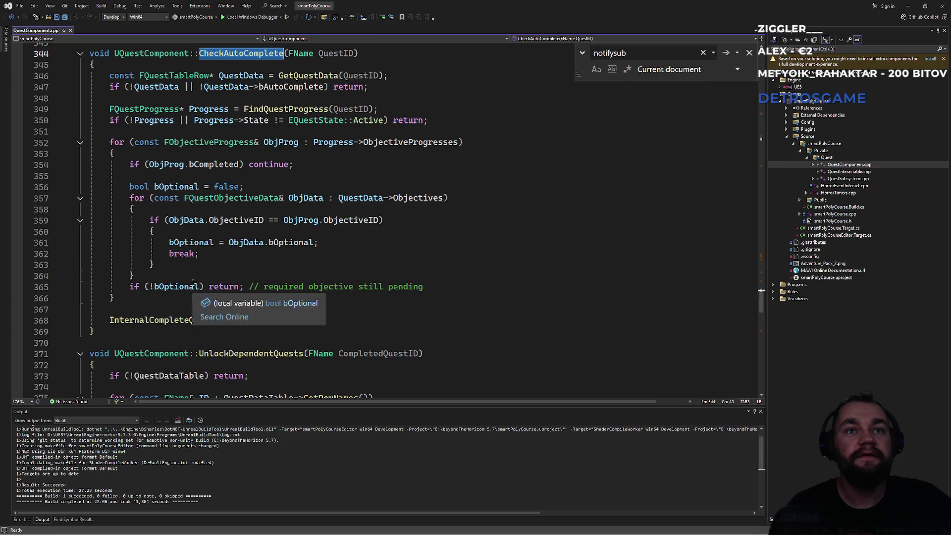
pyautogui.keyDown('ctrl'); pyautogui.click(146, 321); pyautogui.keyUp('ctrl')
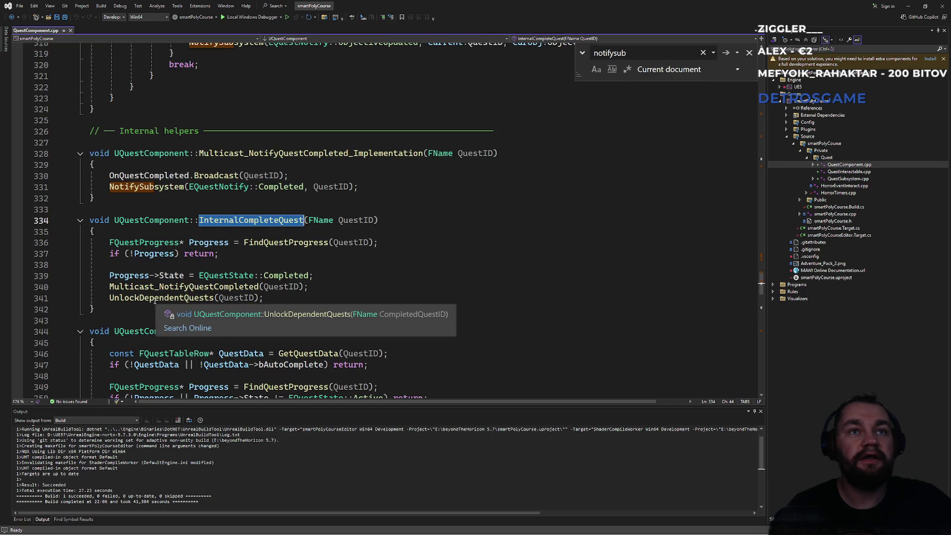
pyautogui.moveTo(211, 246)
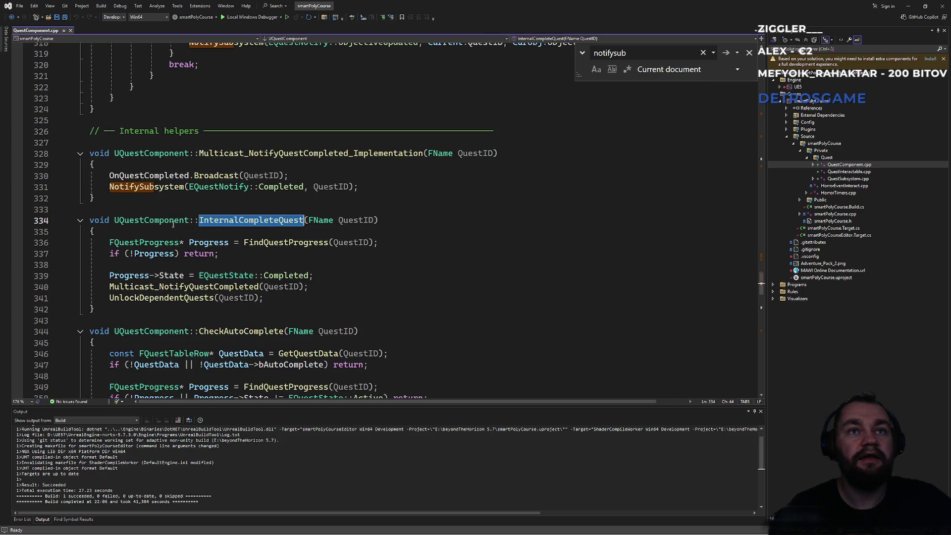
pyautogui.doubleClick(180, 289)
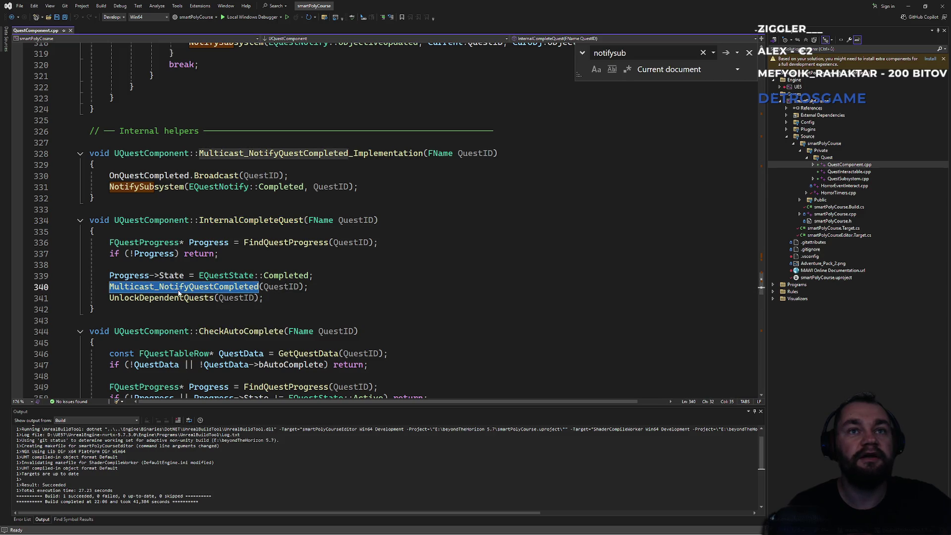
pyautogui.doubleClick(172, 300)
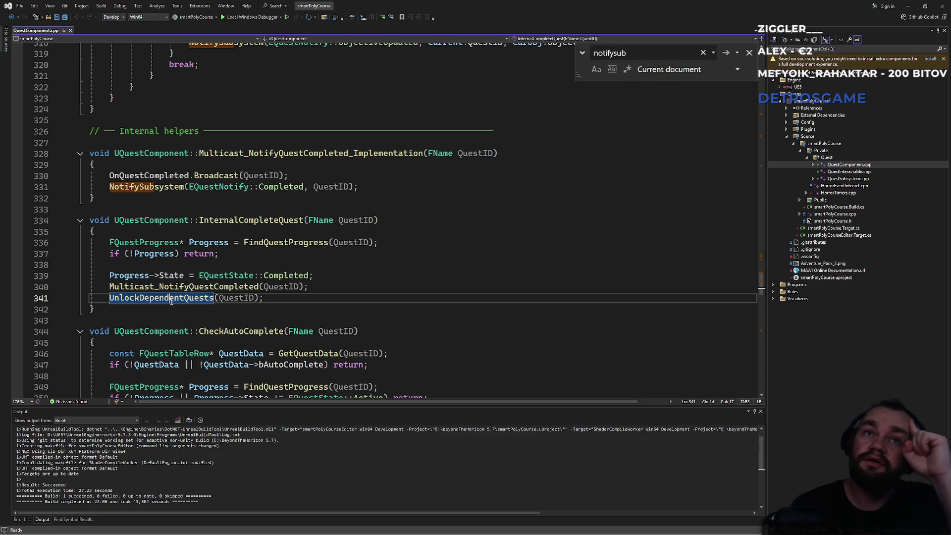
pyautogui.doubleClick(198, 288)
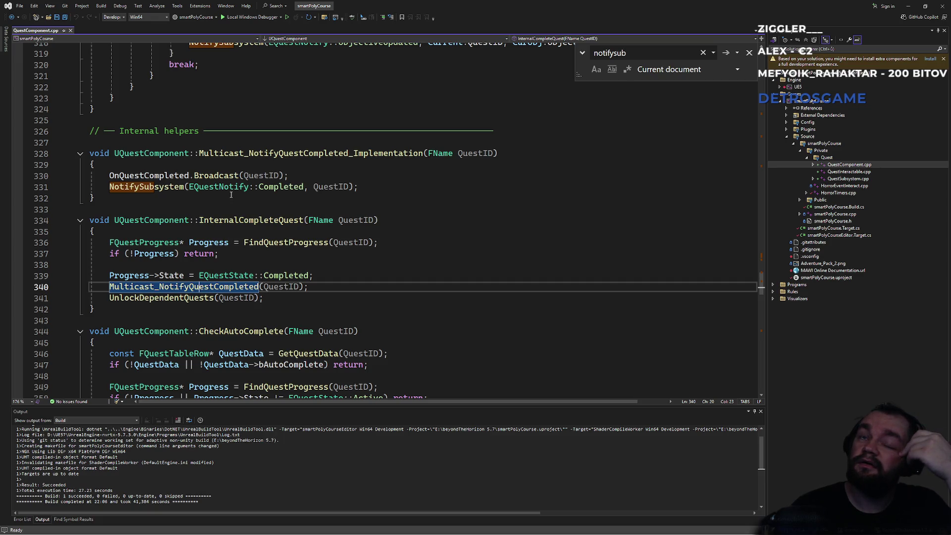
# Step: Inspect Multicast_NotifyQuestCompleted's header declaration and its OnQuestCompleted broadcast and notify lines
pyautogui.moveTo(250, 185)
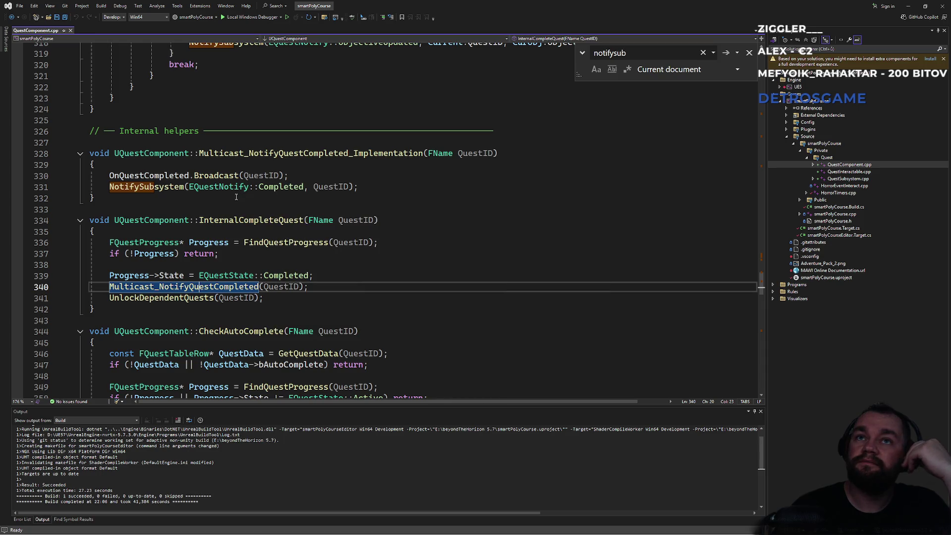
pyautogui.click(181, 298)
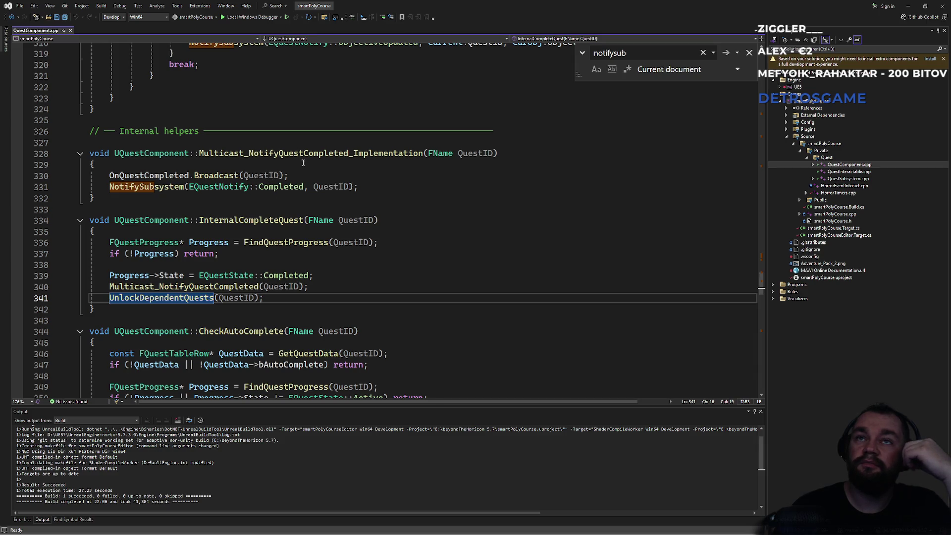
pyautogui.click(193, 287)
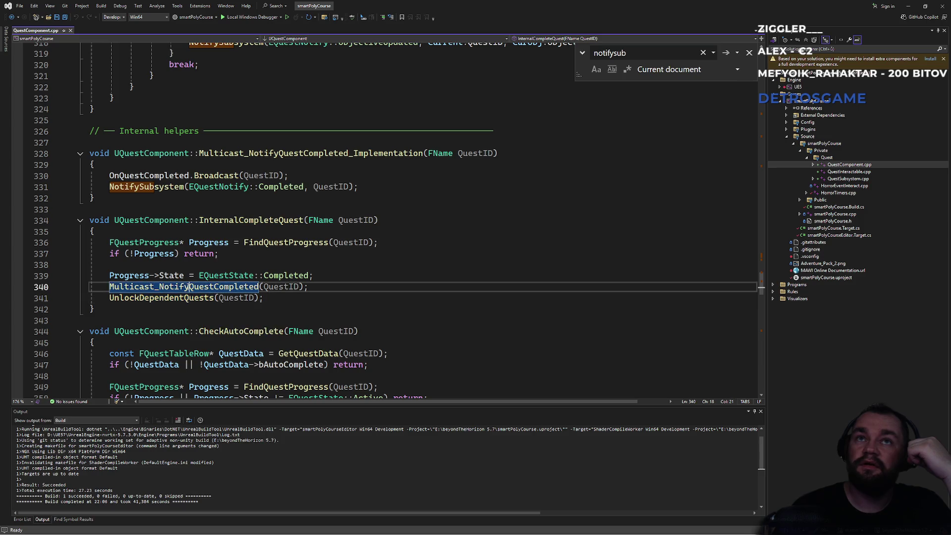
pyautogui.keyDown('ctrl'); pyautogui.click(193, 286); pyautogui.keyUp('ctrl')
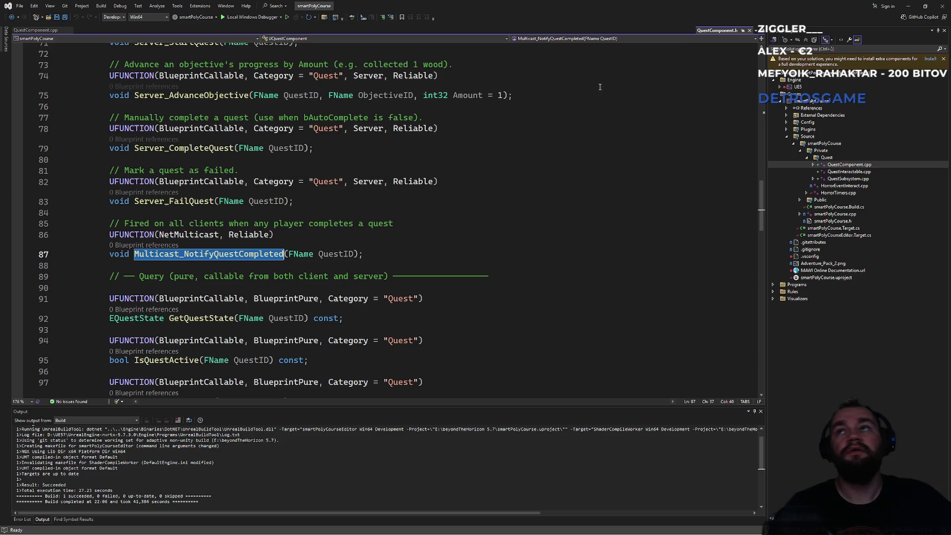
pyautogui.hotkey('ctrl', 'F4')
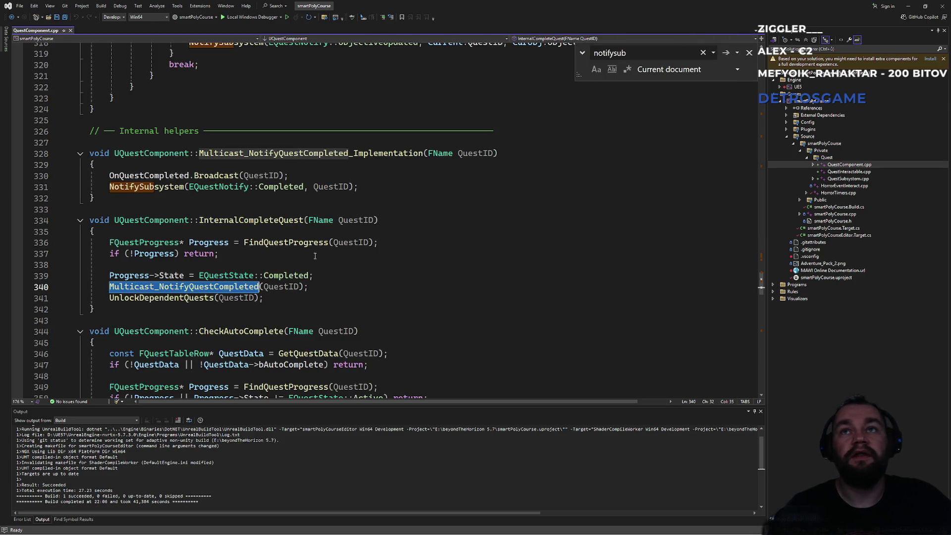
pyautogui.click(160, 286)
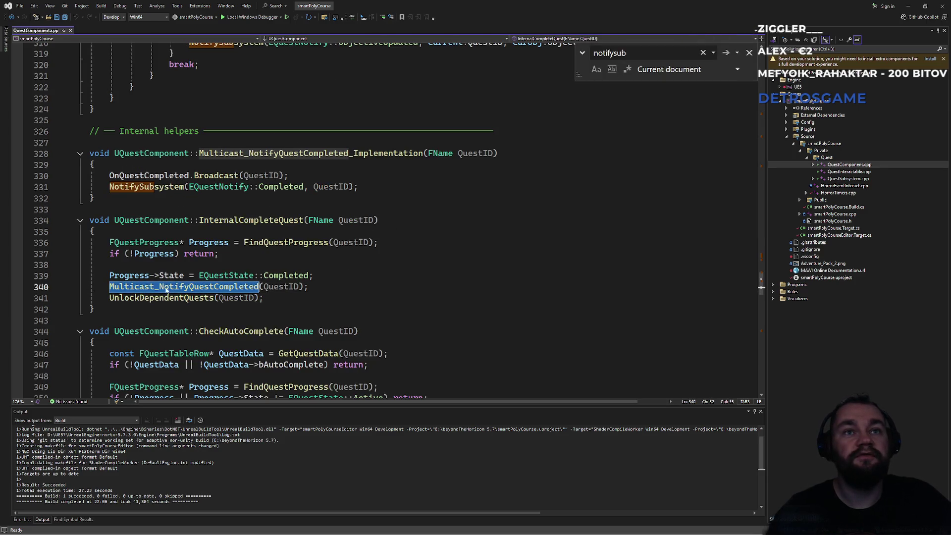
pyautogui.moveTo(194, 175); pyautogui.dragTo(359, 187)
pyautogui.click(398, 183)
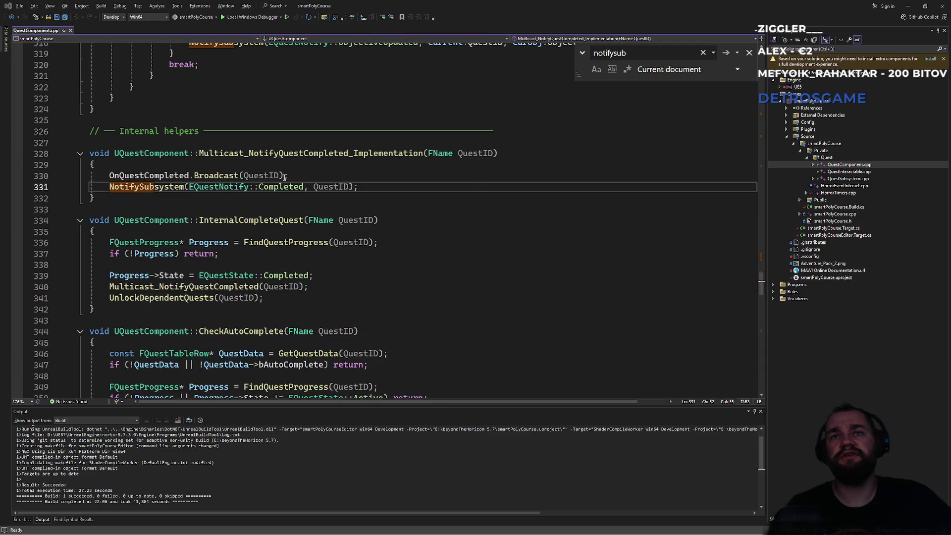
pyautogui.hotkey('alt', 'Tab')
pyautogui.hotkey('alt', 'Tab')
pyautogui.hotkey('alt', 'Tab')
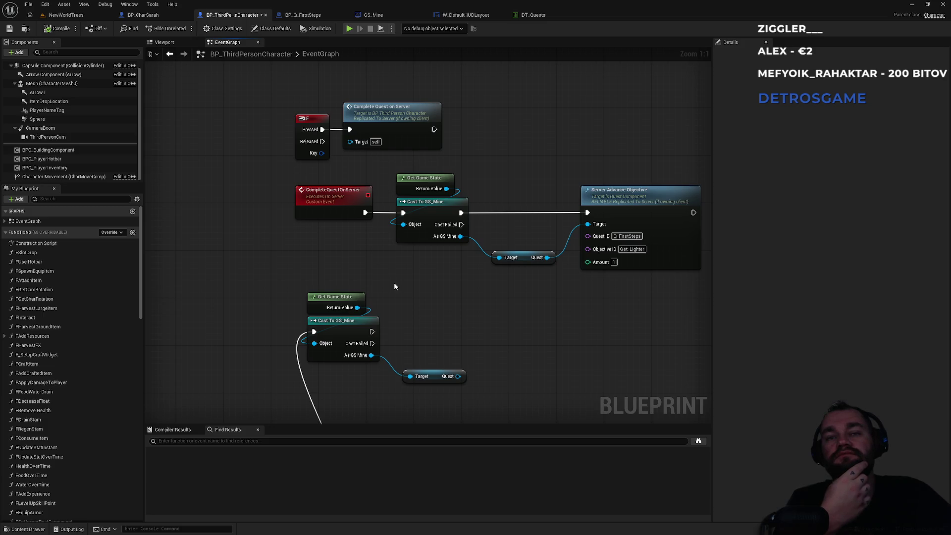
# Step: Run claude in a terminal at the beyondTheHorizon 5.7 folder, then return to Unreal
pyautogui.press('super')
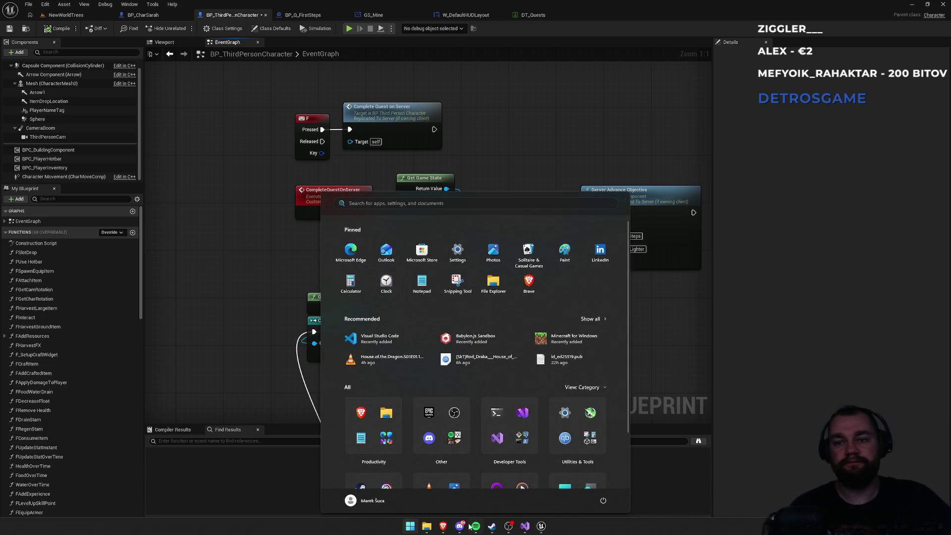
pyautogui.click(426, 526)
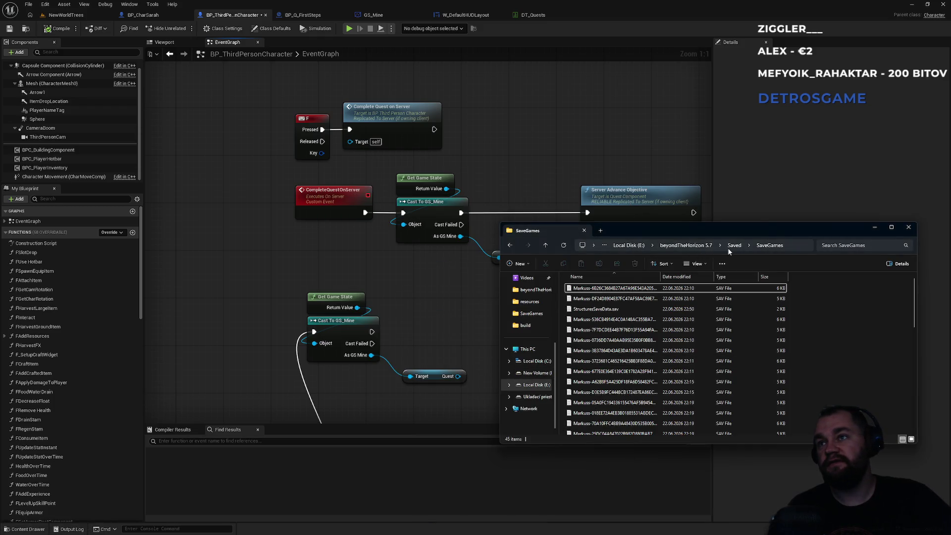
pyautogui.click(708, 248)
pyautogui.rightClick(837, 300)
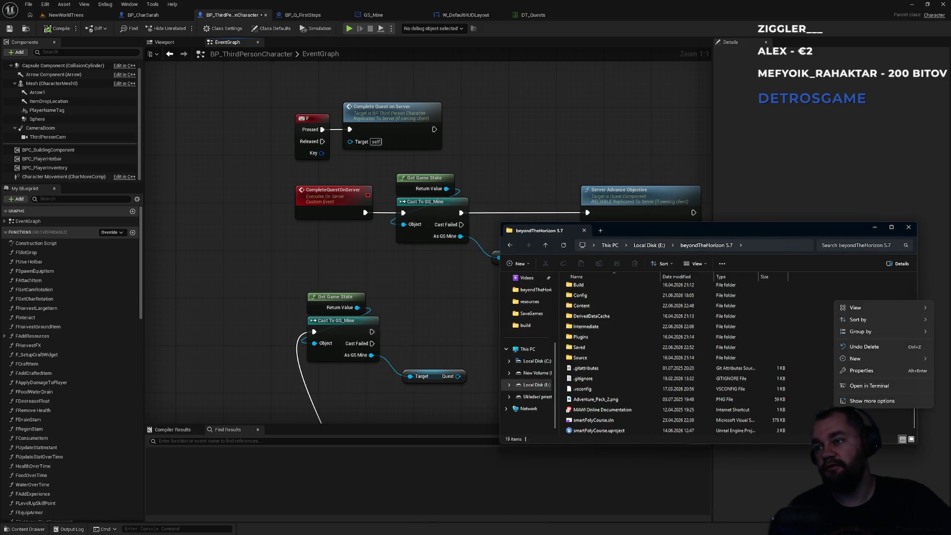
pyautogui.click(874, 387)
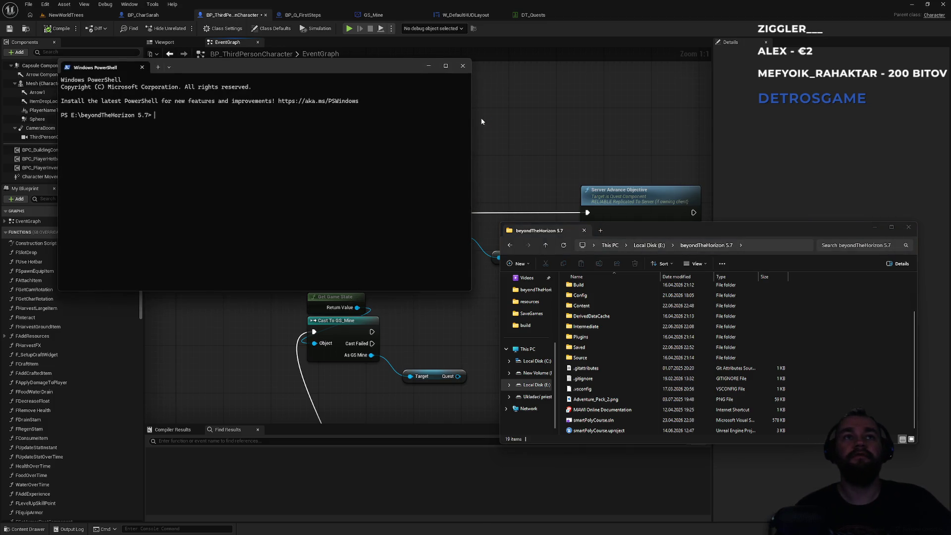
pyautogui.write('claude')
pyautogui.press('Return')
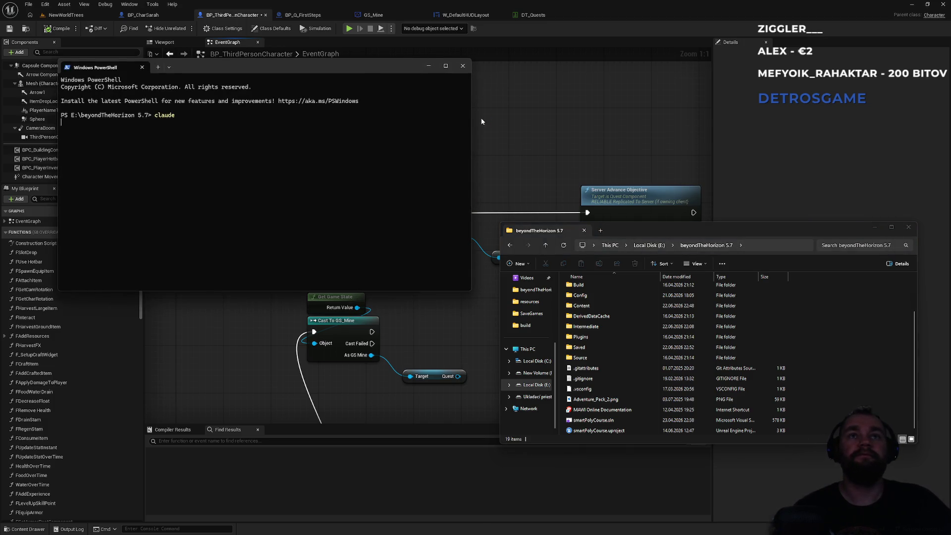
pyautogui.moveTo(353, 70)
pyautogui.mouseDown()
pyautogui.moveTo(207, 274)
pyautogui.moveTo(950, 258)
pyautogui.mouseUp()
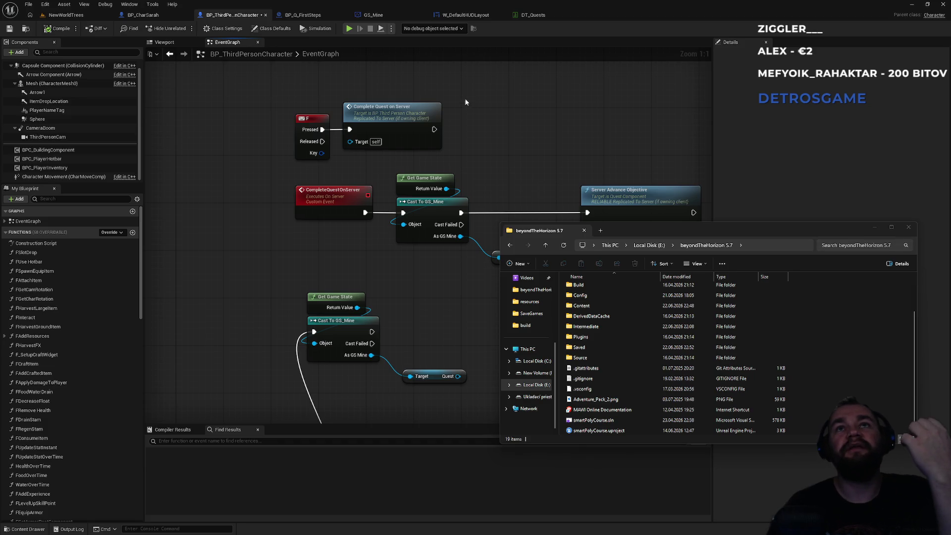
pyautogui.click(388, 17)
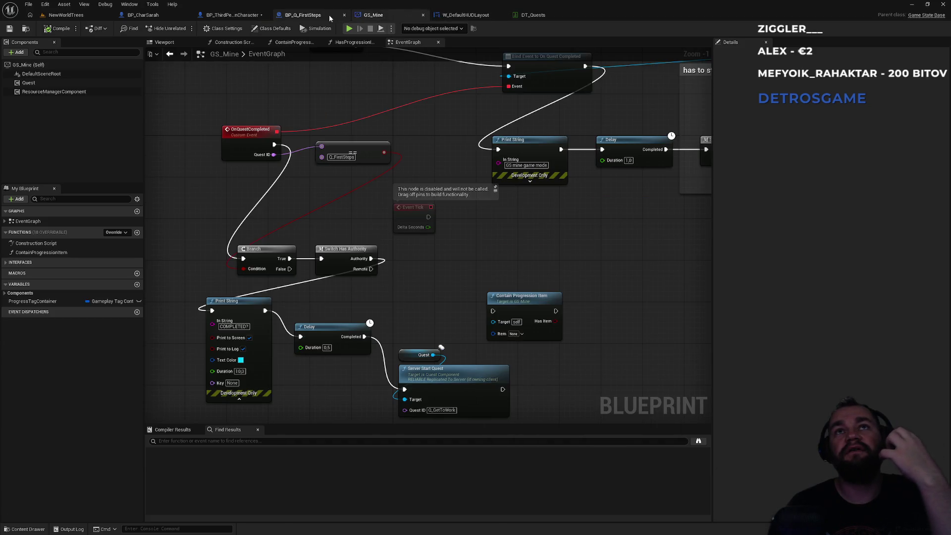
# Step: Inspect the Server Advance Objective node in BP_Q_FirstSteps' event graph
pyautogui.click(330, 18)
pyautogui.moveTo(433, 158)
pyautogui.mouseDown()
pyautogui.moveTo(280, 123)
pyautogui.moveTo(202, 148)
pyautogui.mouseUp()
pyautogui.click(540, 176)
pyautogui.moveTo(553, 147); pyautogui.dragTo(419, 157)
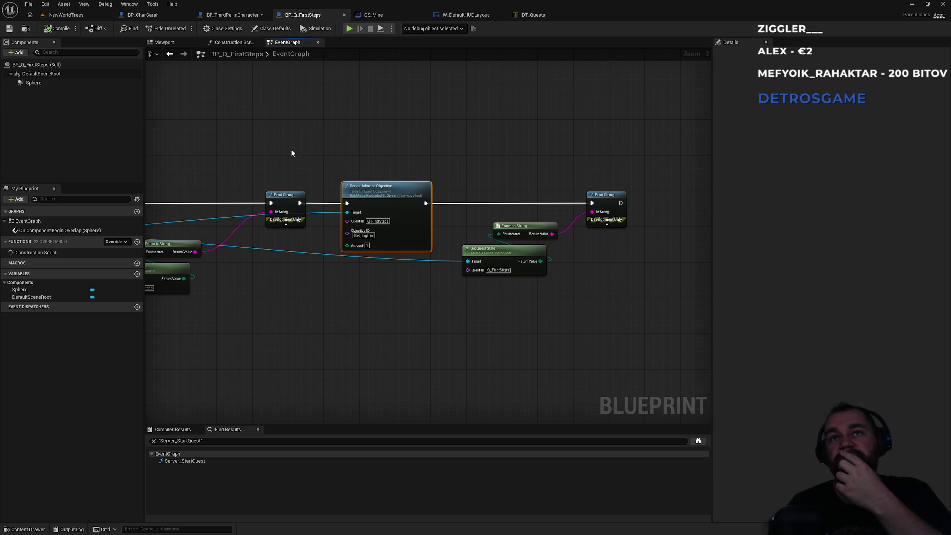
pyautogui.scroll(-3, 297, 149)
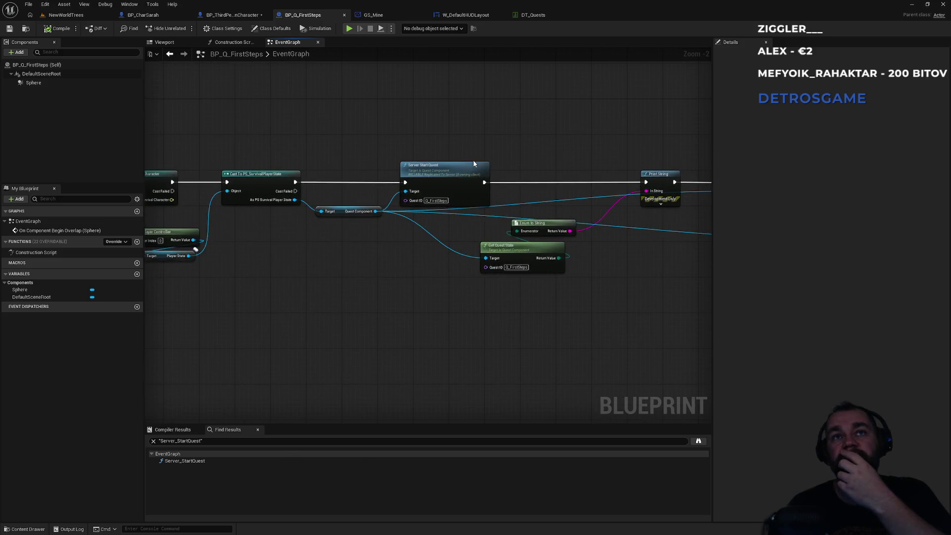
pyautogui.scroll(5, 297, 143)
pyautogui.scroll(-4, 367, 149)
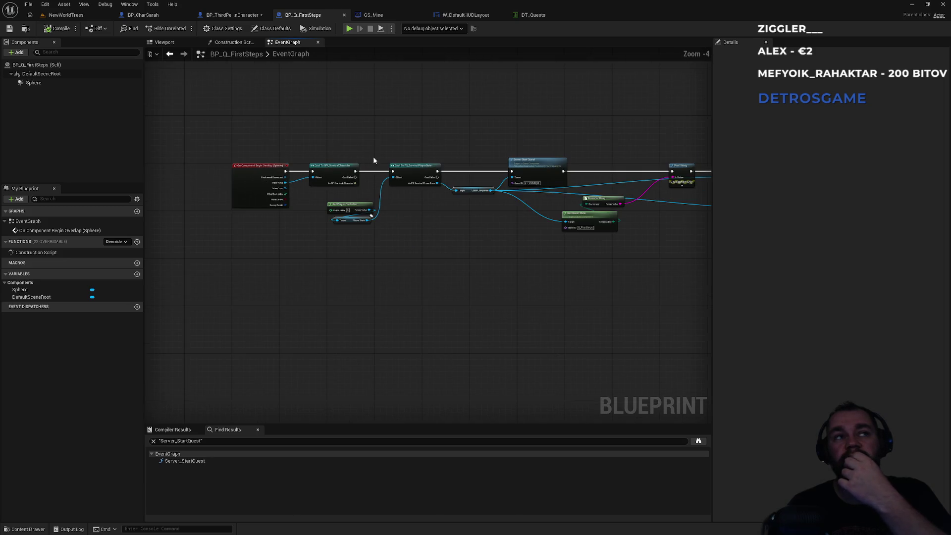
# Step: Review BP_ThirdPersonCharacter, then GS_Mine's Print String to Server Start Quest chain
pyautogui.click(239, 16)
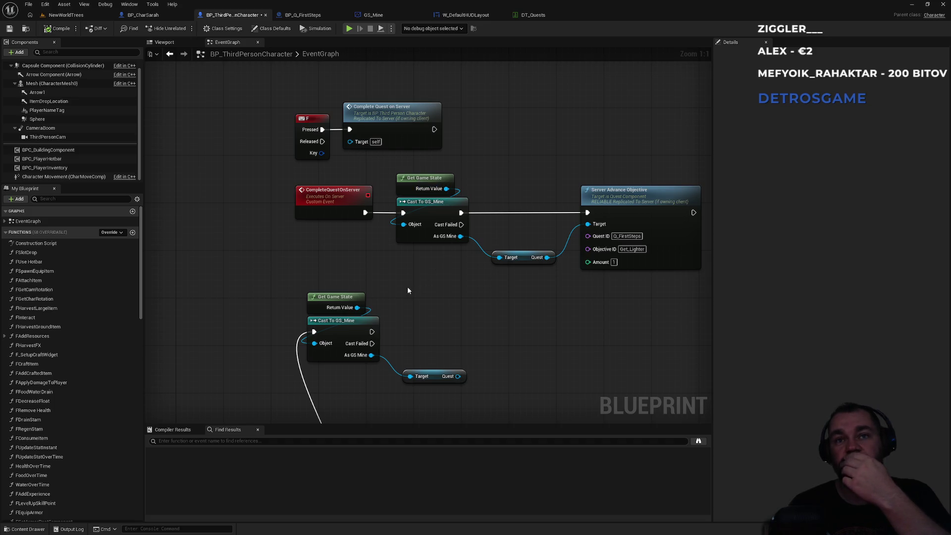
pyautogui.scroll(-2, 493, 133)
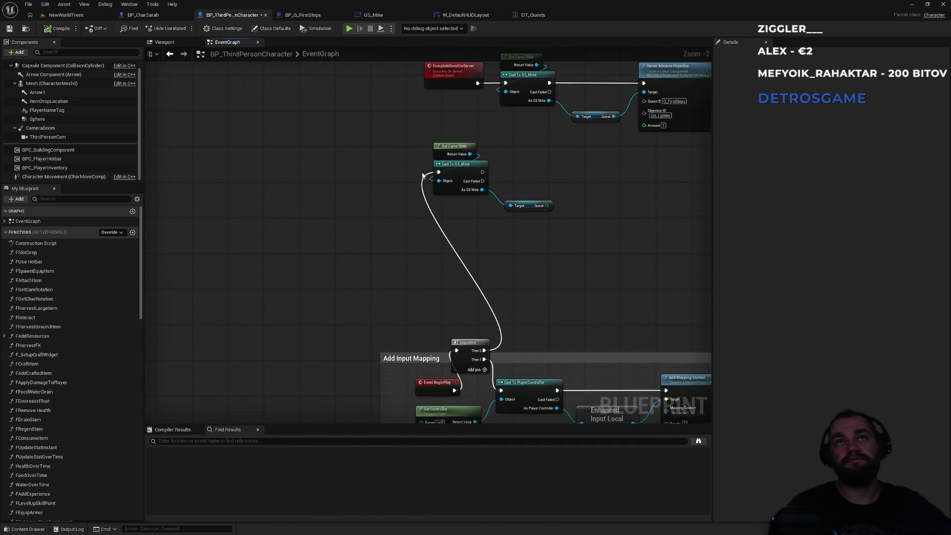
pyautogui.click(392, 16)
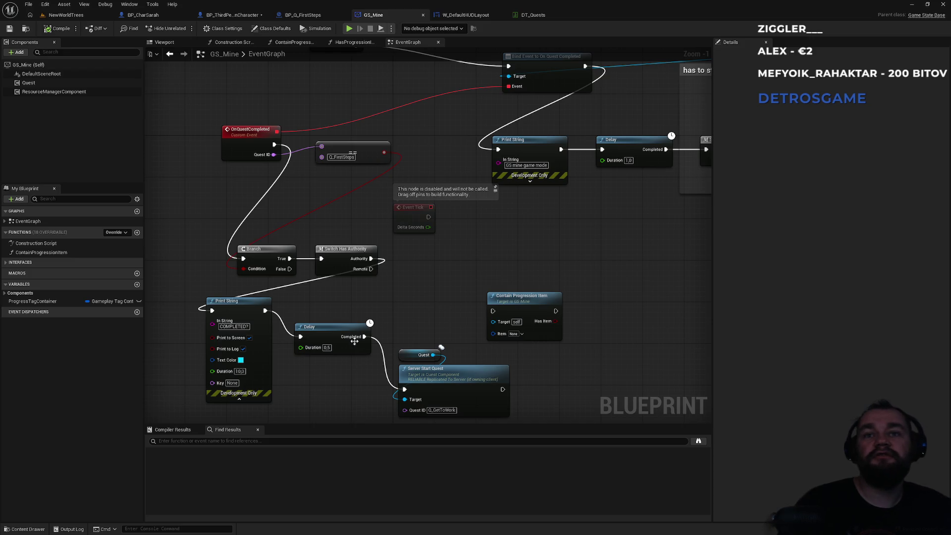
pyautogui.moveTo(449, 295); pyautogui.dragTo(205, 403)
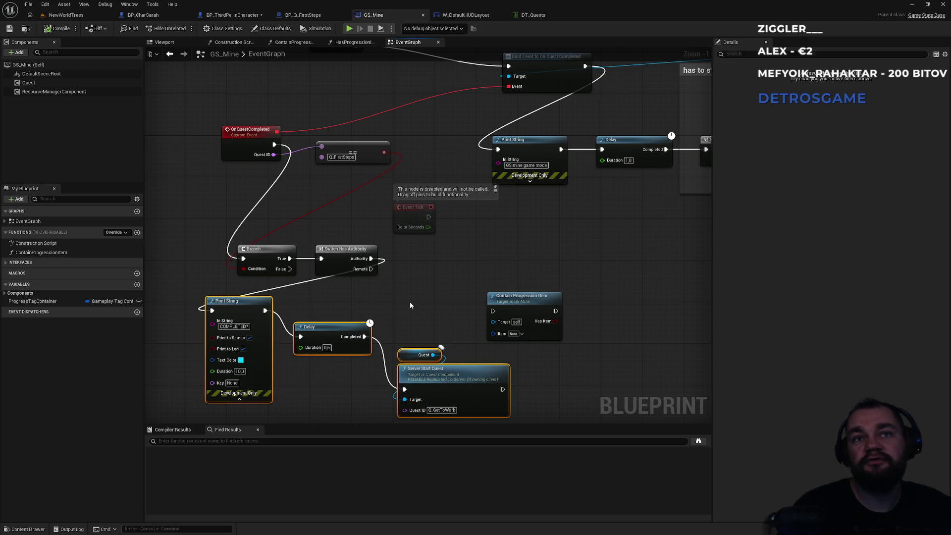
pyautogui.click(410, 305)
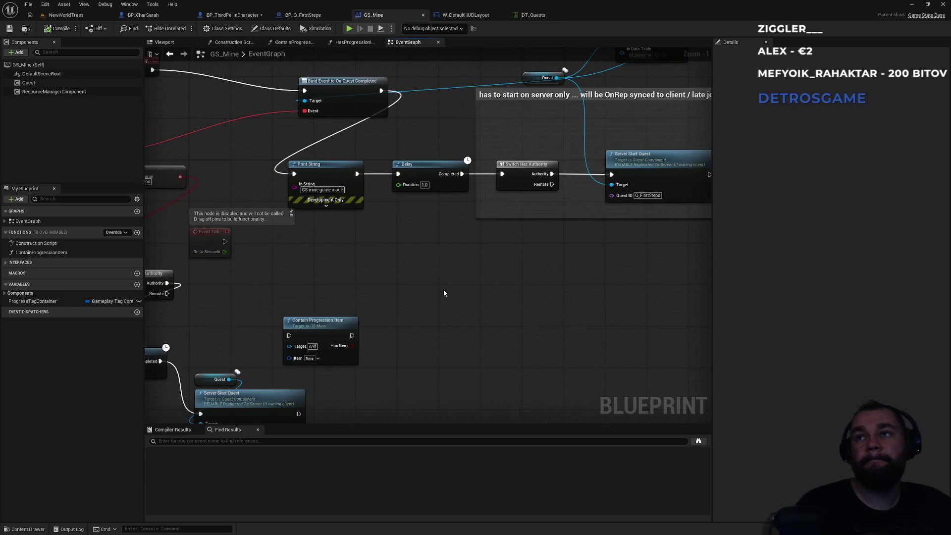
pyautogui.moveTo(501, 270); pyautogui.dragTo(306, 292)
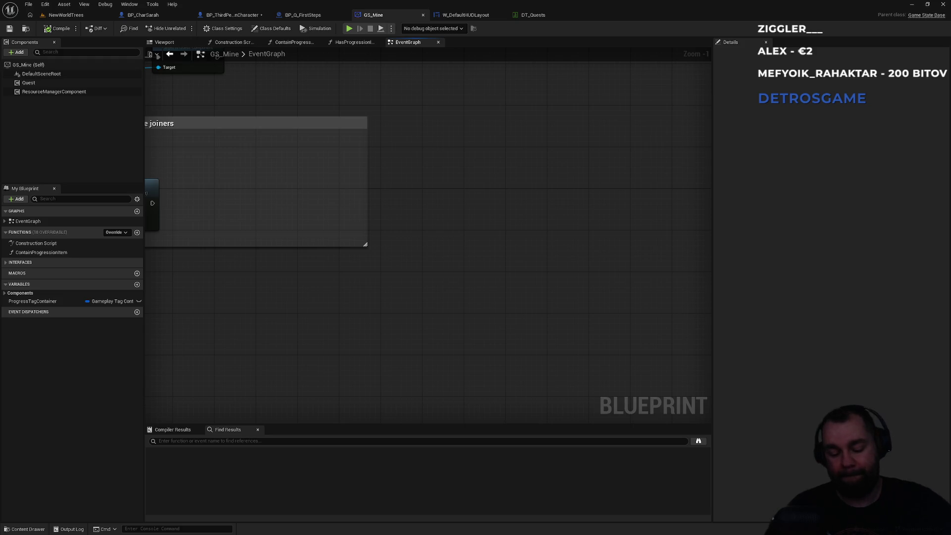
# Step: Revisit BP_Q_FirstSteps and BP_ThirdPersonCharacter's CompleteQuestOnServer nodes
pyautogui.press('super')
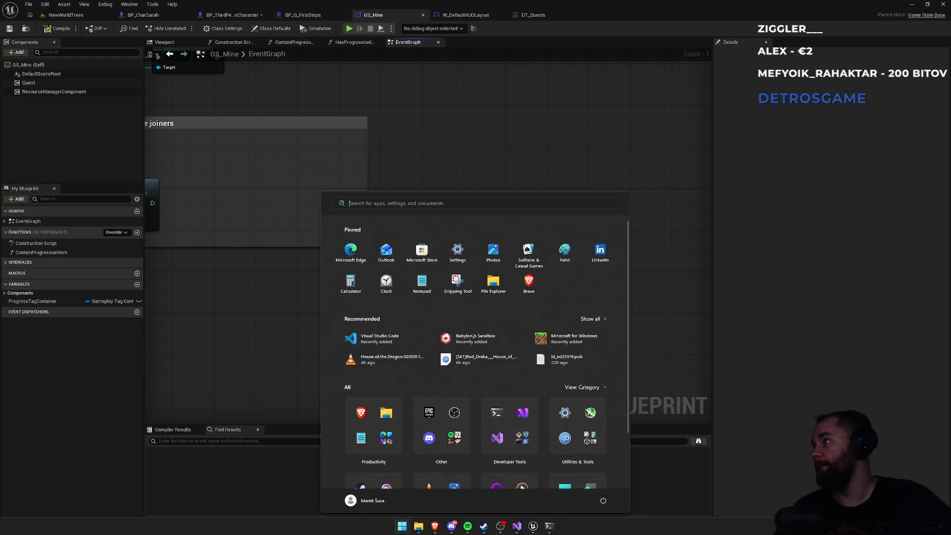
pyautogui.press('super')
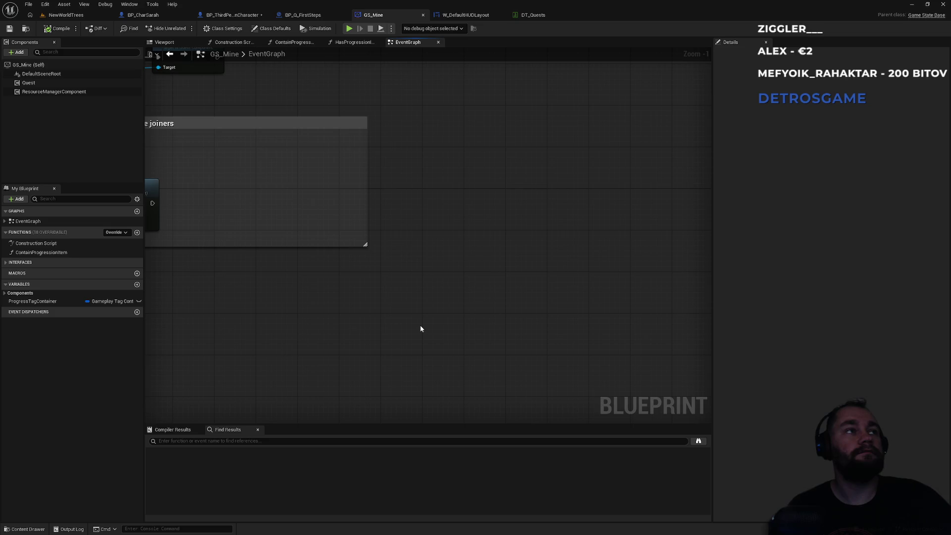
pyautogui.press('super')
pyautogui.press('super')
pyautogui.click(302, 15)
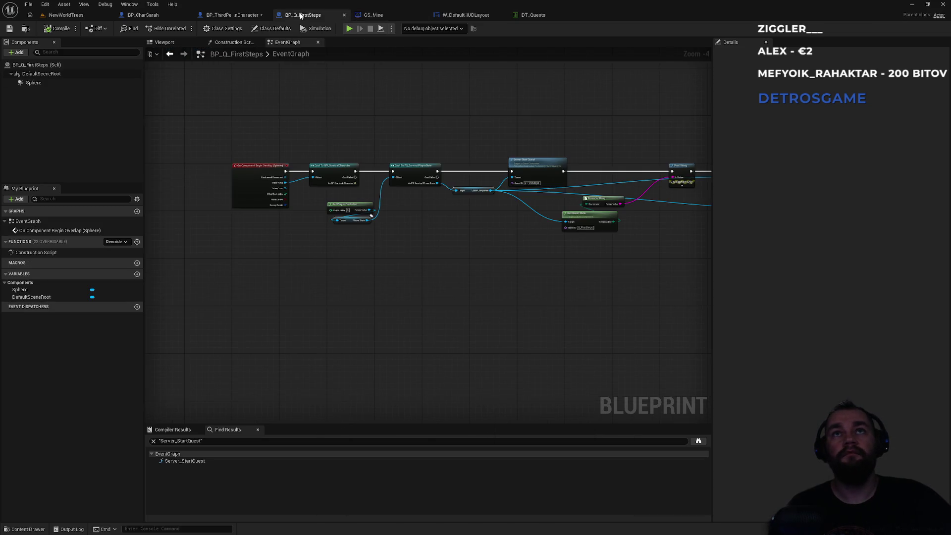
pyautogui.click(231, 15)
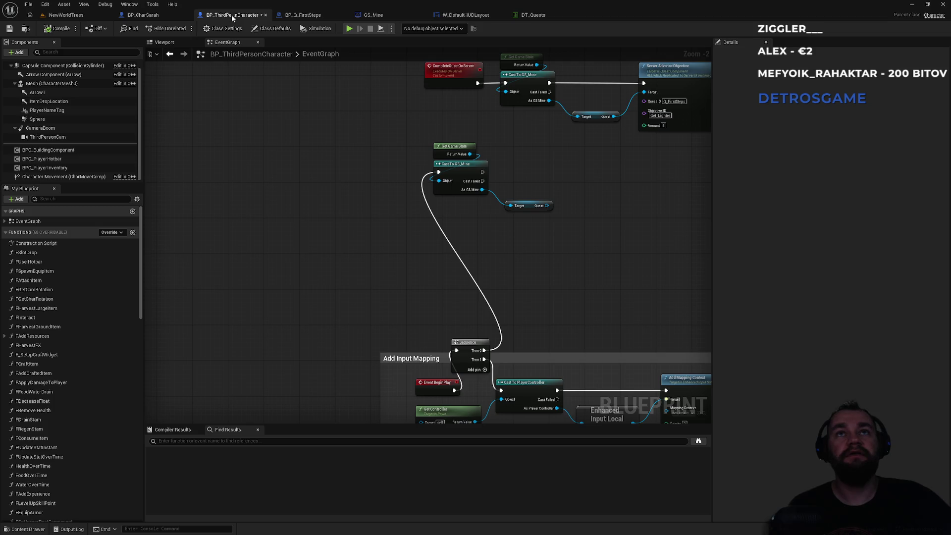
pyautogui.moveTo(504, 253); pyautogui.dragTo(414, 296)
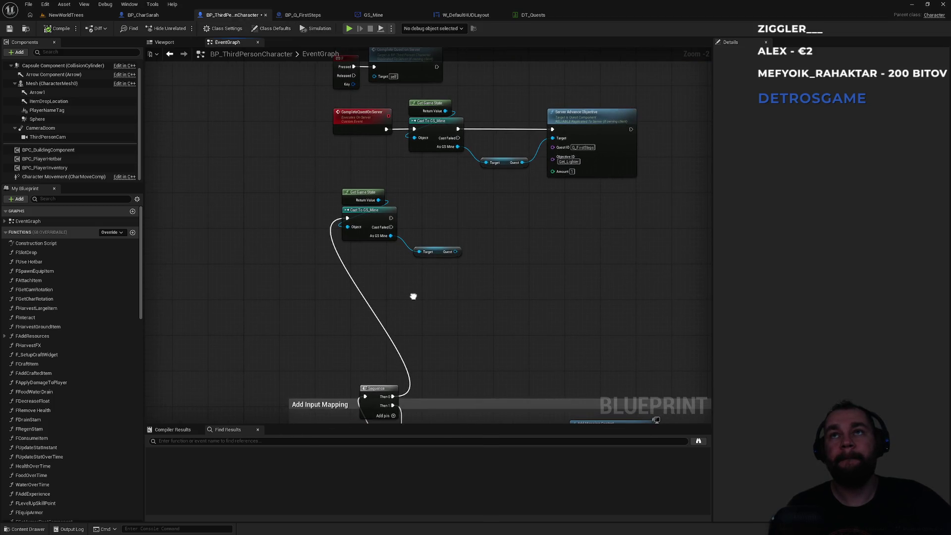
# Step: Check GS_Mine and BP_Q_FirstSteps again, then view W_DefaultHUDLayout's Bind Event and Update Quest nodes
pyautogui.click(374, 15)
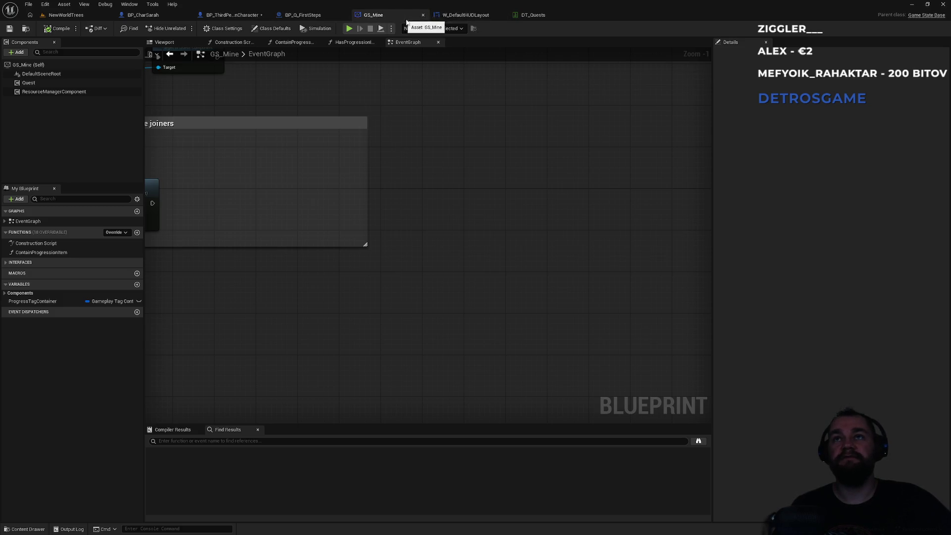
pyautogui.click(312, 16)
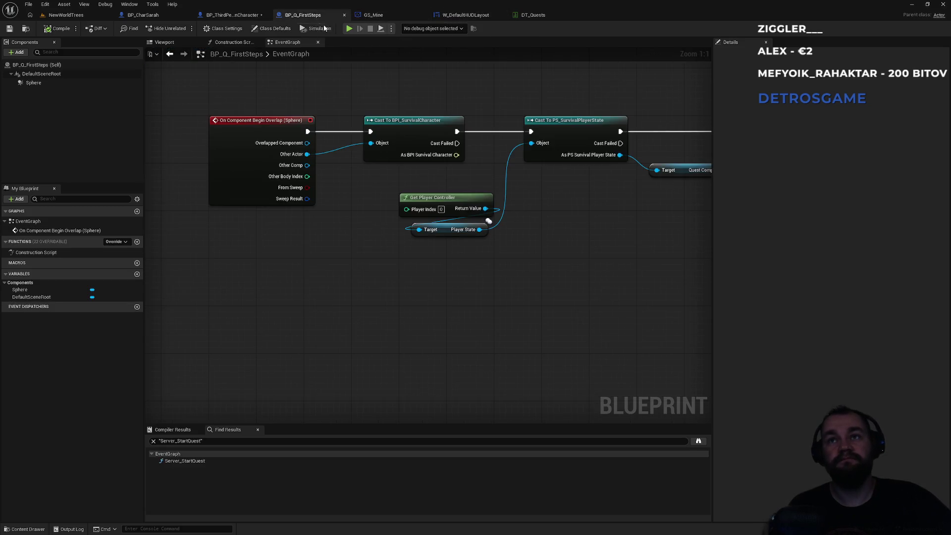
pyautogui.click(374, 15)
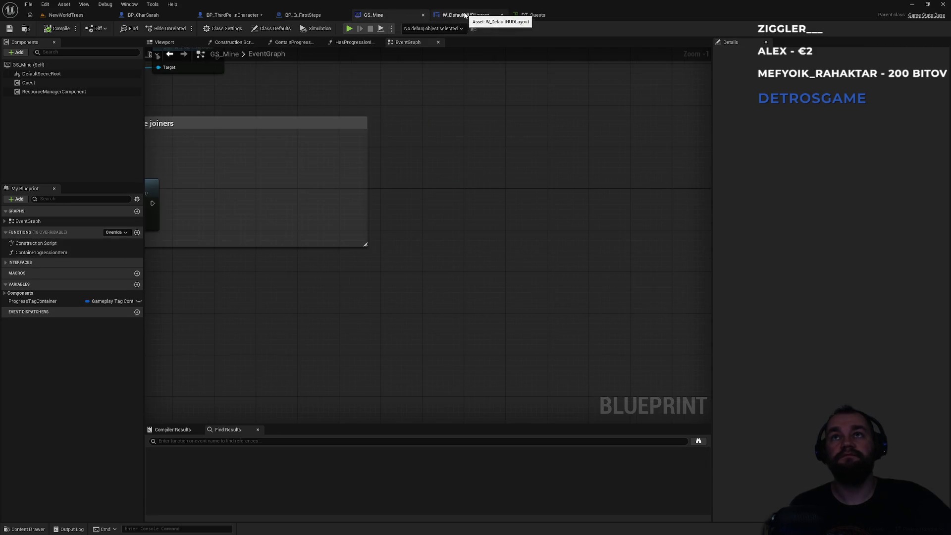
pyautogui.click(462, 14)
pyautogui.moveTo(444, 125); pyautogui.dragTo(551, 166)
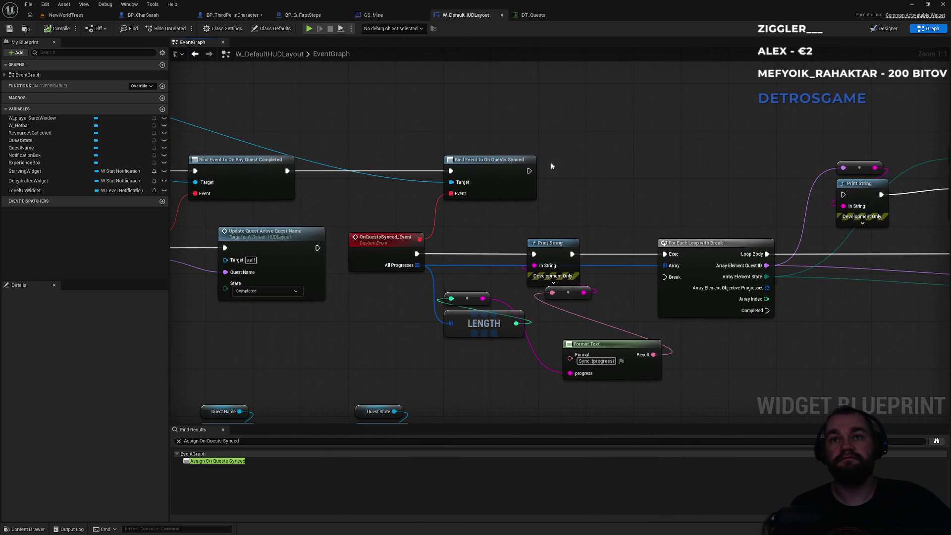
pyautogui.click(384, 246)
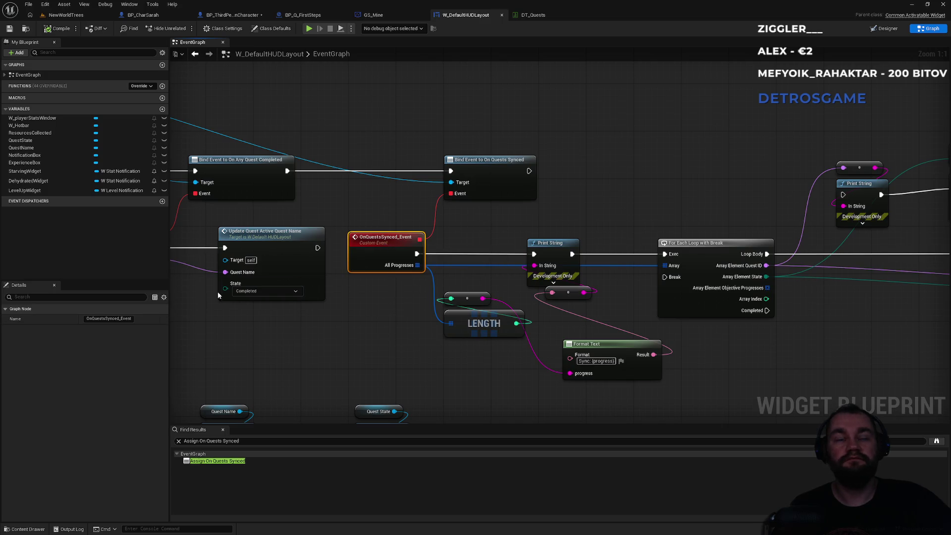
pyautogui.click(490, 162)
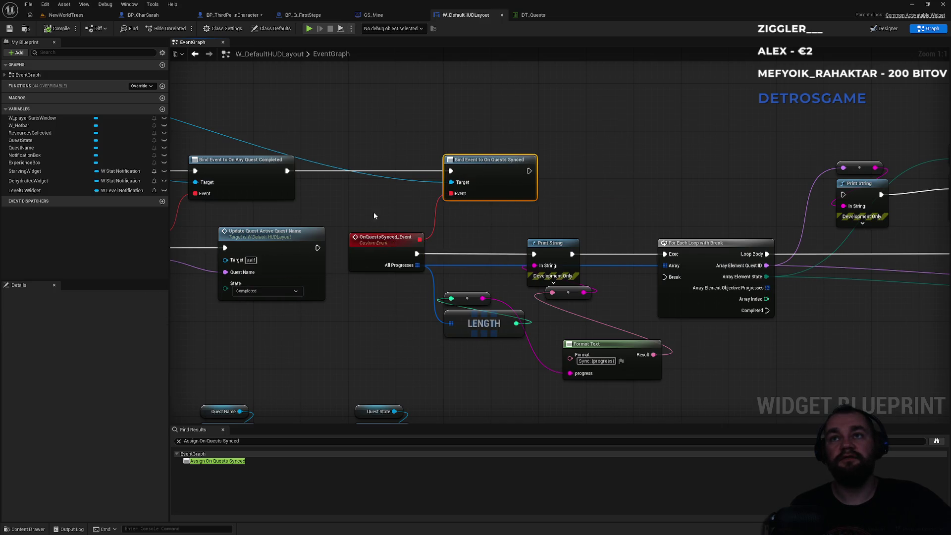
pyautogui.moveTo(373, 212); pyautogui.dragTo(477, 198)
pyautogui.click(222, 232)
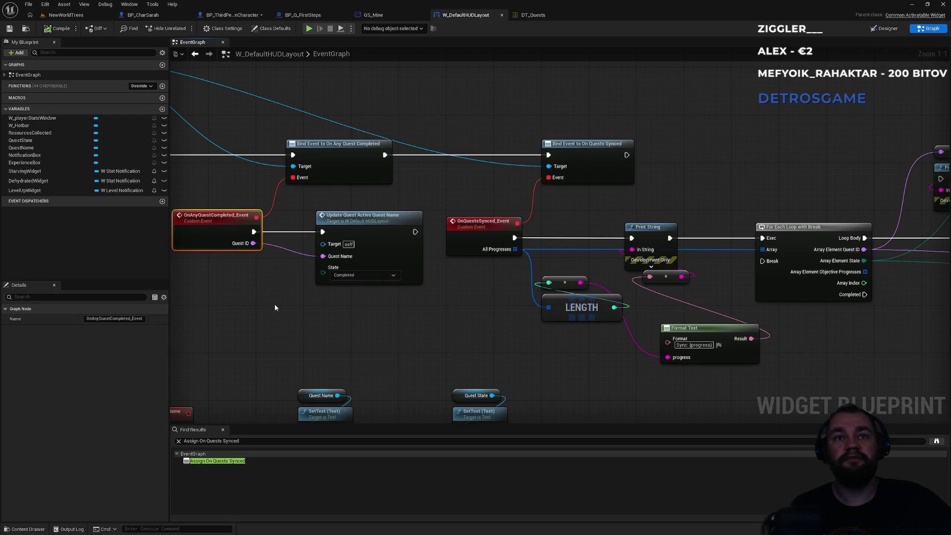
pyautogui.moveTo(220, 184)
pyautogui.mouseDown()
pyautogui.moveTo(585, 192)
pyautogui.moveTo(445, 192)
pyautogui.mouseUp()
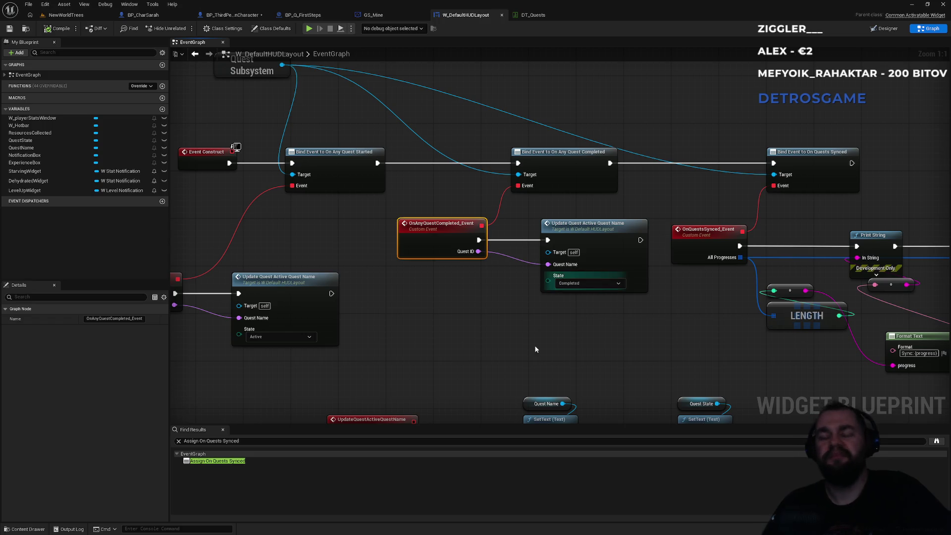
pyautogui.press('super')
pyautogui.hotkey('alt', 'Tab')
# Step: Search the file for 'cache' to locate the CachedQuestProgresses uses
pyautogui.hotkey('ctrl', 'f')
pyautogui.write('cache')
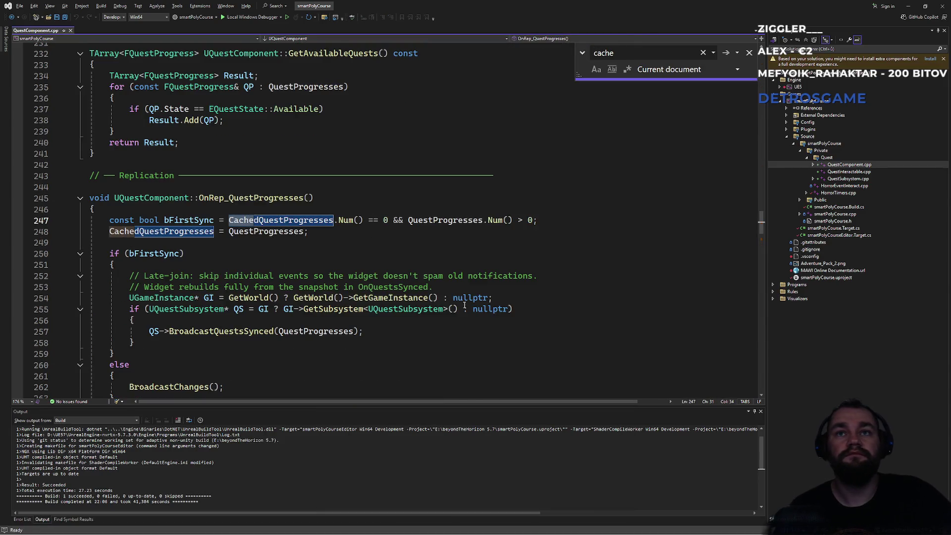
pyautogui.press('Return')
pyautogui.press('Return')
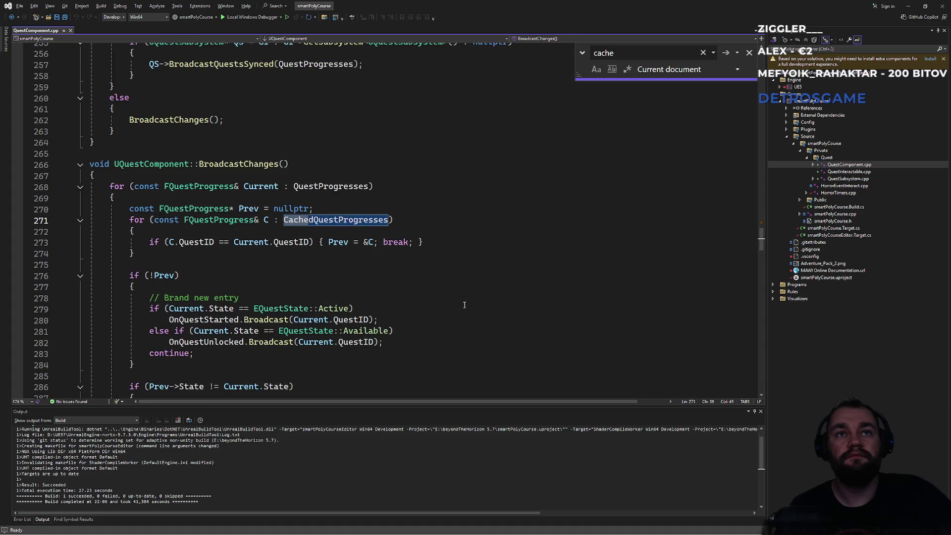
pyautogui.press('Return')
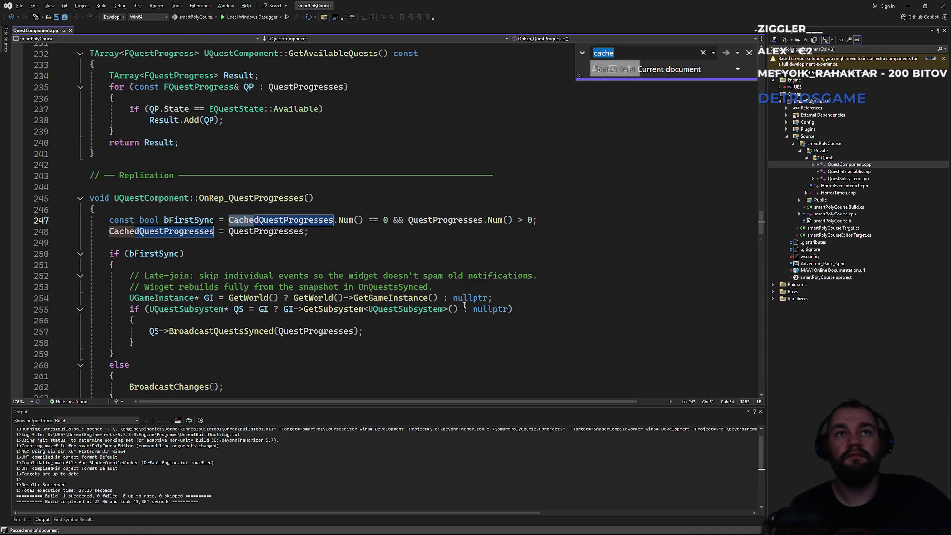
pyautogui.press('Escape')
# Step: Move the cache assignment into the first-sync branch and after BroadcastChanges in the else
pyautogui.click(414, 238)
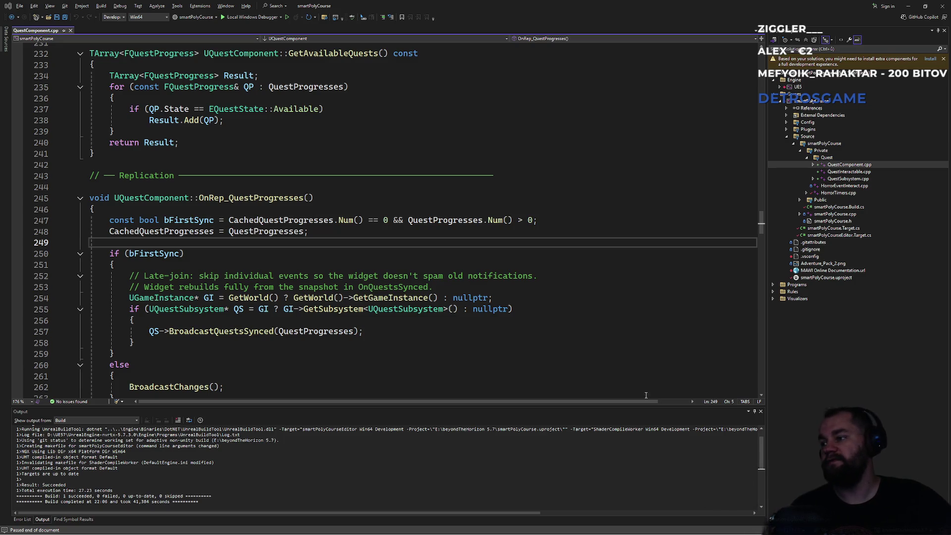
pyautogui.click(492, 337)
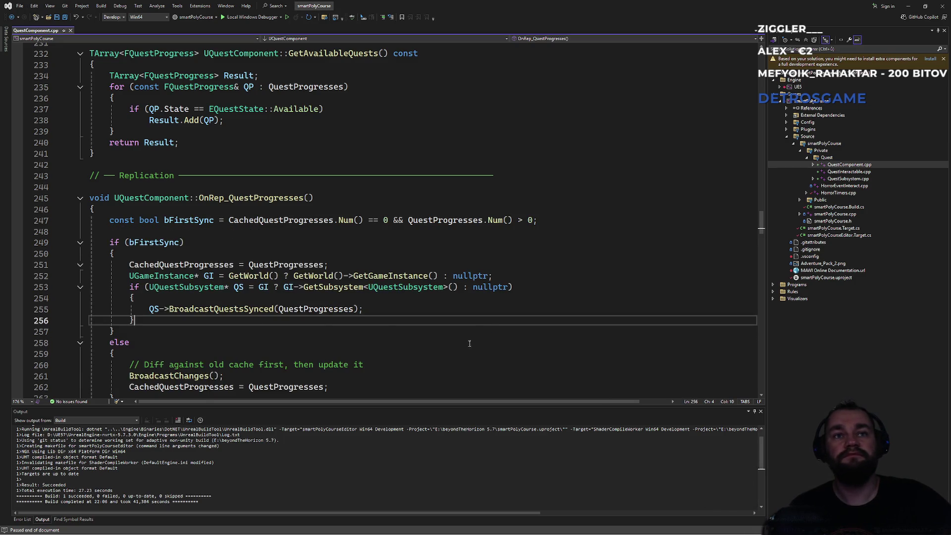
pyautogui.hotkey('alt', 'Tab')
pyautogui.hotkey('alt', 'Tab')
pyautogui.hotkey('alt', 'Tab')
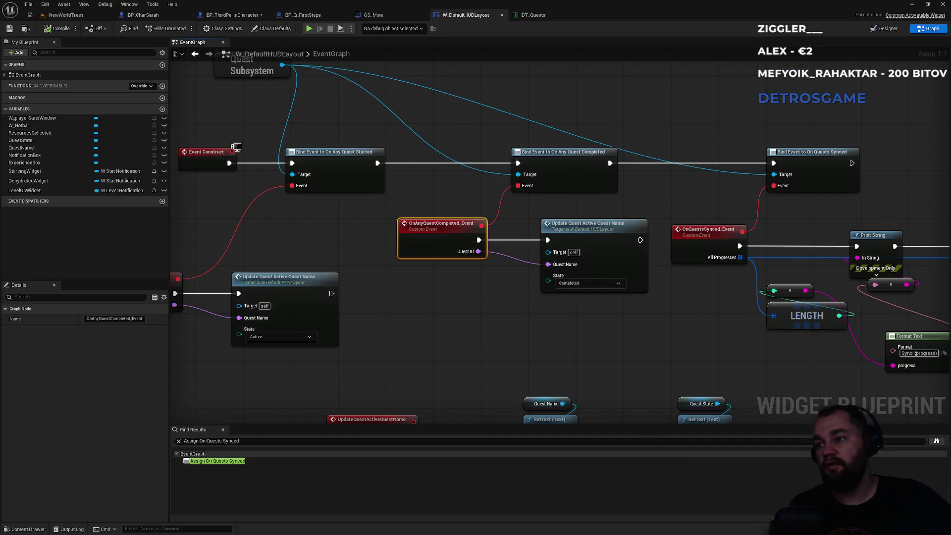
# Step: Live-recompile with Ctrl+Alt+F11, confirm the patch succeeded, and go back to NewWorldTrees
pyautogui.click(79, 16)
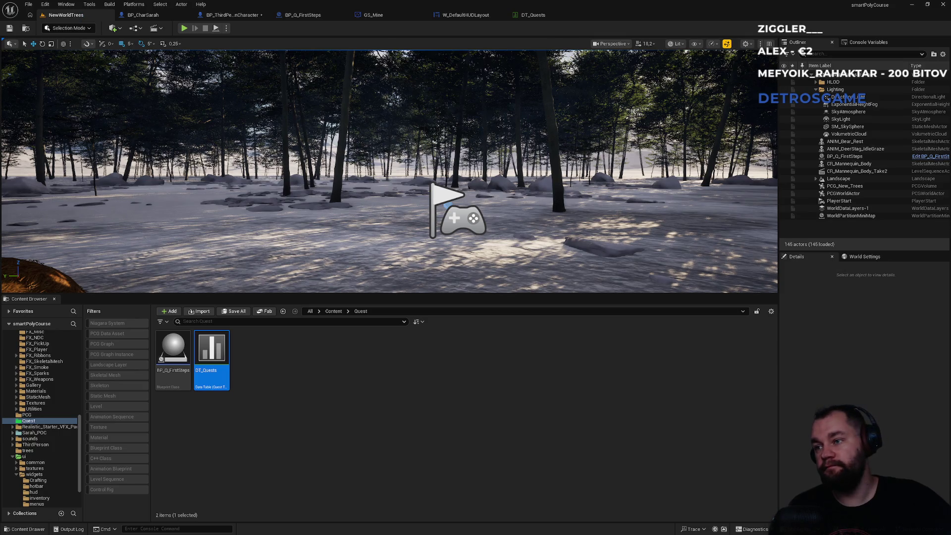
pyautogui.hotkey('ctrl', 'alt', 'F11')
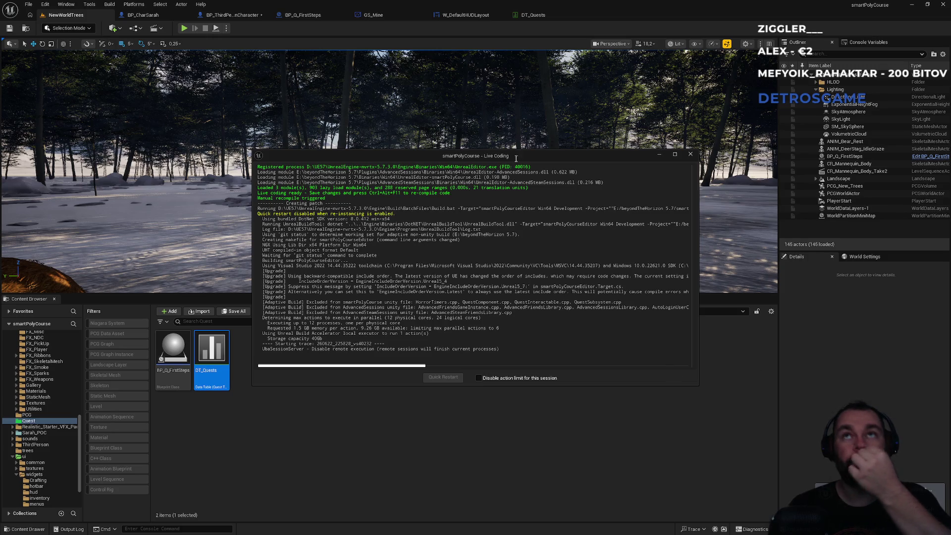
pyautogui.click(393, 14)
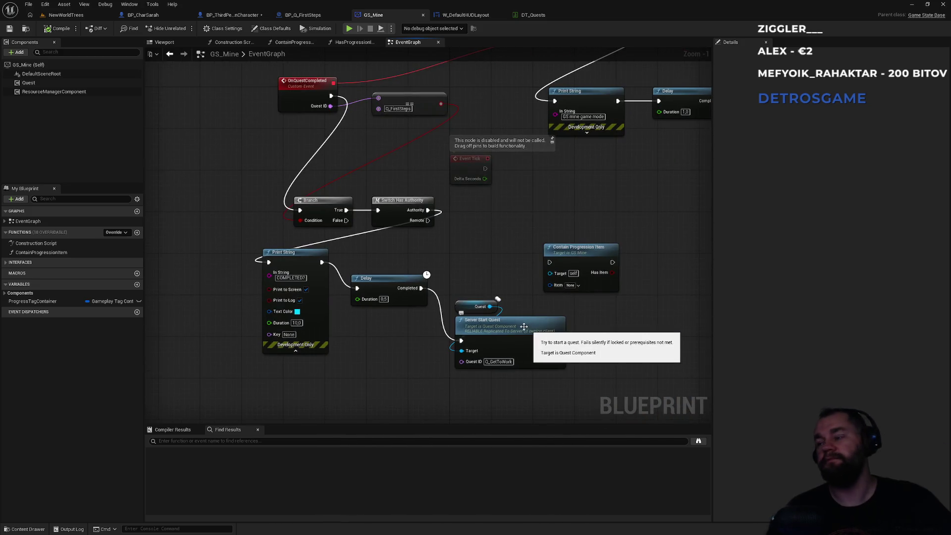
pyautogui.hotkey('alt', 'Tab')
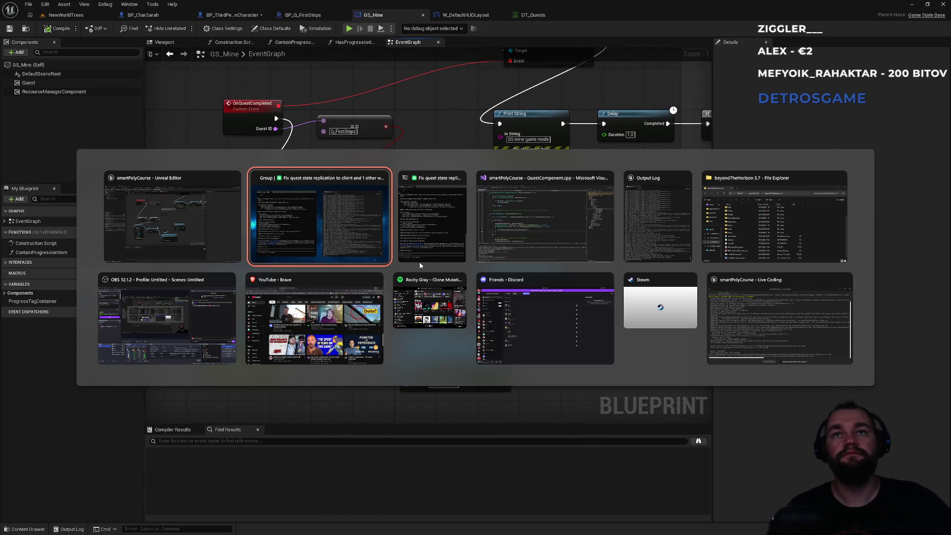
pyautogui.click(747, 330)
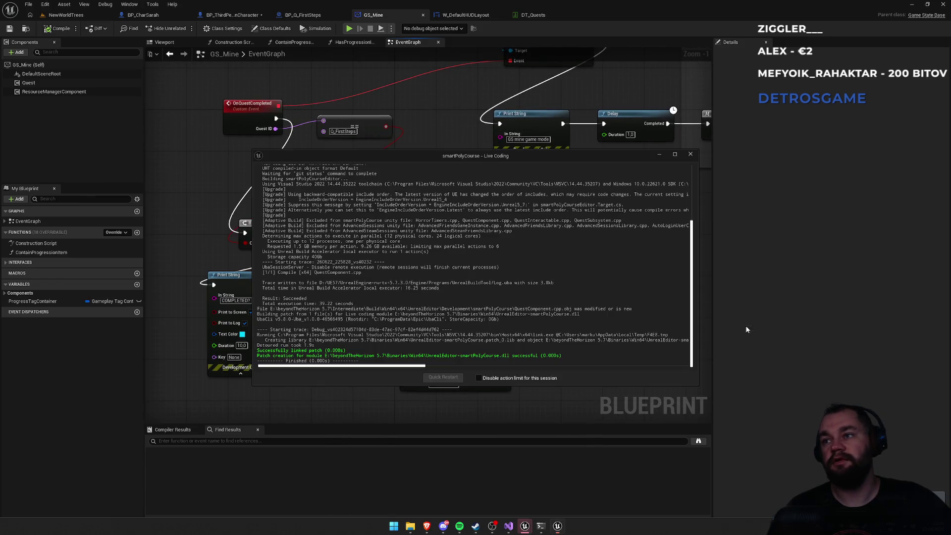
pyautogui.click(185, 172)
pyautogui.click(63, 18)
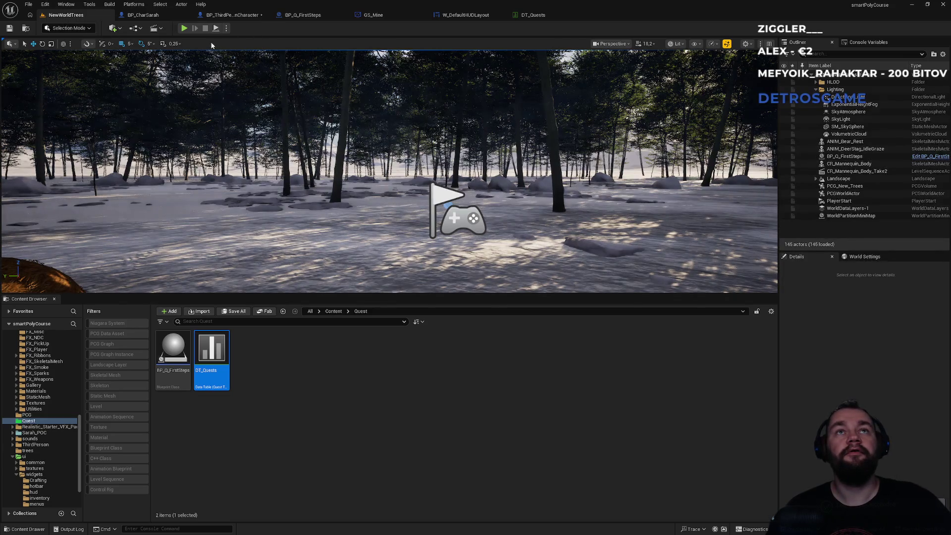
pyautogui.click(183, 29)
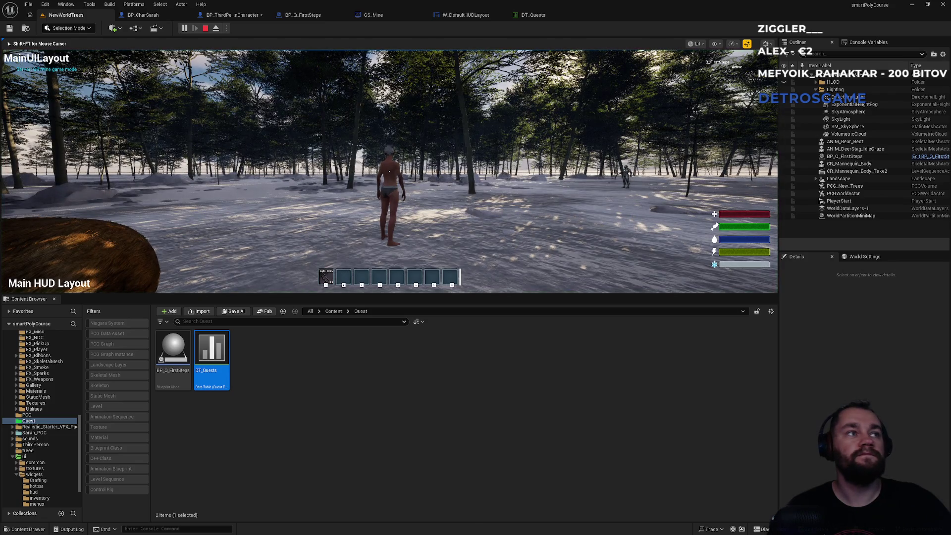
pyautogui.press('super')
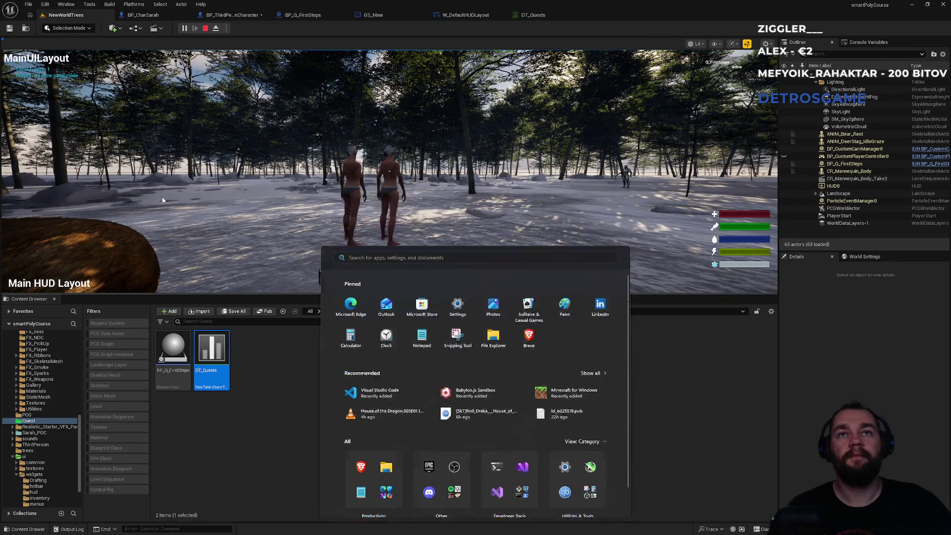
pyautogui.click(163, 200)
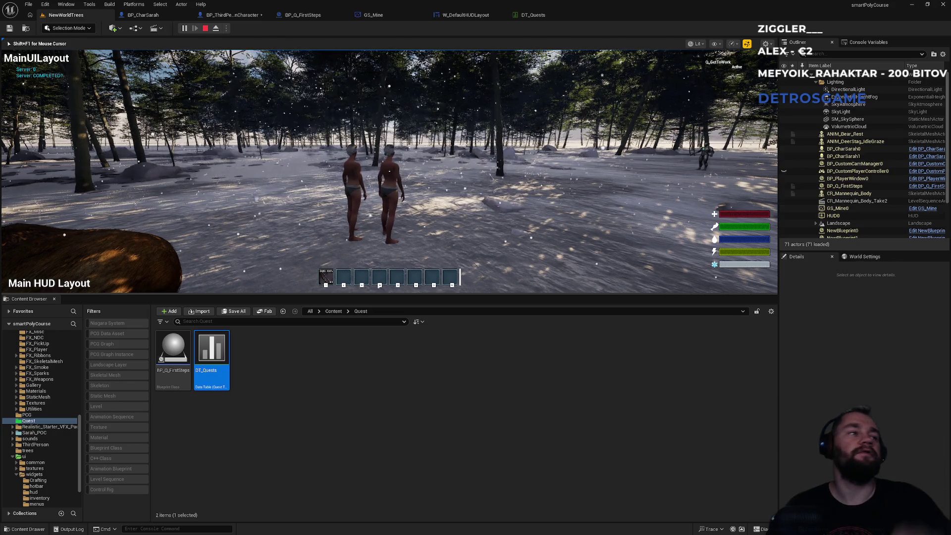
pyautogui.press('Escape')
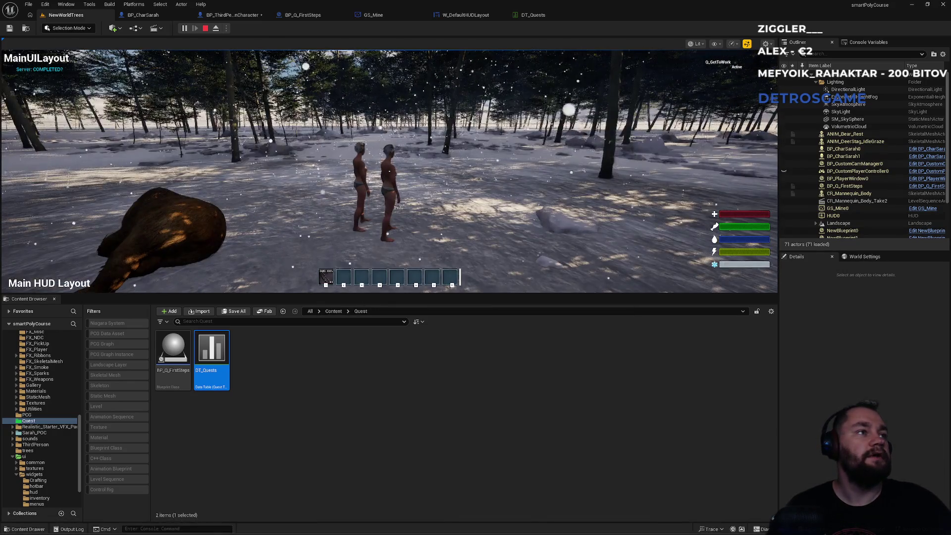
pyautogui.press('Escape')
pyautogui.hotkey('alt', 'Tab')
pyautogui.hotkey('alt', 'Tab')
pyautogui.hotkey('alt', 'Tab')
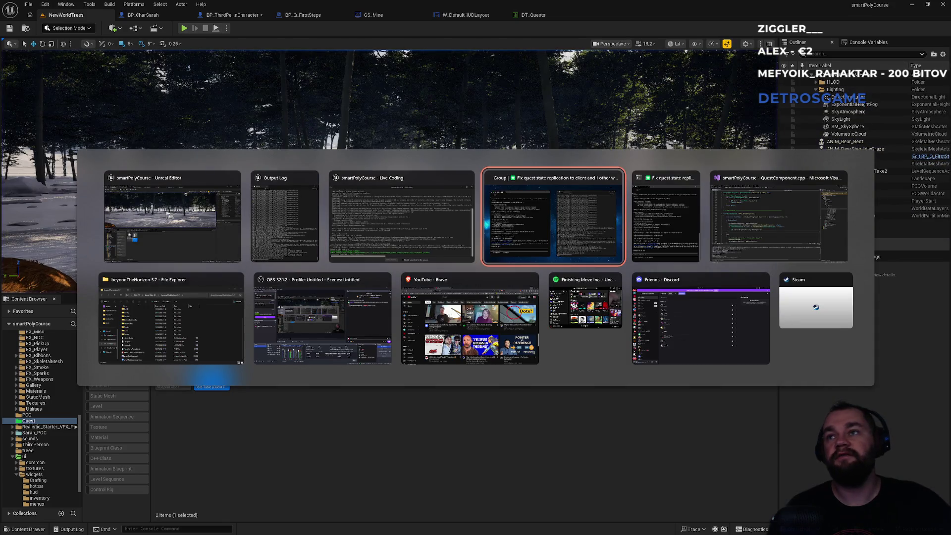
pyautogui.hotkey('alt', 'Tab')
pyautogui.hotkey('alt', 'Tab')
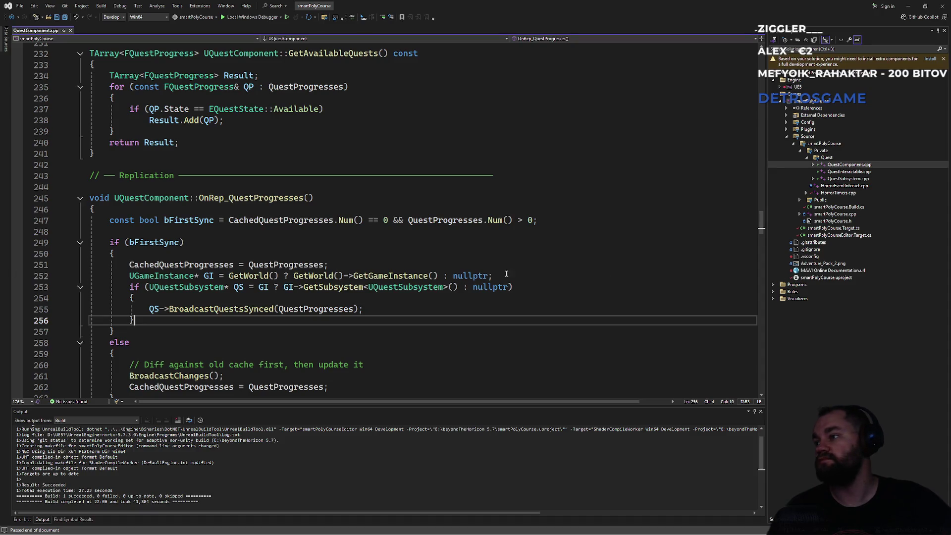
pyautogui.click(396, 265)
pyautogui.tripleClick(272, 223)
pyautogui.click(230, 264)
pyautogui.click(195, 233)
pyautogui.click(218, 265)
pyautogui.click(211, 221)
pyautogui.click(216, 233)
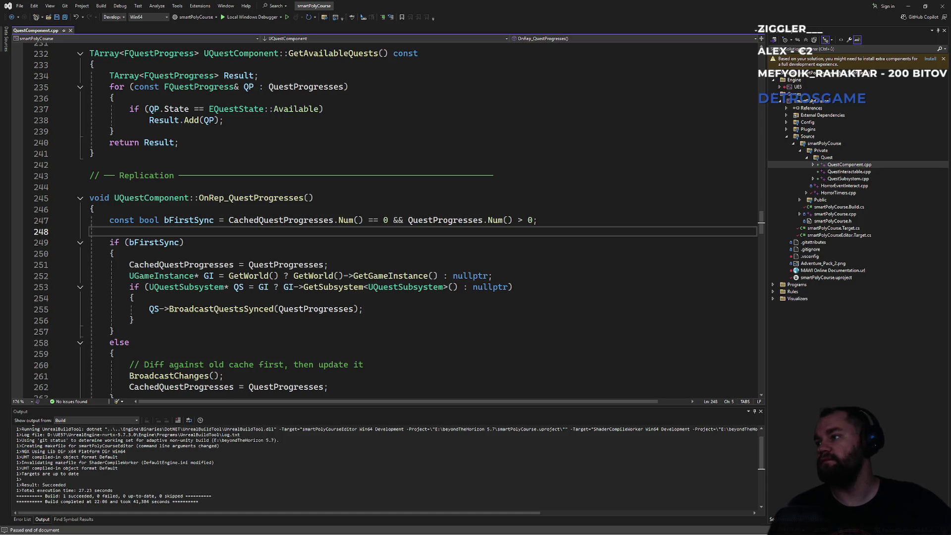
pyautogui.click(294, 333)
pyautogui.scroll(-5, 294, 333)
pyautogui.scroll(2, 294, 332)
pyautogui.tripleClick(180, 287)
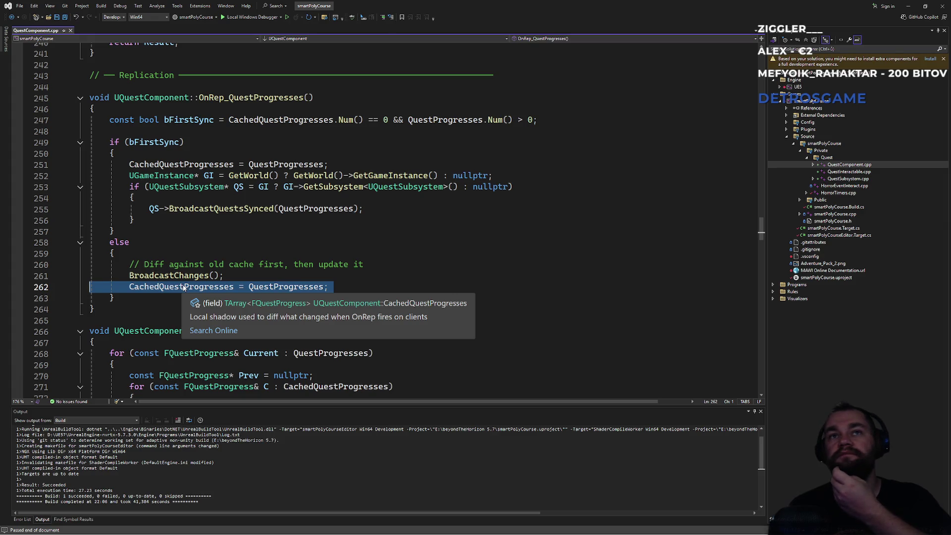
pyautogui.click(249, 165)
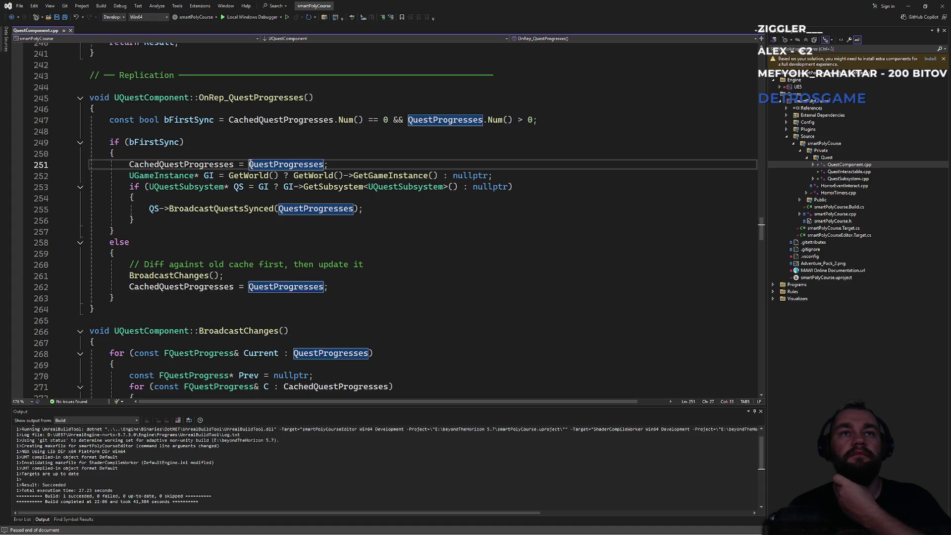
pyautogui.click(169, 165)
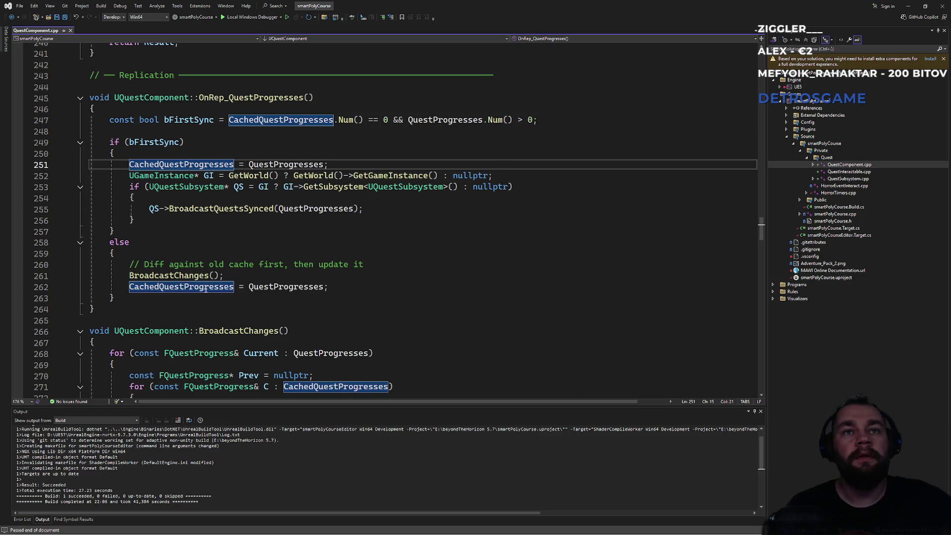
pyautogui.moveTo(206, 289)
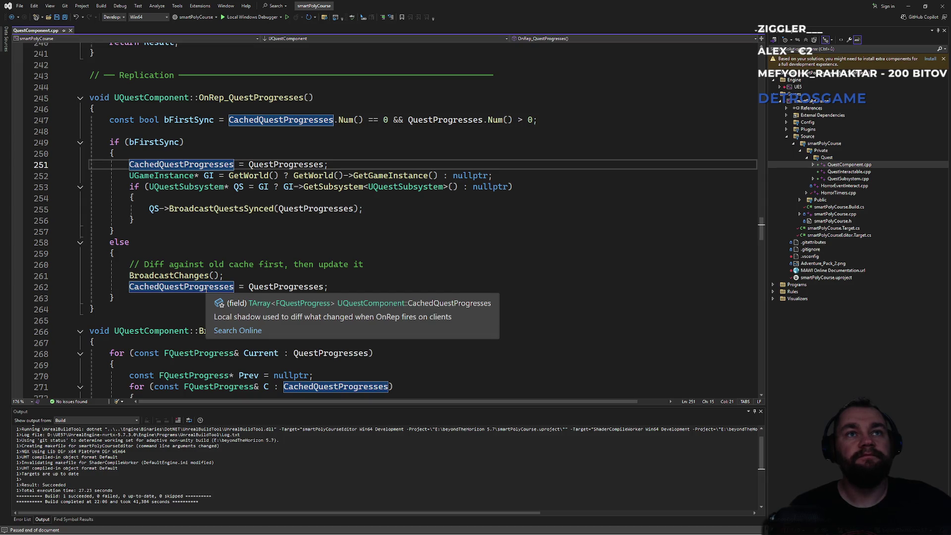
pyautogui.click(170, 222)
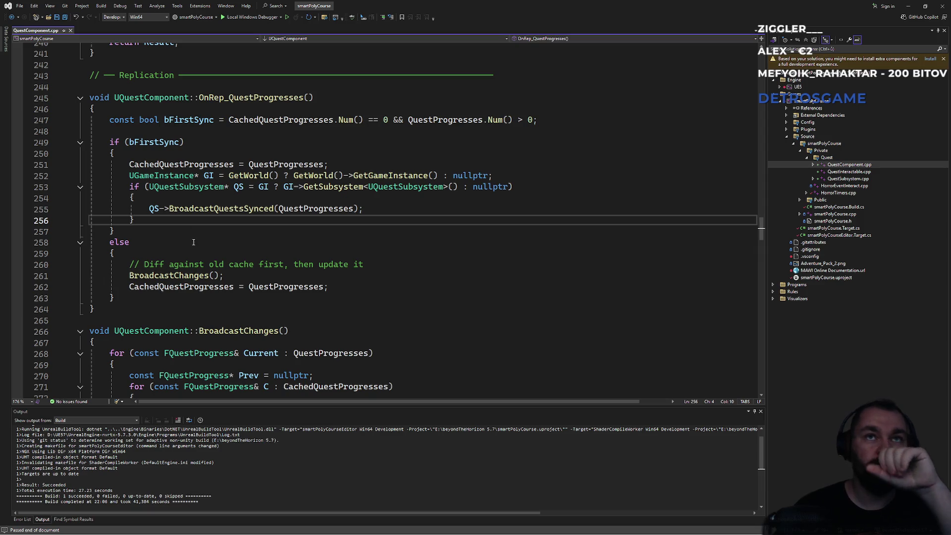
pyautogui.click(219, 165)
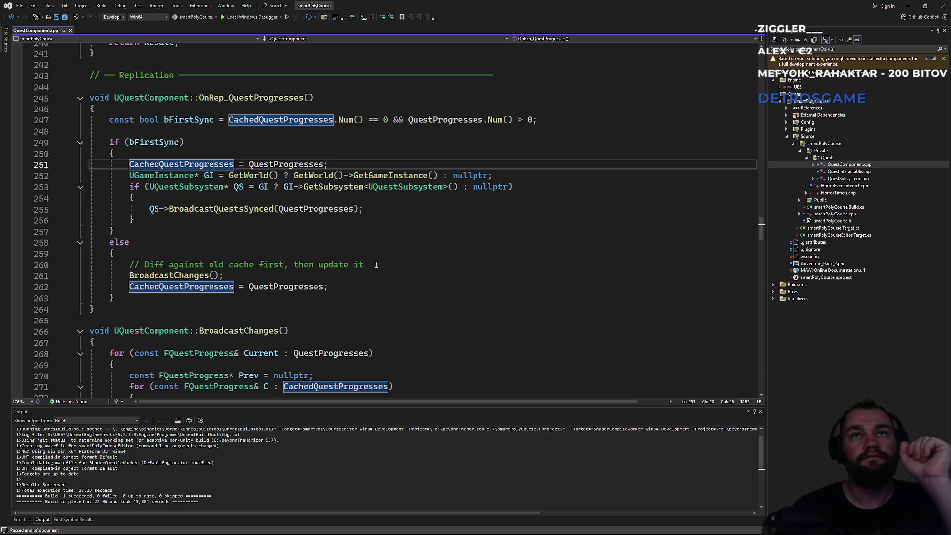
pyautogui.click(295, 165)
pyautogui.click(204, 165)
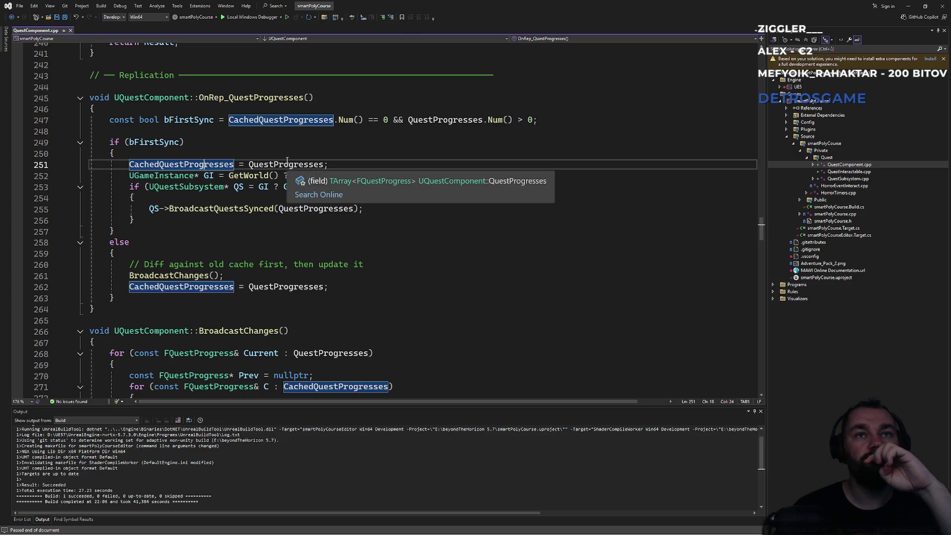
pyautogui.click(324, 164)
pyautogui.moveTo(233, 164); pyautogui.dragTo(131, 168)
pyautogui.hotkey('ctrl', 'x')
pyautogui.click(133, 296)
pyautogui.press('Return')
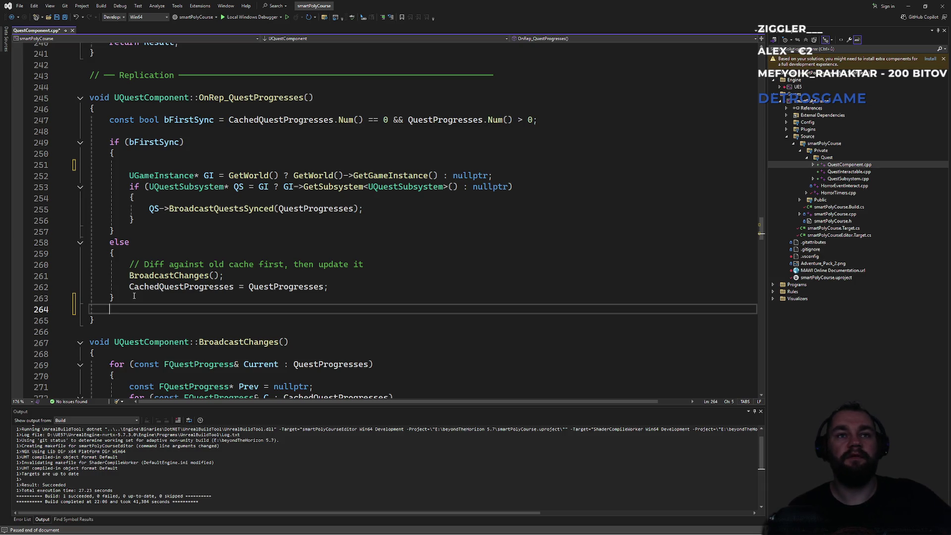
pyautogui.hotkey('ctrl', 'z')
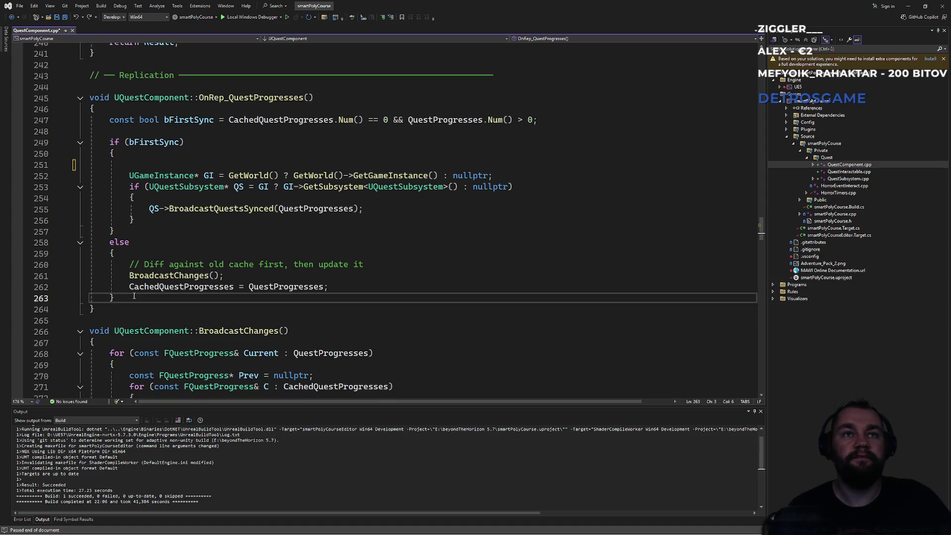
pyautogui.hotkey('ctrl', 'z')
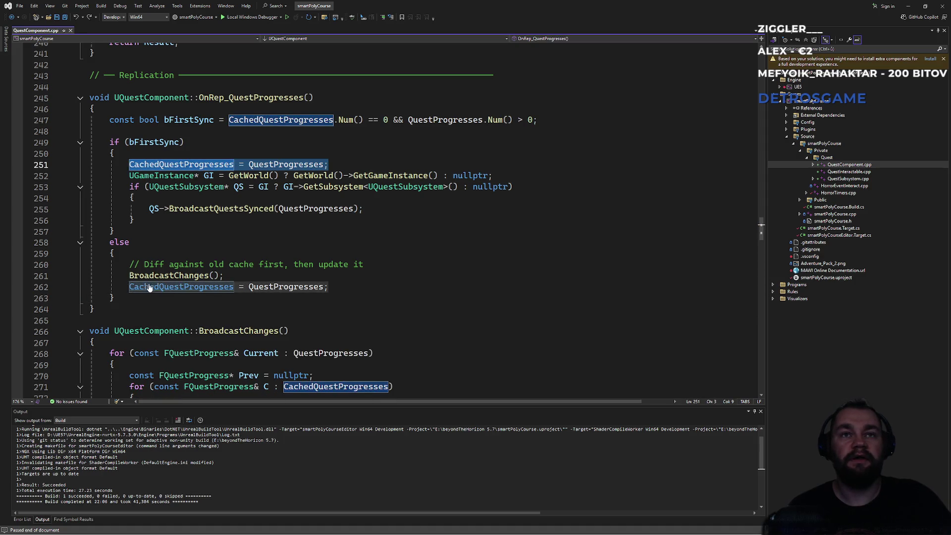
pyautogui.click(149, 242)
pyautogui.moveTo(193, 268); pyautogui.dragTo(371, 266)
pyautogui.click(376, 264)
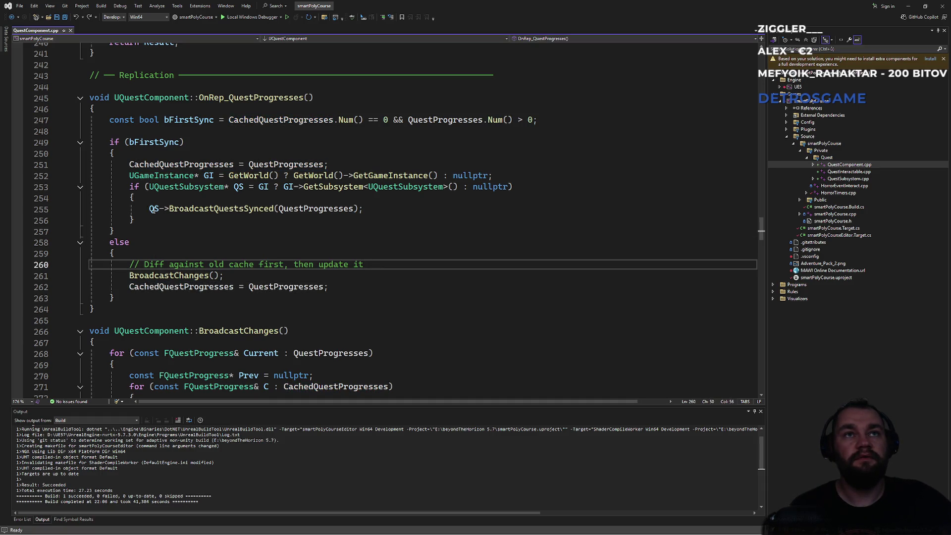
pyautogui.click(147, 220)
# Step: Add 'return;' at the end of the first-sync branch
pyautogui.press('Return')
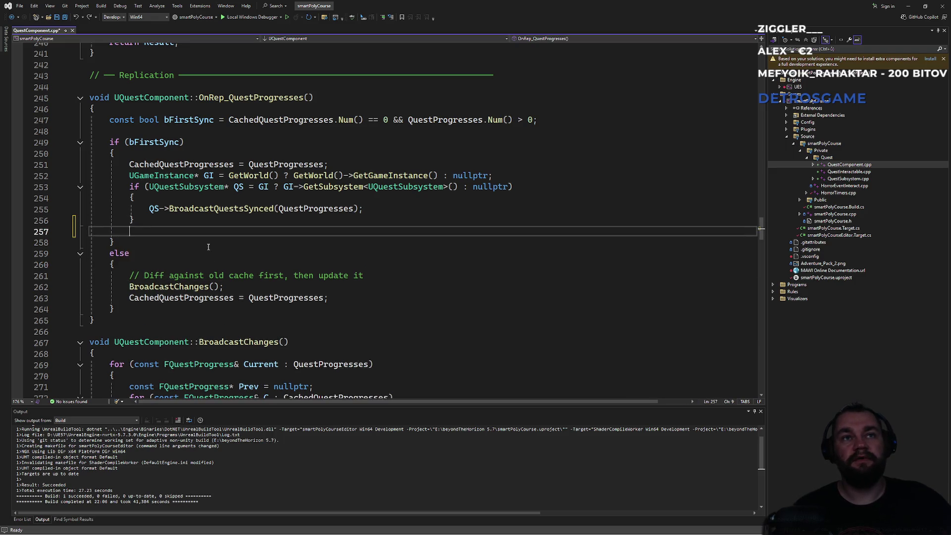
pyautogui.press('Return')
pyautogui.write('return;')
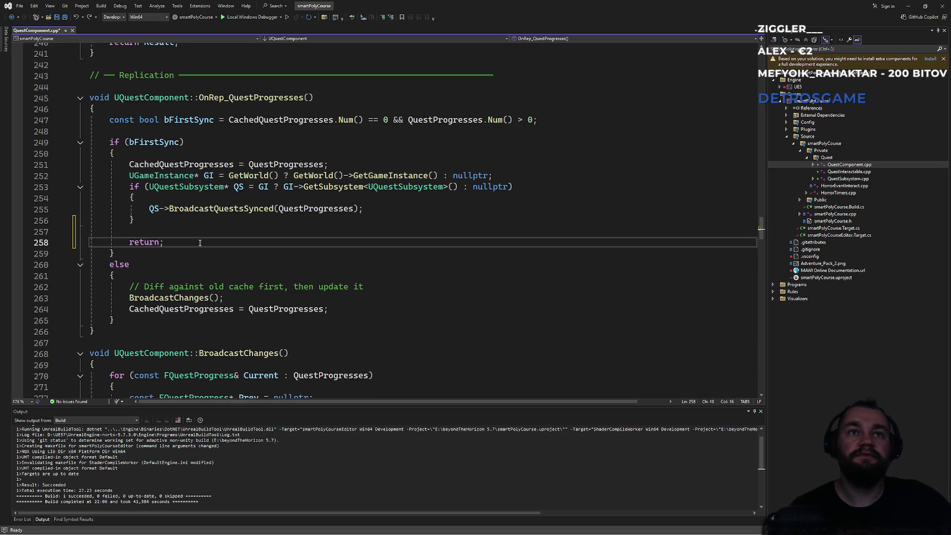
# Step: Delete the else and its closing brace, and outdent the diff-and-cache lines
pyautogui.moveTo(121, 277); pyautogui.dragTo(134, 257)
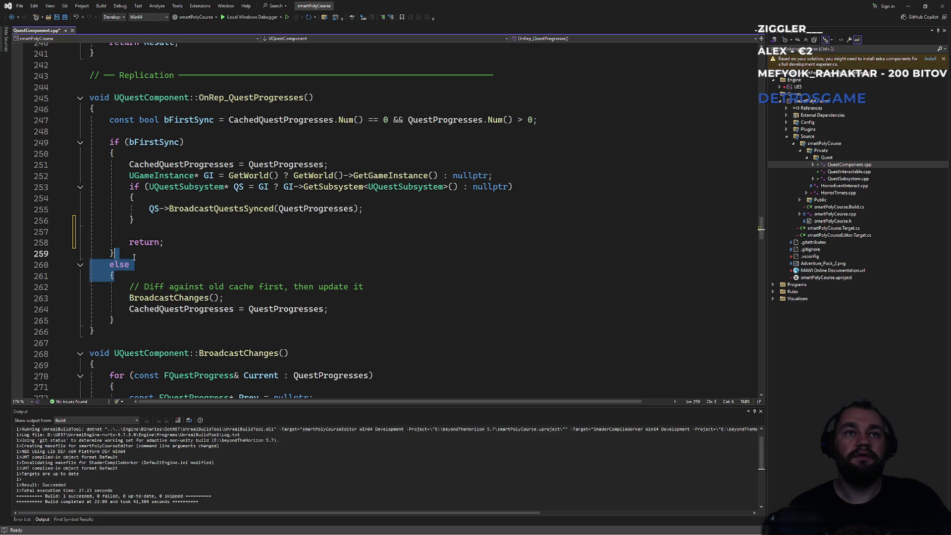
pyautogui.press('Delete')
pyautogui.press('Return')
pyautogui.click(133, 309)
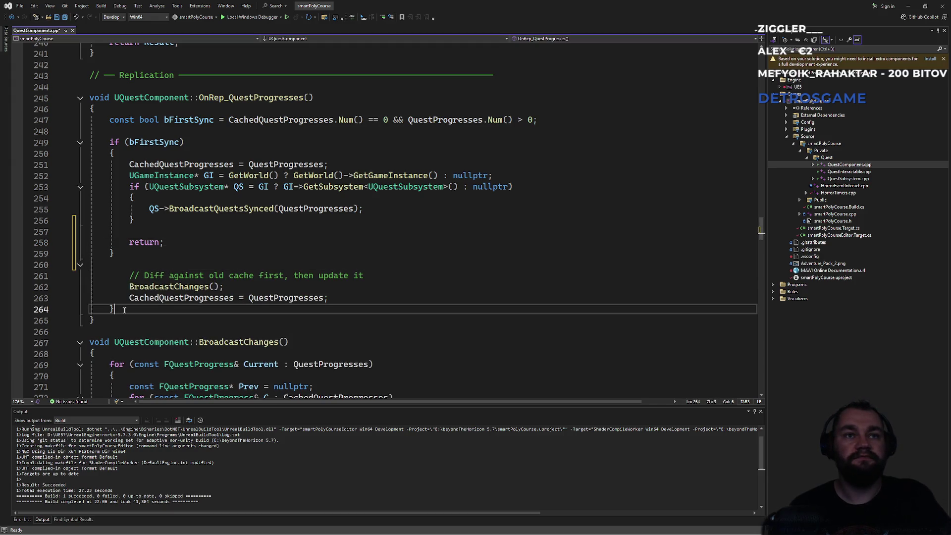
pyautogui.press('BackSpace')
pyautogui.press('BackSpace')
pyautogui.moveTo(333, 297); pyautogui.dragTo(340, 275)
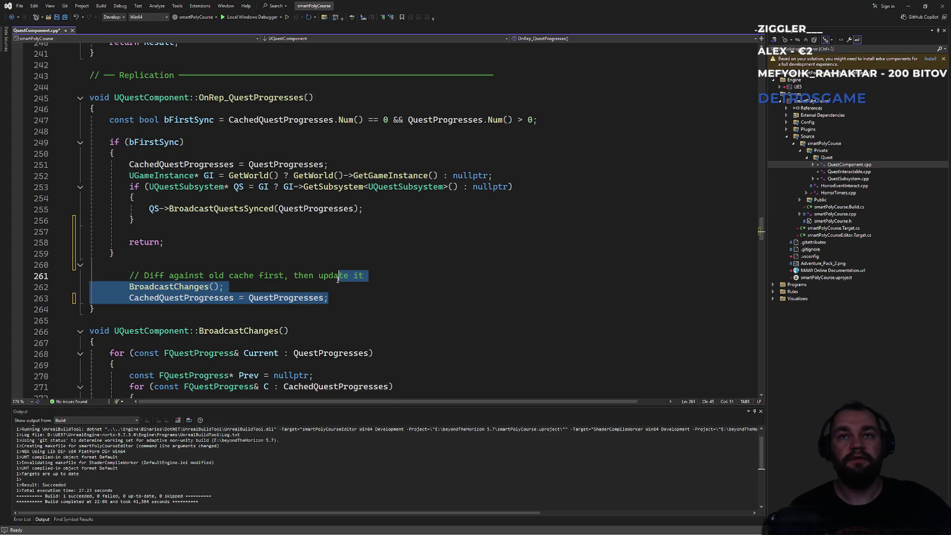
pyautogui.hotkey('shift', 'Tab')
pyautogui.click(243, 270)
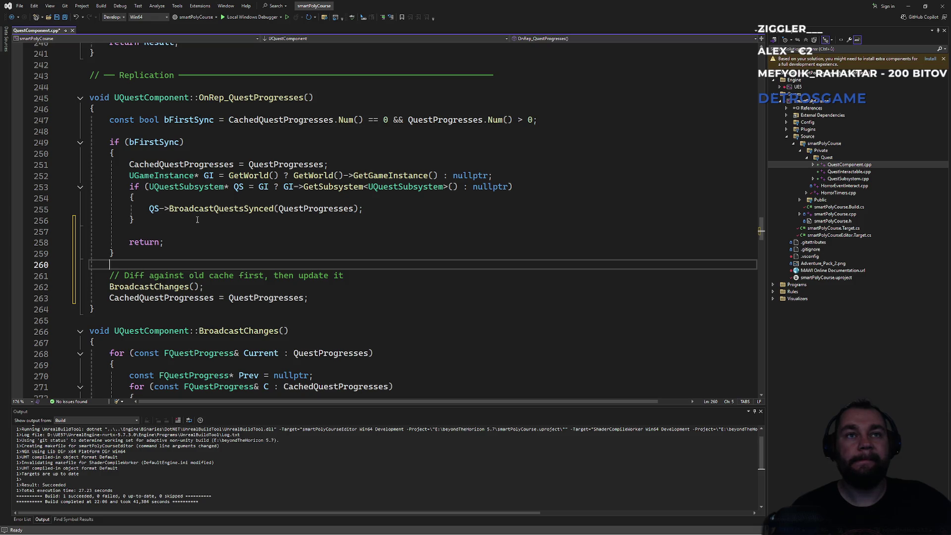
pyautogui.click(173, 138)
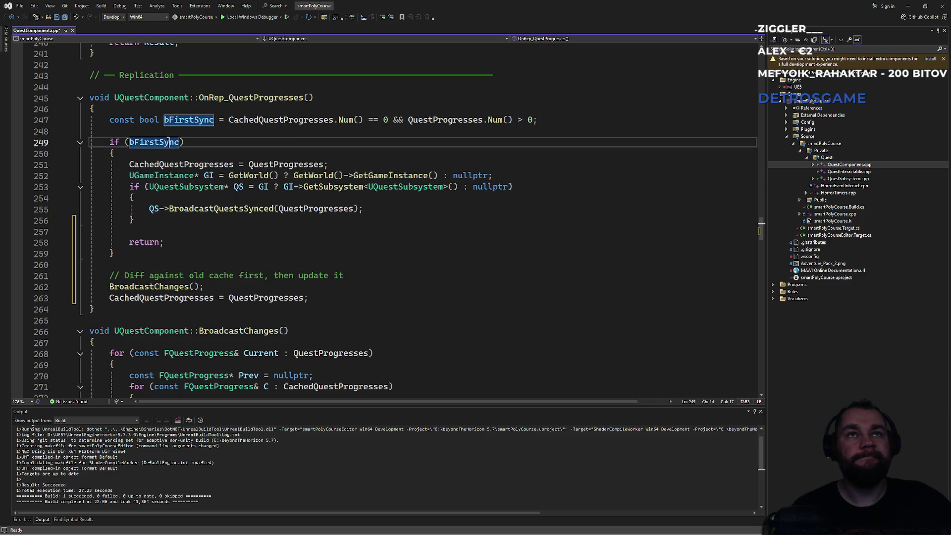
# Step: Review the if (bFirstSync) check and the BroadcastChanges call
pyautogui.moveTo(250, 143); pyautogui.dragTo(250, 138)
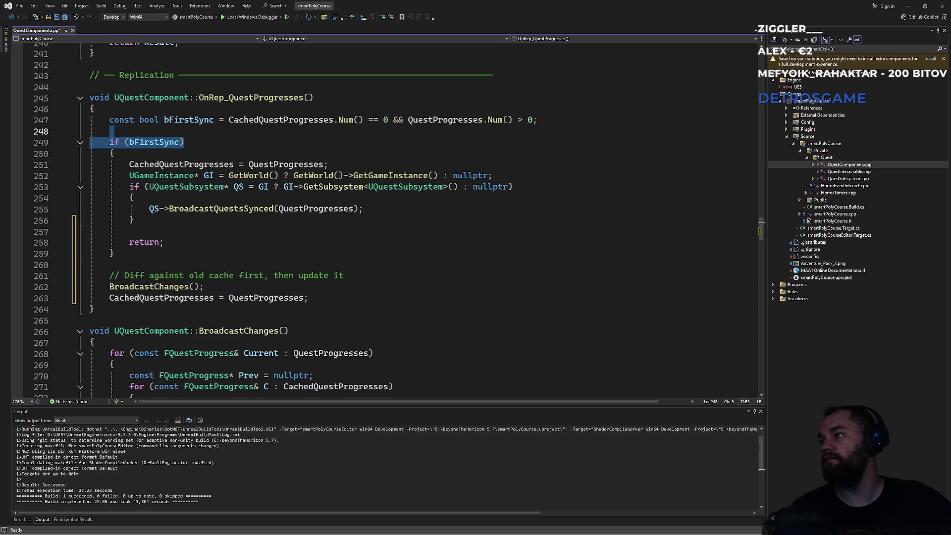
pyautogui.hotkey('alt', 'Tab')
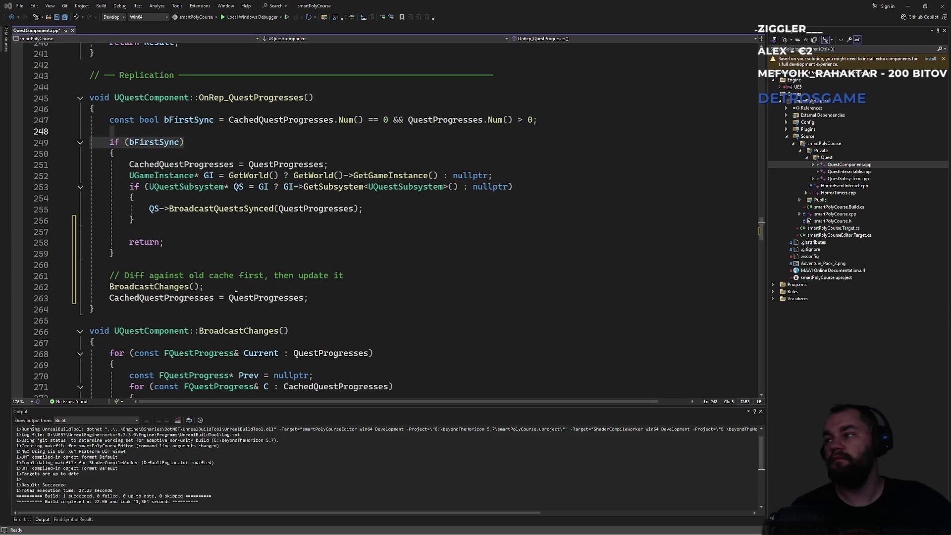
pyautogui.click(205, 287)
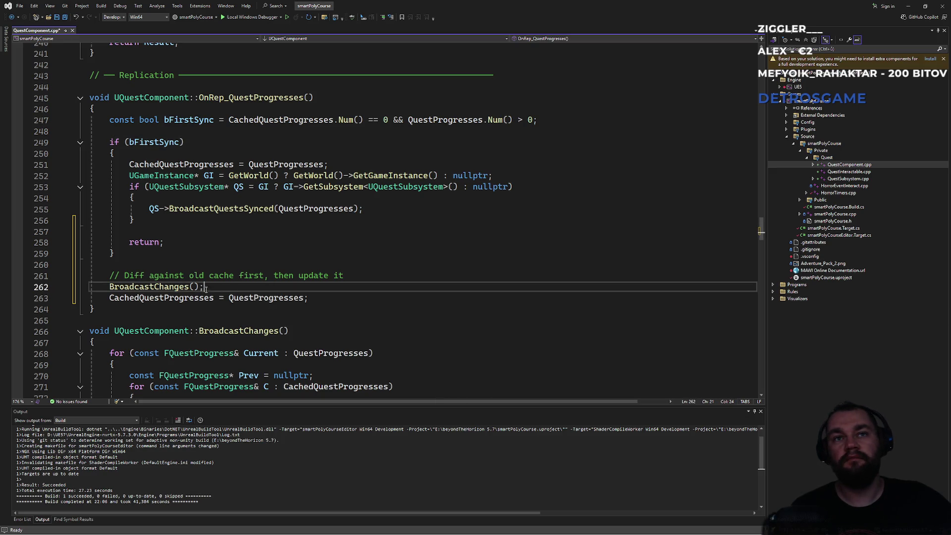
pyautogui.doubleClick(179, 290)
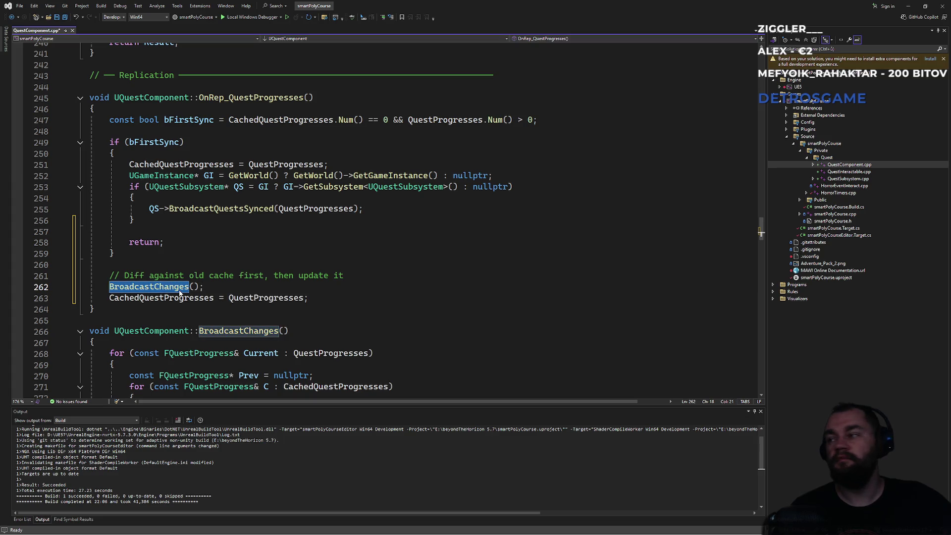
pyautogui.click(208, 287)
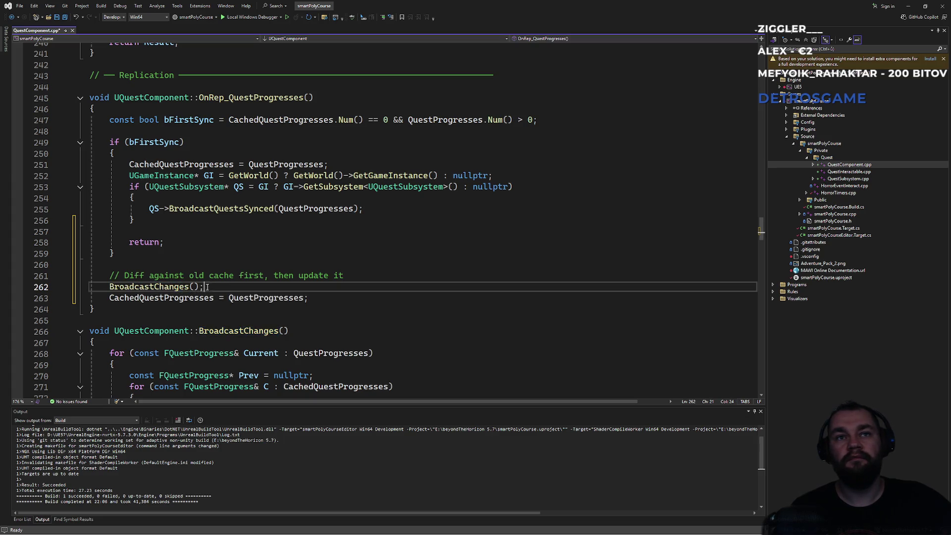
# Step: Review the diff comment's old cache wording and every CachedQuestProgresses use
pyautogui.moveTo(309, 298); pyautogui.dragTo(338, 264)
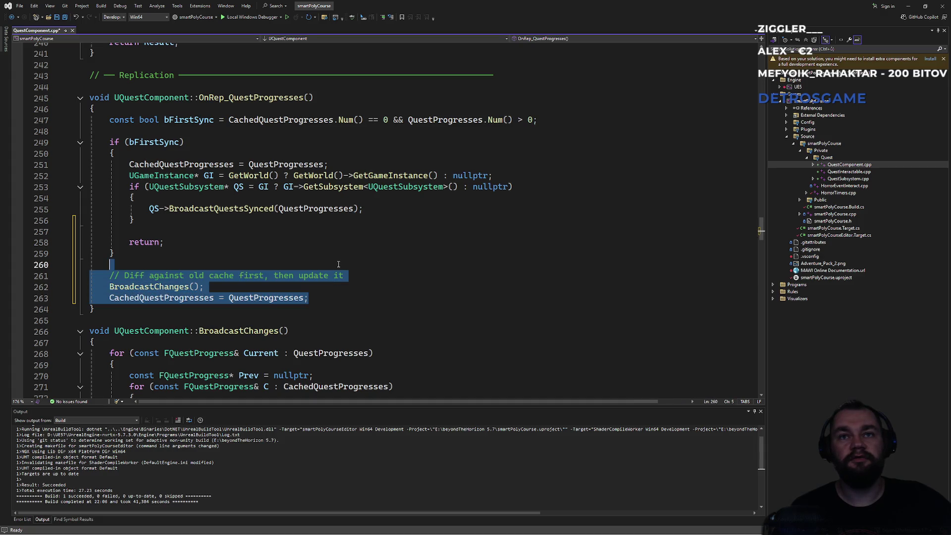
pyautogui.click(338, 264)
pyautogui.moveTo(179, 276); pyautogui.dragTo(345, 276)
pyautogui.click(354, 278)
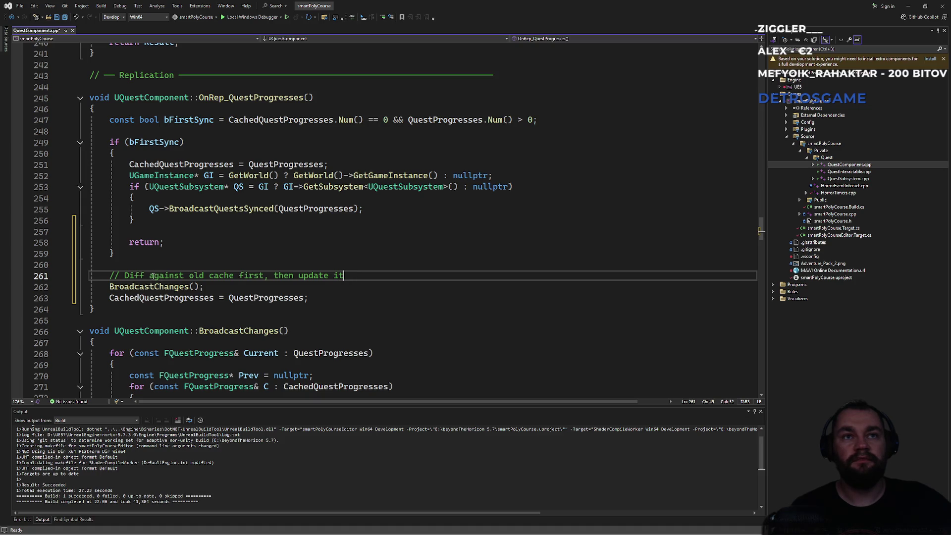
pyautogui.moveTo(153, 275); pyautogui.dragTo(216, 279)
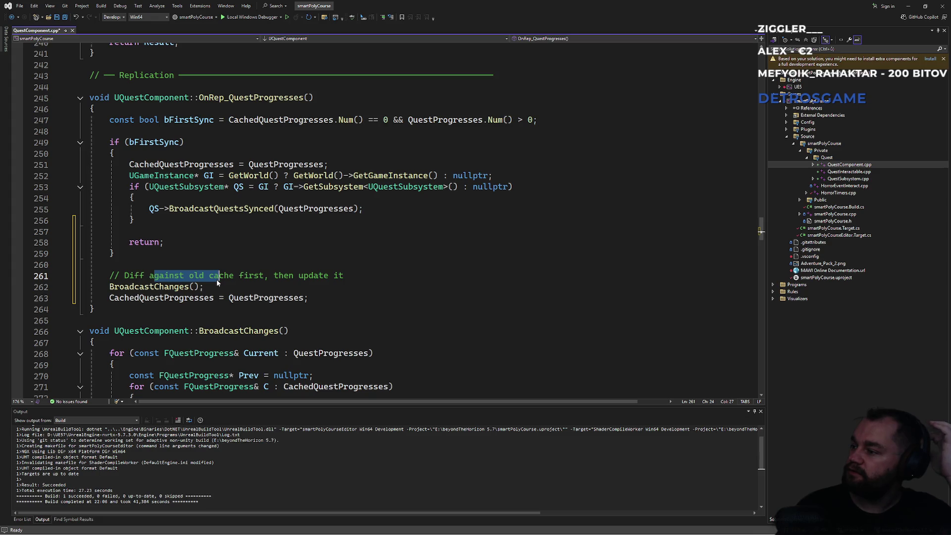
pyautogui.click(218, 297)
pyautogui.click(216, 290)
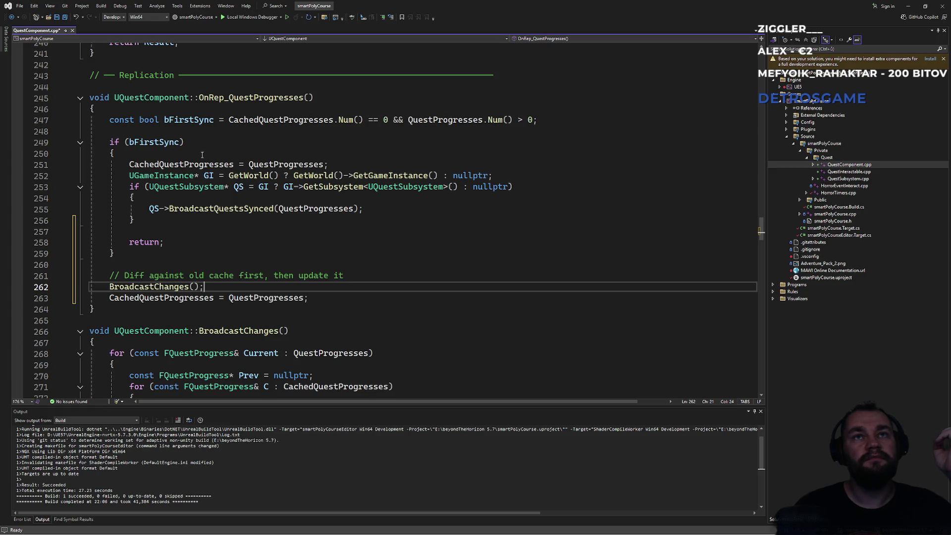
pyautogui.click(279, 120)
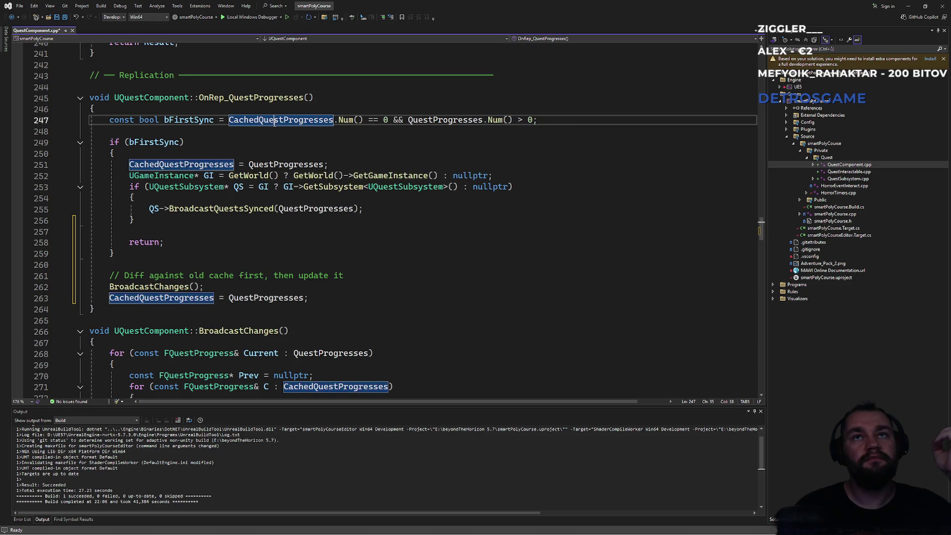
pyautogui.click(251, 145)
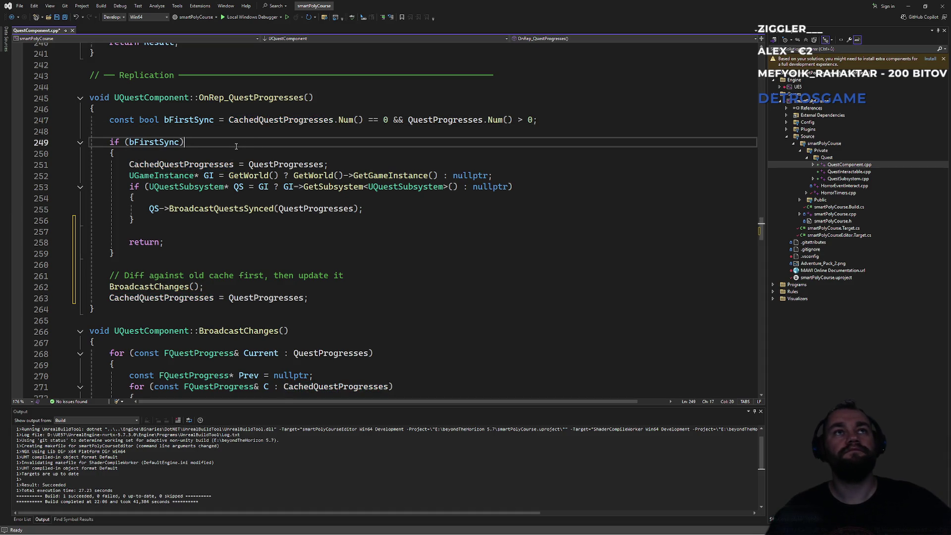
# Step: Save QuestComponent.cpp and switch to the Unreal Editor
pyautogui.hotkey('ctrl', 's')
pyautogui.hotkey('alt', 'Tab')
pyautogui.press('Tab')
pyautogui.press('Tab')
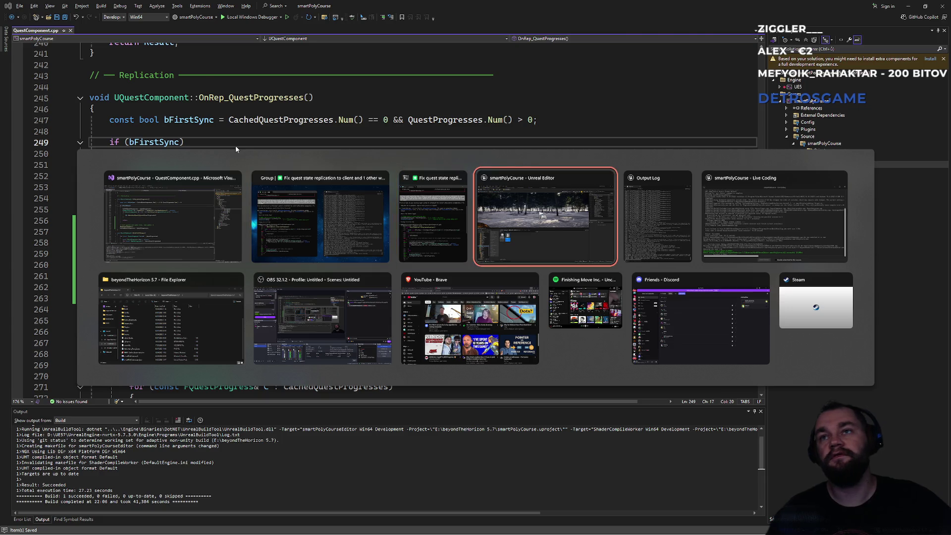
# Step: Rebuild the early-return QuestComponent.cpp change with Live Coding (Ctrl+Alt+F11)
pyautogui.hotkey('ctrl', 'alt', 'F11')
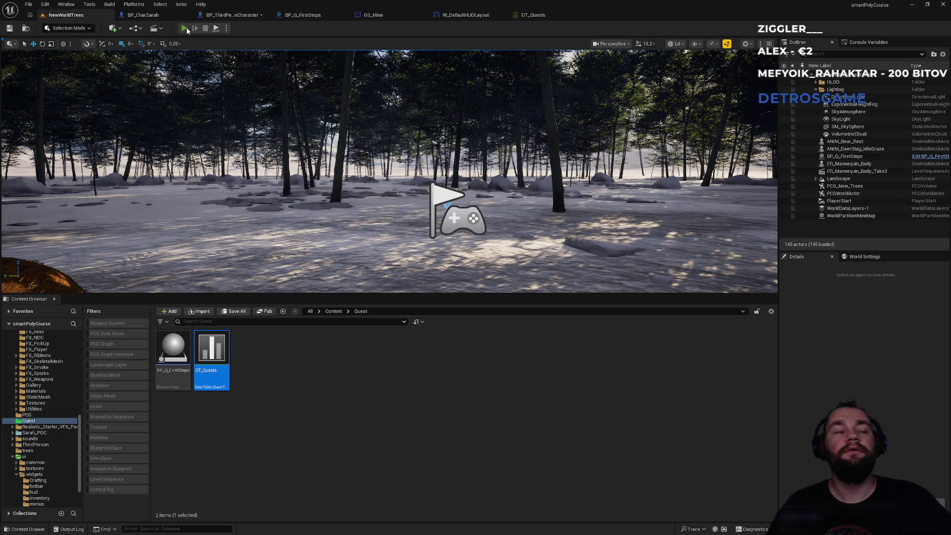
# Step: Run three two-player play sessions, stopping each after checking the quest completion message
pyautogui.click(184, 28)
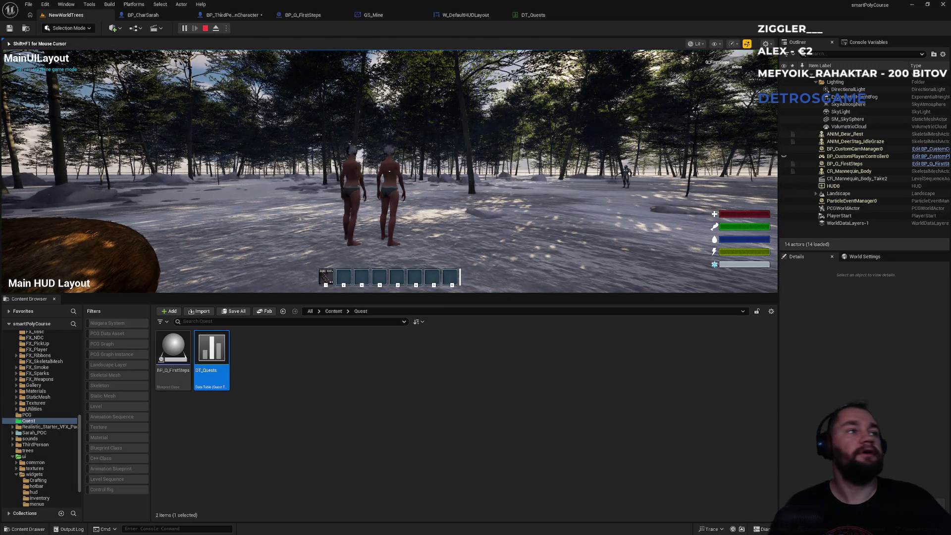
pyautogui.press('super')
pyautogui.press('super')
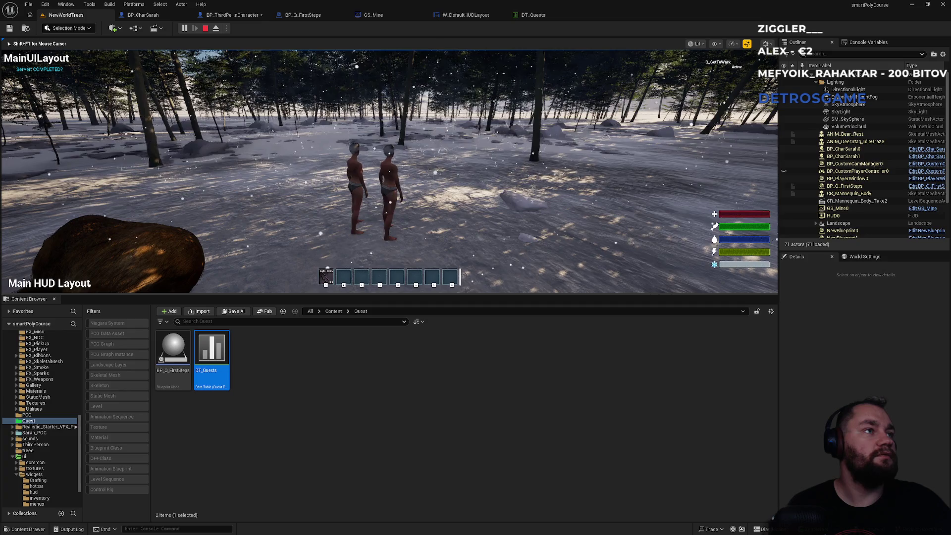
pyautogui.press('Escape')
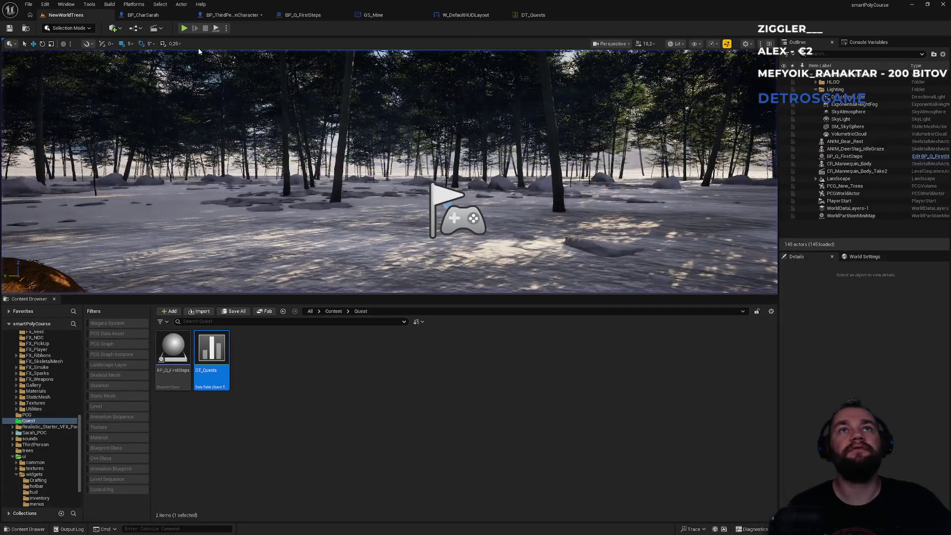
pyautogui.click(185, 29)
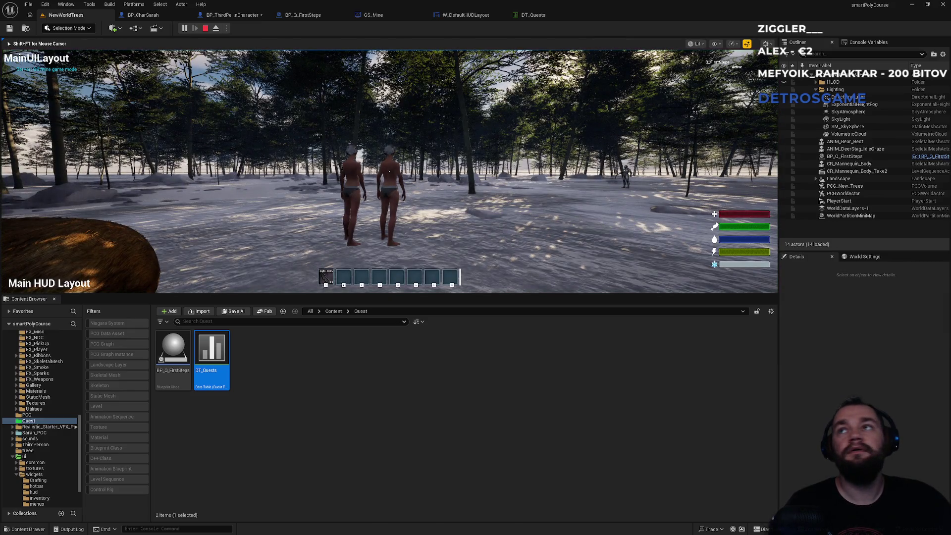
pyautogui.press('super')
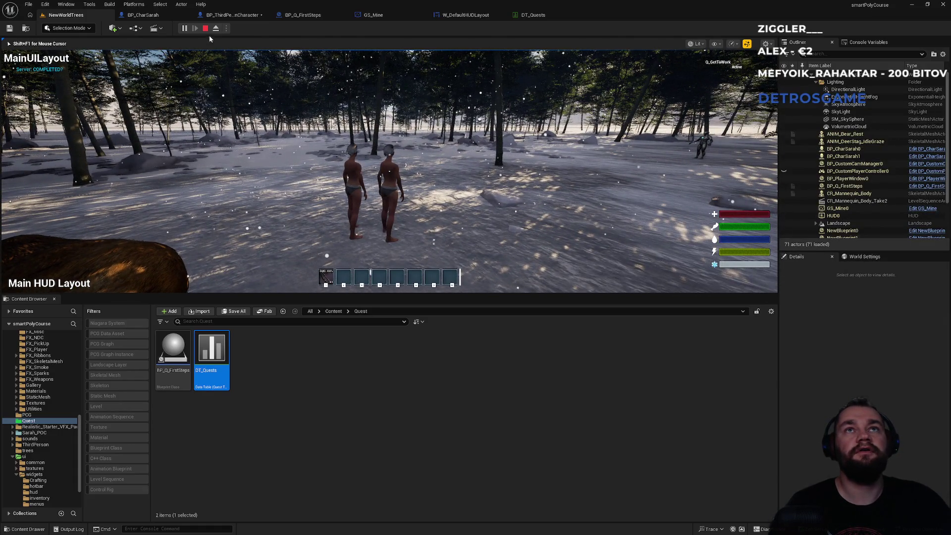
pyautogui.click(206, 28)
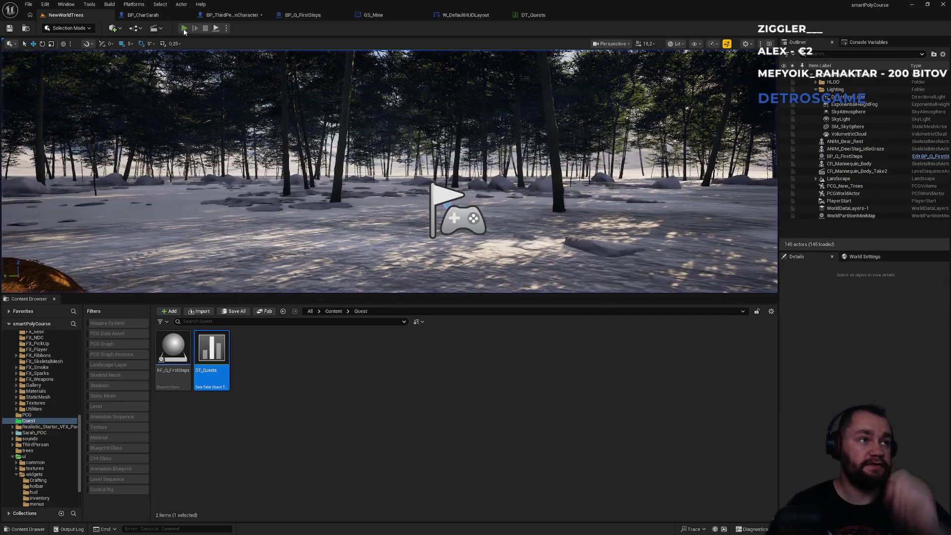
pyautogui.click(184, 29)
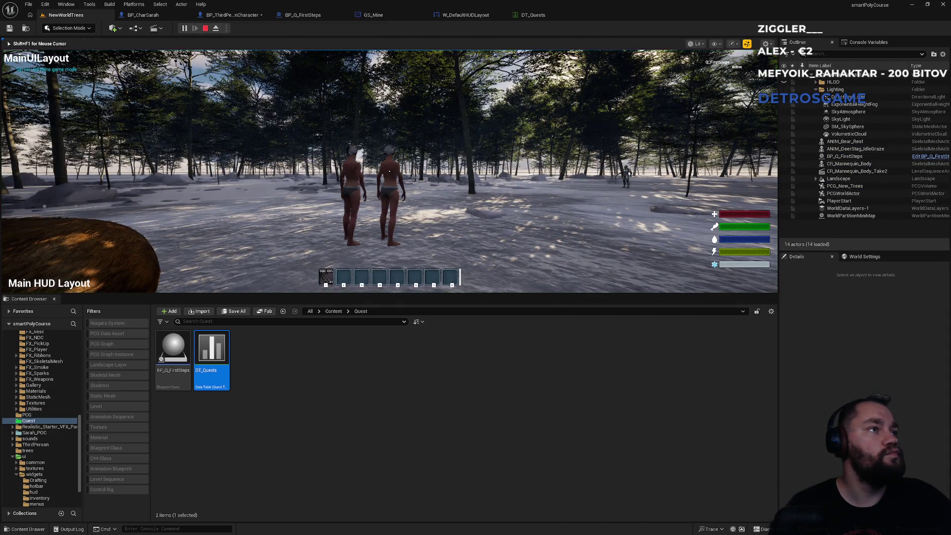
pyautogui.press('super')
pyautogui.press('super')
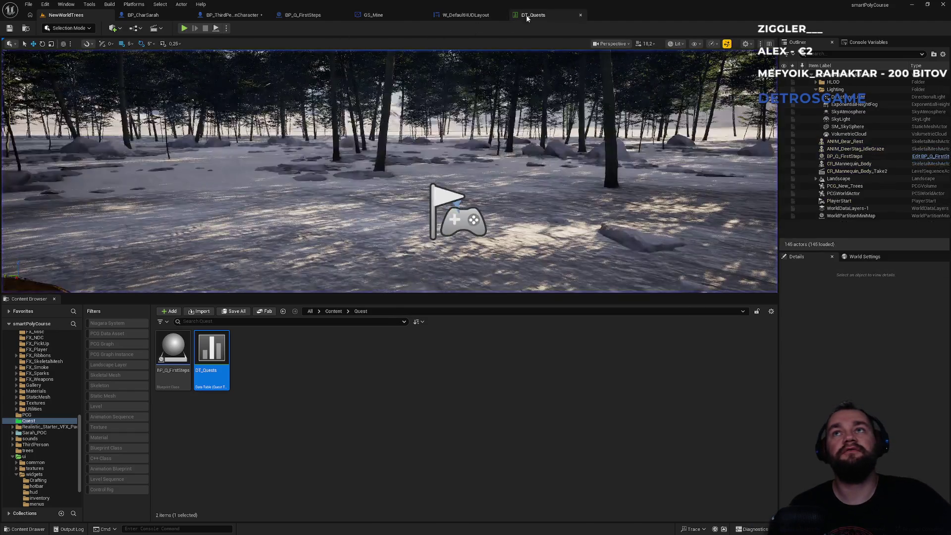
pyautogui.click(533, 15)
# Step: In BP_ThirdPersonCharacter, delete the game state cast and getter nodes and realign the quest nodes
pyautogui.click(374, 15)
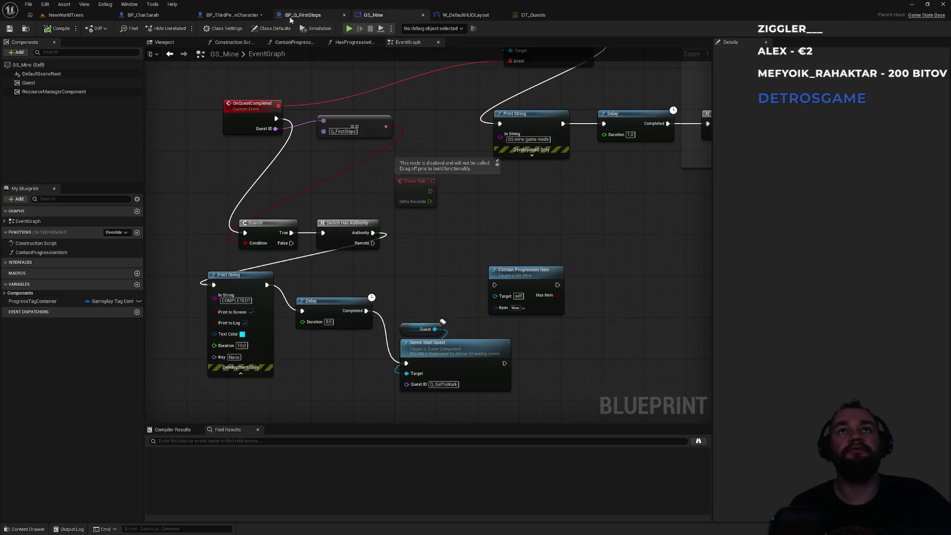
pyautogui.click(232, 15)
pyautogui.moveTo(289, 229)
pyautogui.mouseDown()
pyautogui.moveTo(259, 187)
pyautogui.moveTo(235, 291)
pyautogui.mouseUp()
pyautogui.moveTo(419, 332); pyautogui.dragTo(303, 234)
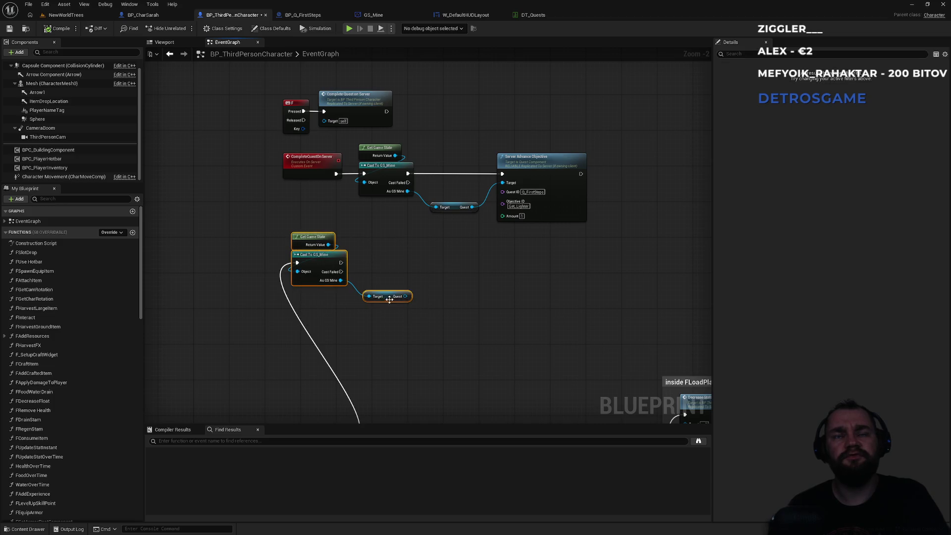
pyautogui.press('Delete')
pyautogui.moveTo(240, 89); pyautogui.dragTo(594, 210)
pyautogui.moveTo(549, 159); pyautogui.dragTo(487, 355)
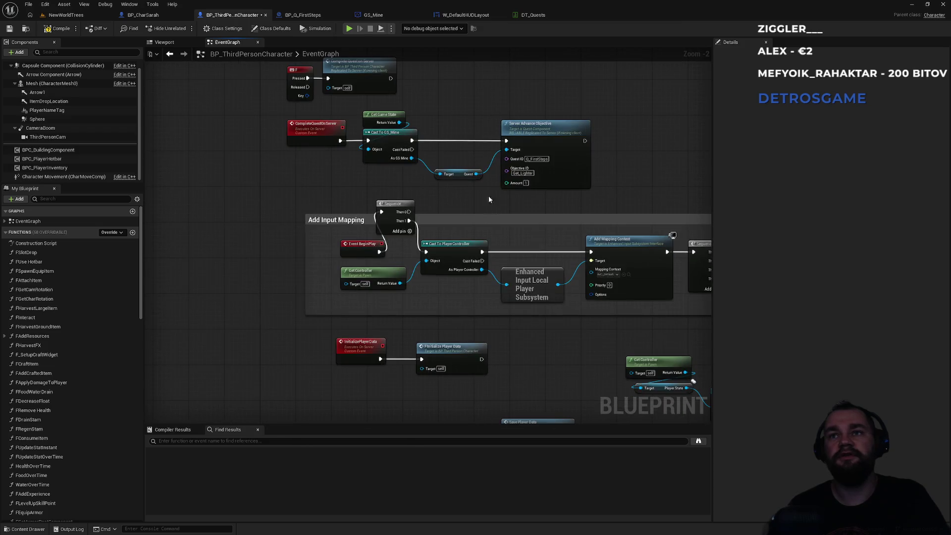
pyautogui.moveTo(238, 141); pyautogui.dragTo(573, 266)
pyautogui.moveTo(542, 234); pyautogui.dragTo(561, 189)
pyautogui.click(456, 222)
pyautogui.moveTo(445, 275); pyautogui.dragTo(456, 230)
pyautogui.click(456, 209)
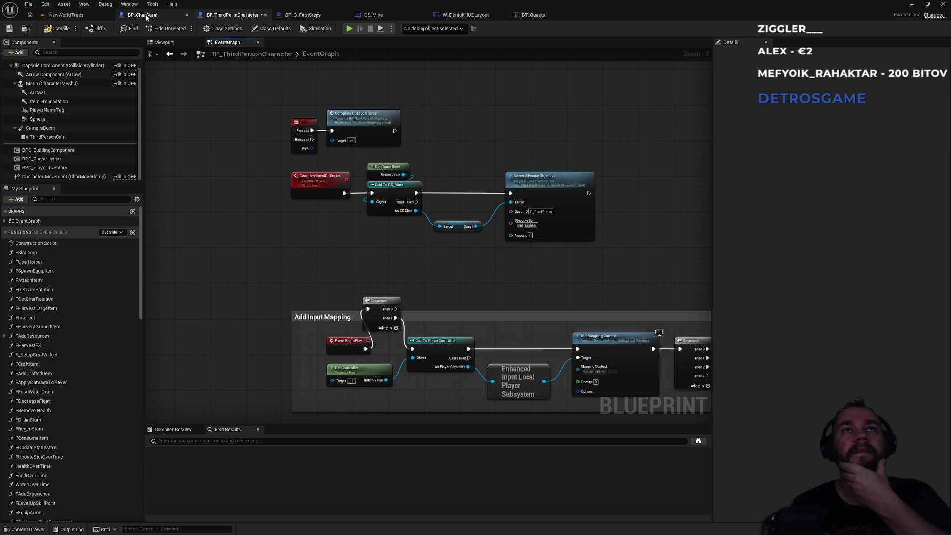
# Step: In GS_Mine, reposition the Q_FirstSteps equals, Delay and Server Start Quest nodes
pyautogui.click(143, 15)
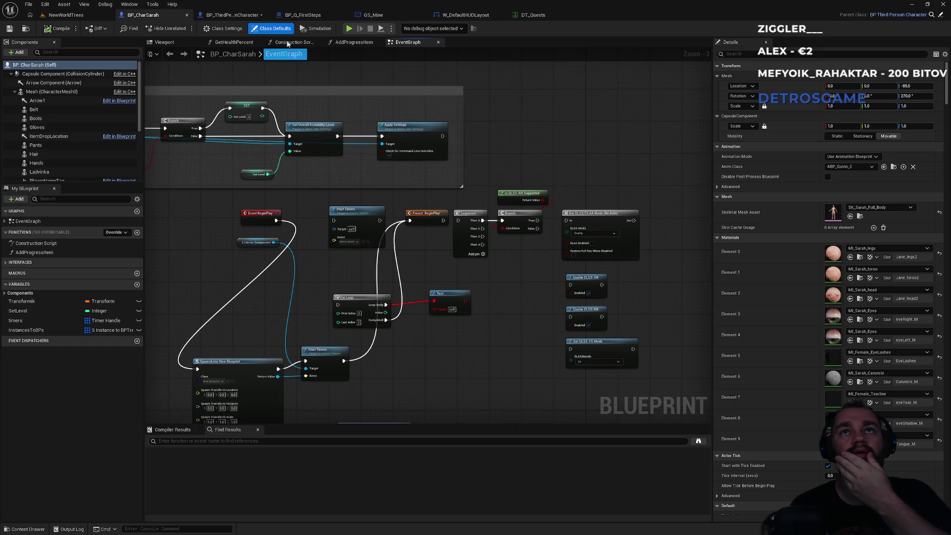
pyautogui.click(373, 15)
pyautogui.moveTo(391, 274); pyautogui.dragTo(447, 279)
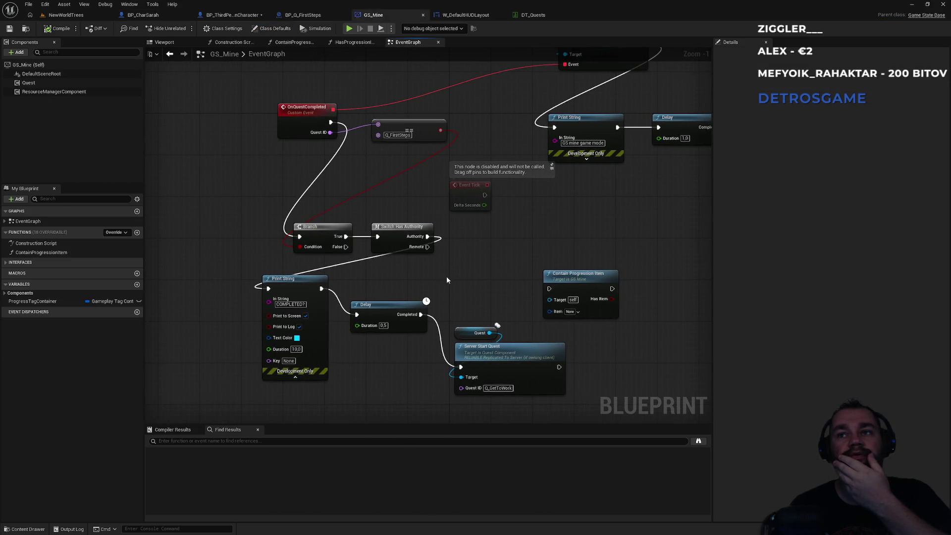
pyautogui.moveTo(420, 129); pyautogui.dragTo(405, 164)
pyautogui.click(408, 135)
pyautogui.moveTo(385, 308); pyautogui.dragTo(380, 287)
pyautogui.moveTo(484, 308)
pyautogui.mouseDown()
pyautogui.moveTo(485, 377)
pyautogui.moveTo(469, 388)
pyautogui.mouseUp()
pyautogui.click(480, 311)
pyautogui.moveTo(394, 299); pyautogui.dragTo(375, 287)
# Step: Fine-tune GS_Mine's layout, nudging the Delay and == nodes near OnQuestCompleted
pyautogui.moveTo(464, 300)
pyautogui.mouseDown()
pyautogui.moveTo(466, 248)
pyautogui.moveTo(476, 273)
pyautogui.moveTo(555, 337)
pyautogui.moveTo(500, 277)
pyautogui.moveTo(452, 324)
pyautogui.mouseUp()
pyautogui.moveTo(444, 361)
pyautogui.mouseDown()
pyautogui.moveTo(489, 270)
pyautogui.moveTo(446, 360)
pyautogui.mouseUp()
pyautogui.moveTo(492, 224); pyautogui.dragTo(461, 342)
pyautogui.click(449, 370)
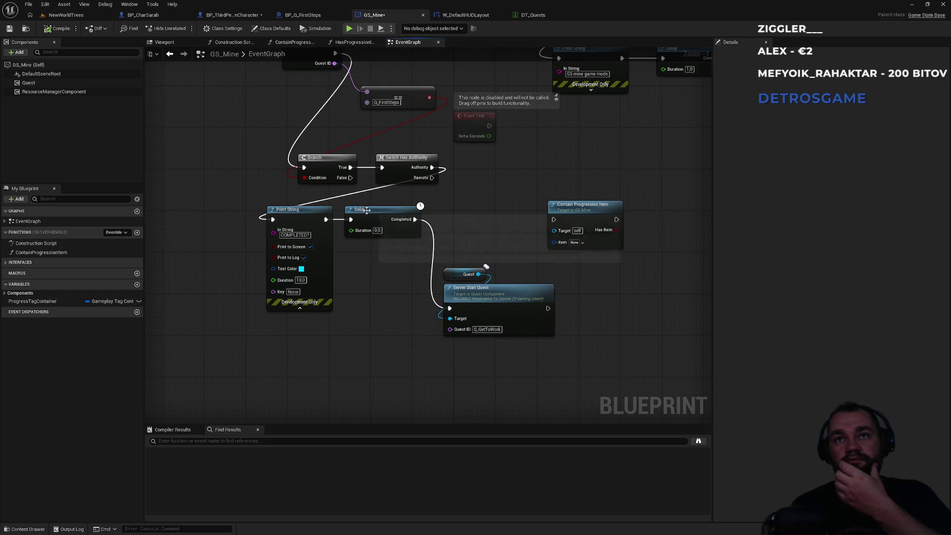
pyautogui.moveTo(374, 212); pyautogui.dragTo(379, 212)
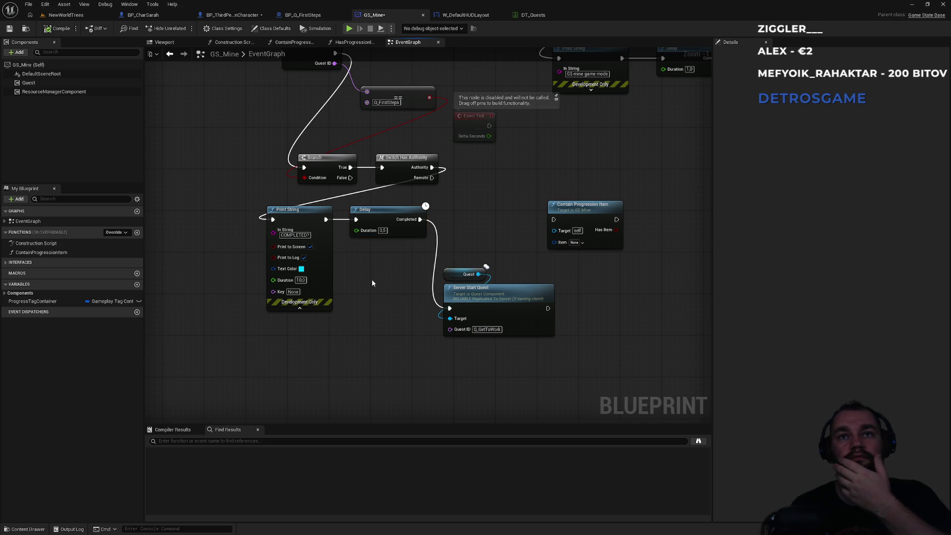
pyautogui.moveTo(364, 268); pyautogui.dragTo(378, 331)
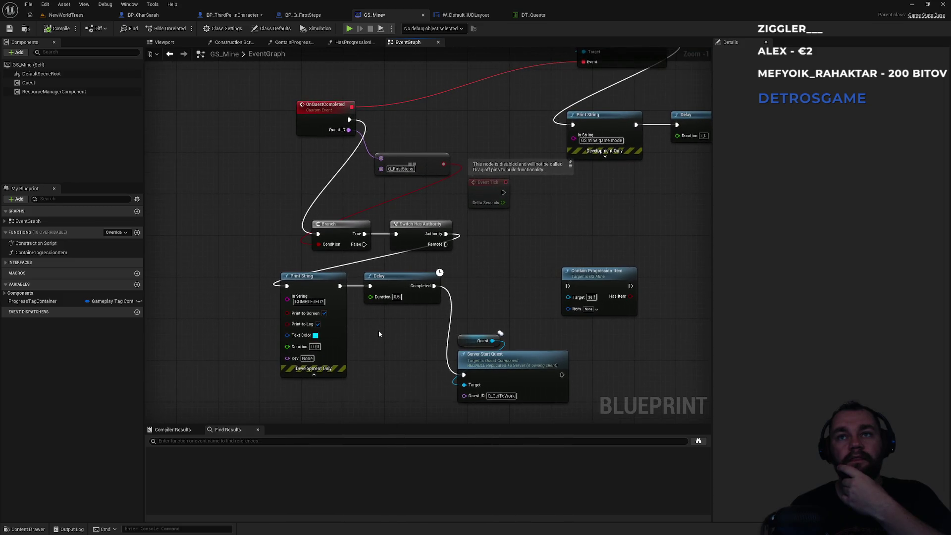
pyautogui.moveTo(431, 169); pyautogui.dragTo(421, 169)
pyautogui.click(424, 143)
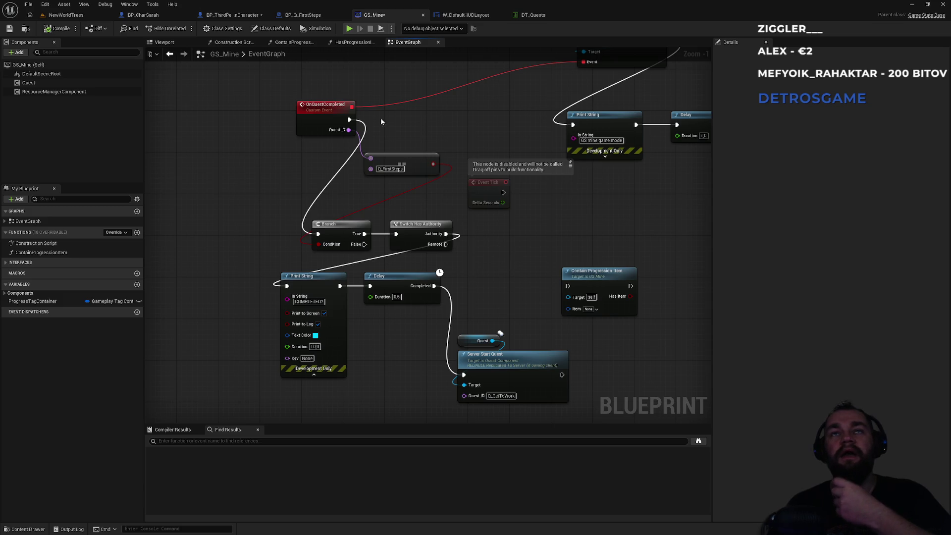
# Step: Review BP_ThirdPersonCharacter's CompleteQuestOnServer, Server Advance Objective, cast and quest nodes
pyautogui.click(232, 14)
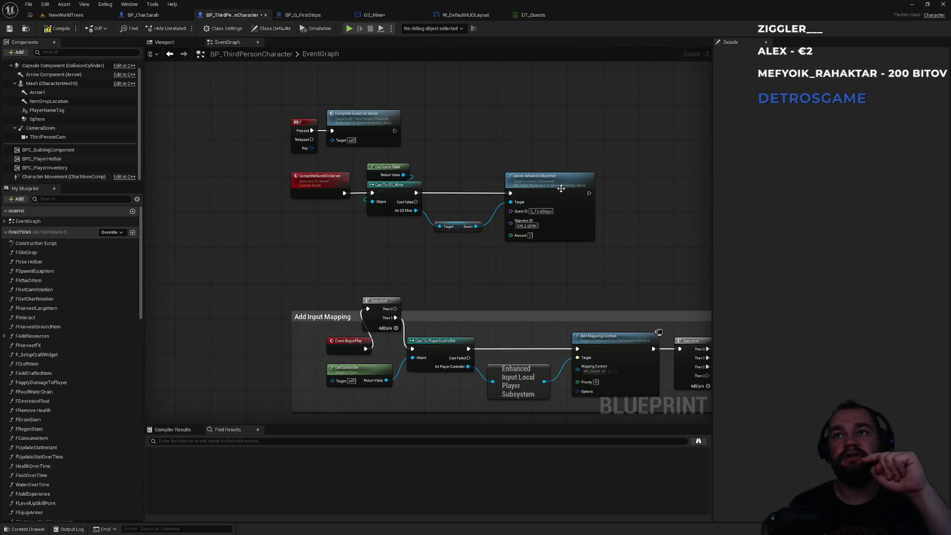
pyautogui.click(312, 185)
pyautogui.click(574, 186)
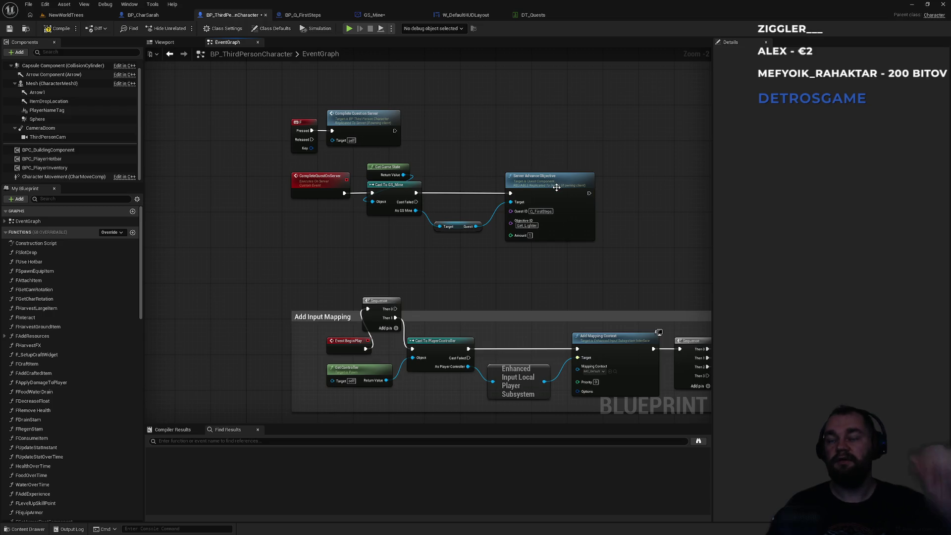
pyautogui.scroll(1, 539, 146)
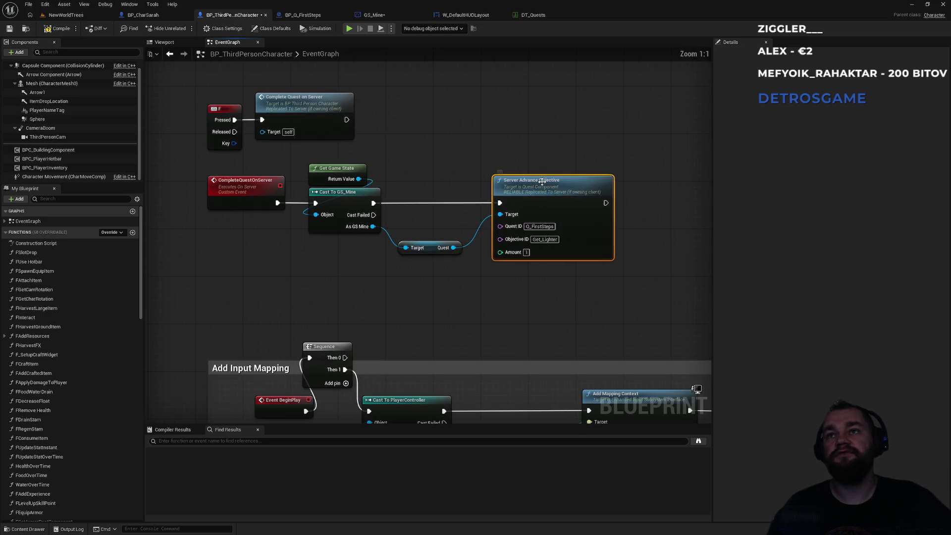
pyautogui.scroll(5, 572, 226)
pyautogui.scroll(-4, 572, 226)
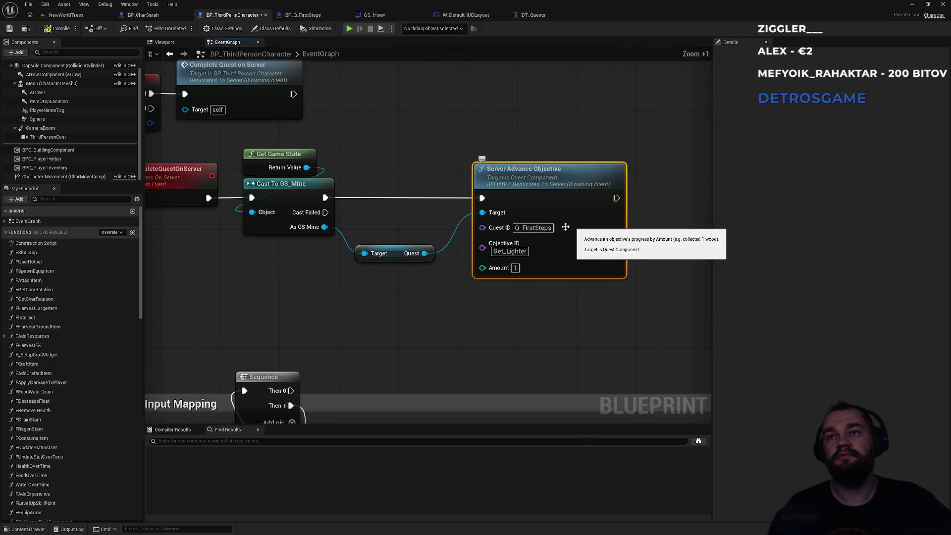
pyautogui.moveTo(388, 275); pyautogui.dragTo(474, 288)
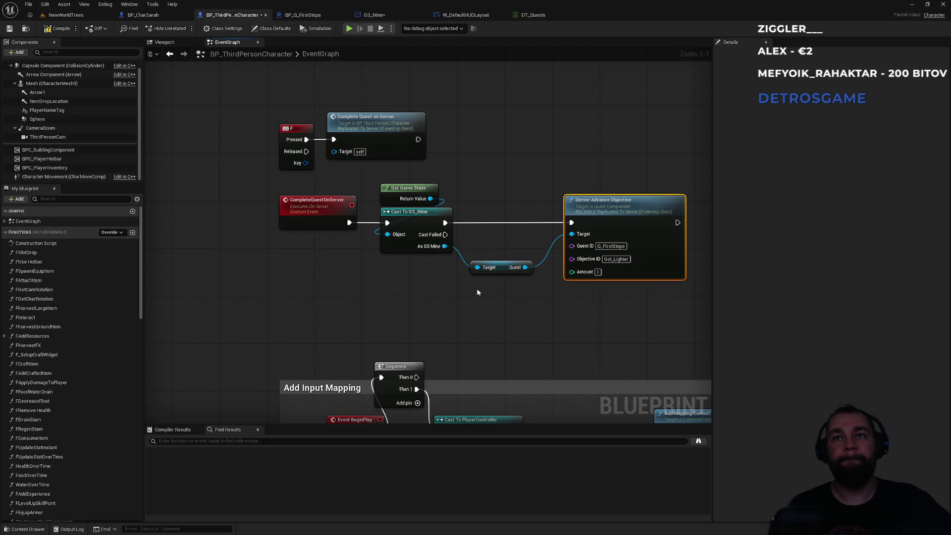
pyautogui.moveTo(483, 299); pyautogui.dragTo(379, 188)
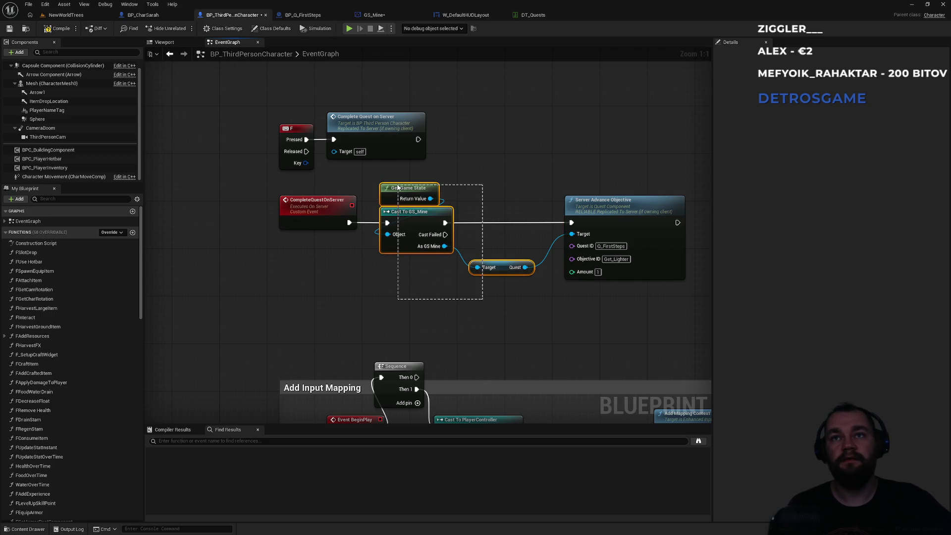
pyautogui.moveTo(493, 171); pyautogui.dragTo(385, 294)
pyautogui.click(412, 297)
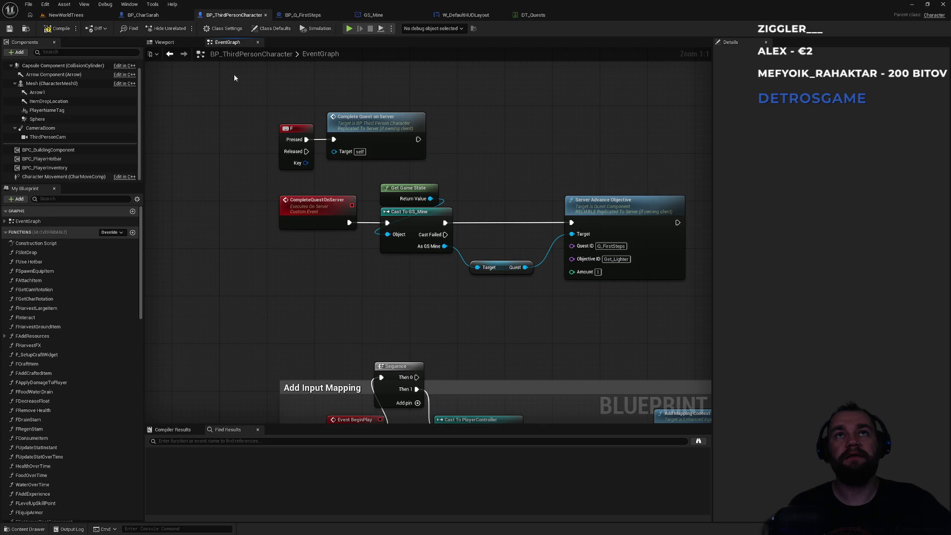
pyautogui.click(147, 17)
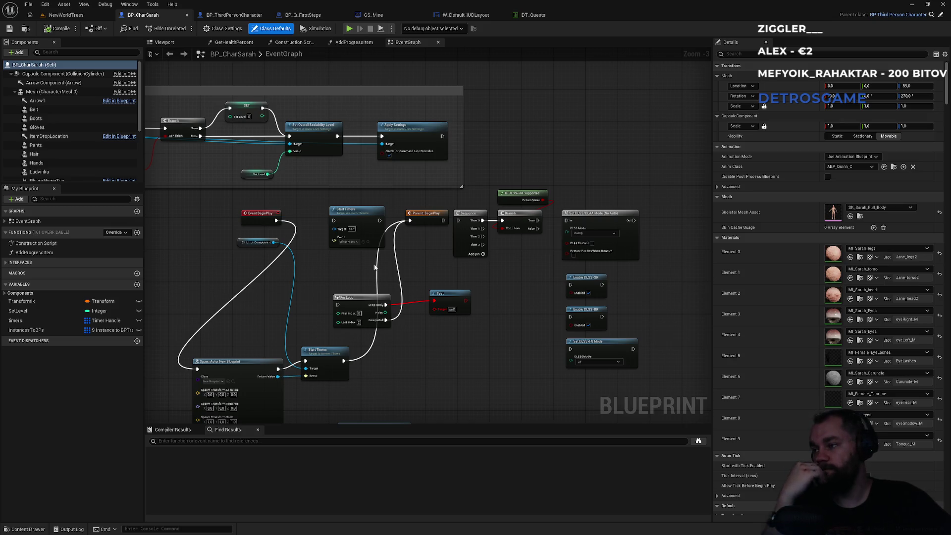
# Step: Look over BP_CharSarah's scalability settings nodes, then return to the NewWorldTrees level
pyautogui.press('super')
pyautogui.press('super')
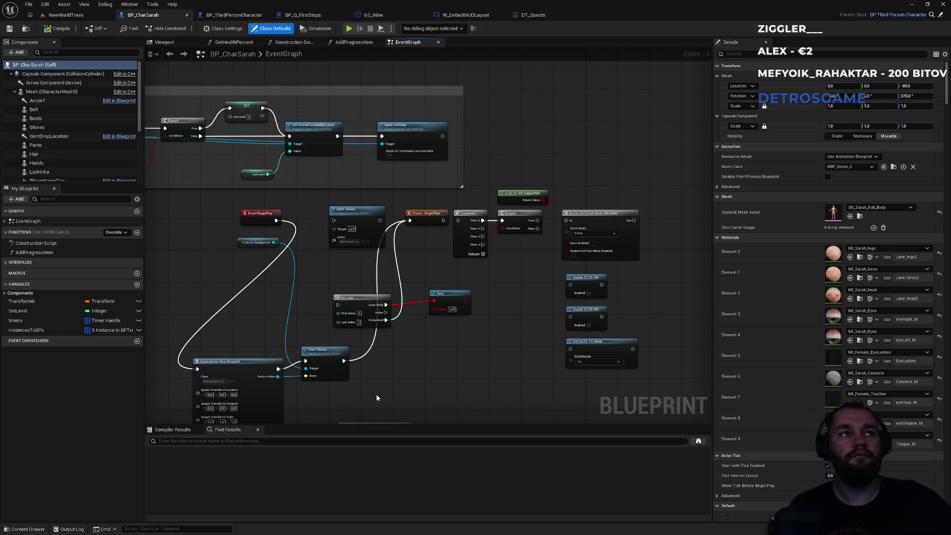
pyautogui.scroll(2, 410, 387)
pyautogui.moveTo(409, 387); pyautogui.dragTo(539, 269)
pyautogui.moveTo(416, 128)
pyautogui.mouseDown()
pyautogui.moveTo(446, 205)
pyautogui.moveTo(447, 265)
pyautogui.moveTo(465, 344)
pyautogui.mouseUp()
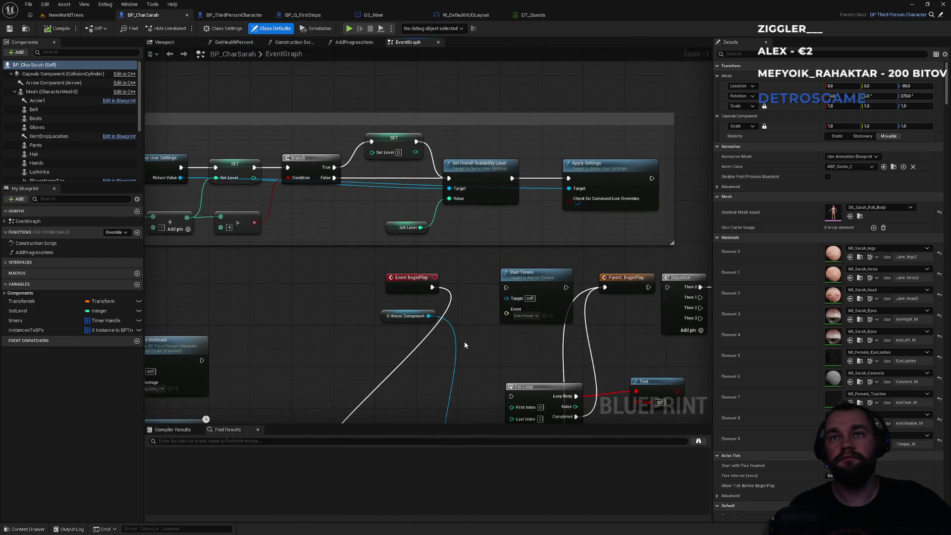
pyautogui.click(66, 15)
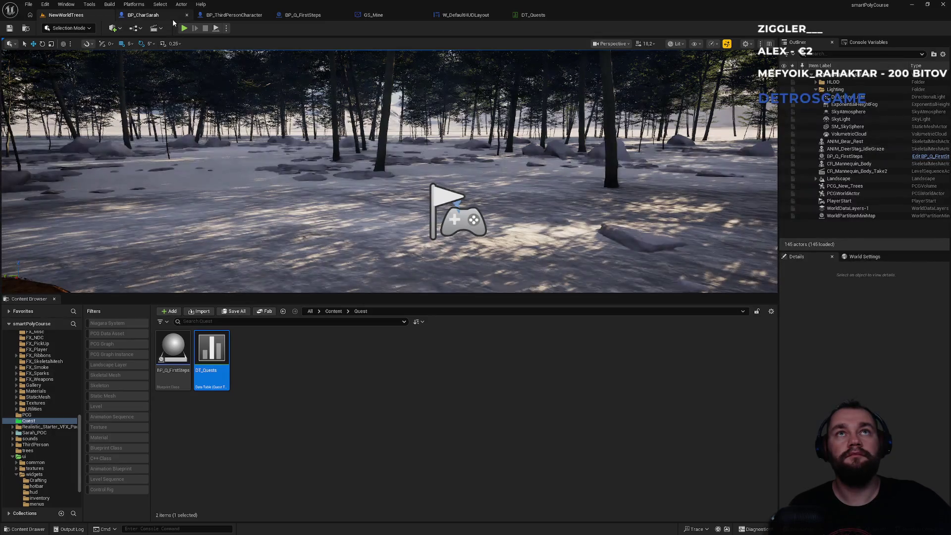
# Step: Pan and zoom out across the GS_Mine event graph
pyautogui.click(374, 15)
pyautogui.moveTo(487, 280)
pyautogui.mouseDown()
pyautogui.moveTo(471, 239)
pyautogui.moveTo(248, 289)
pyautogui.moveTo(623, 314)
pyautogui.mouseUp()
pyautogui.scroll(-3, 248, 289)
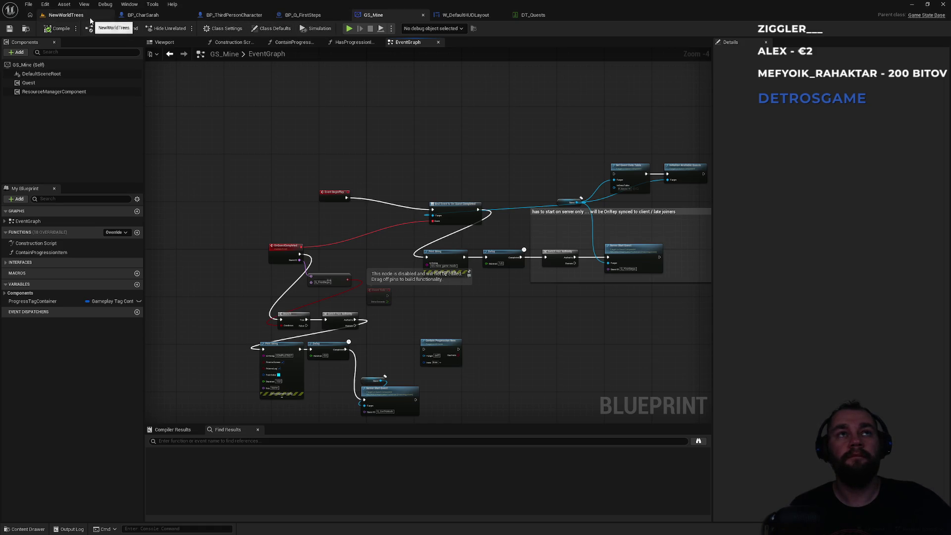
# Step: Fly the camera up over the NewWorldTrees forest, then bring up W_DefaultHUDLayout's event graph
pyautogui.click(66, 15)
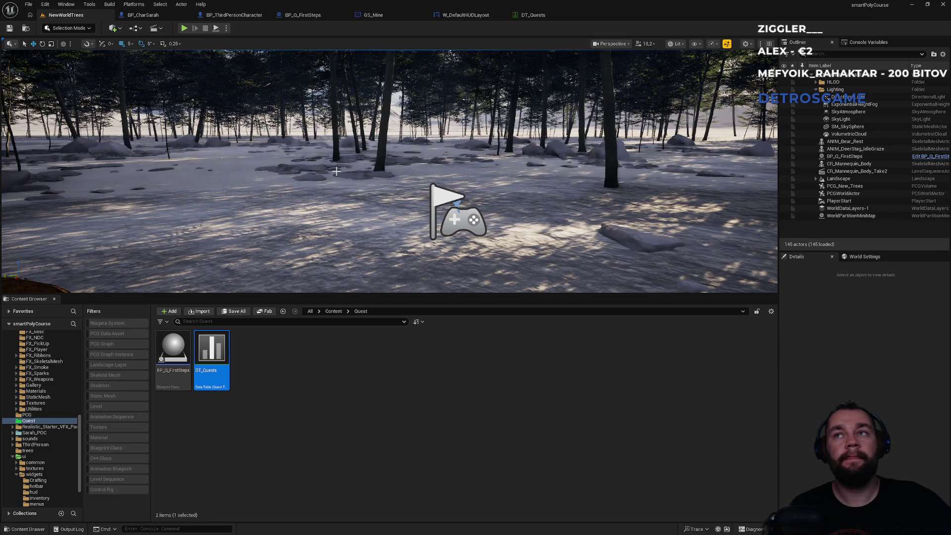
pyautogui.click(329, 377)
pyautogui.moveTo(397, 223); pyautogui.dragTo(398, 193)
pyautogui.scroll(-4, 397, 204)
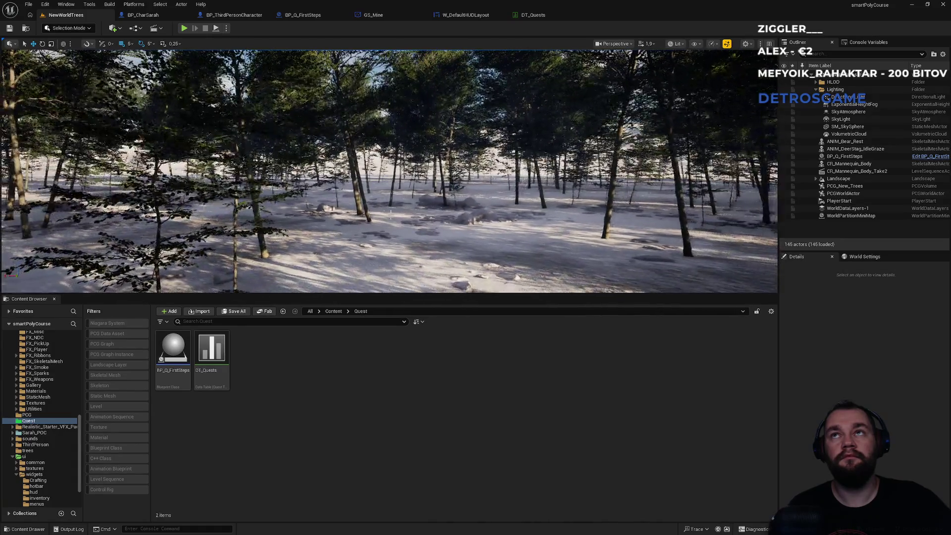
pyautogui.click(534, 14)
pyautogui.click(471, 15)
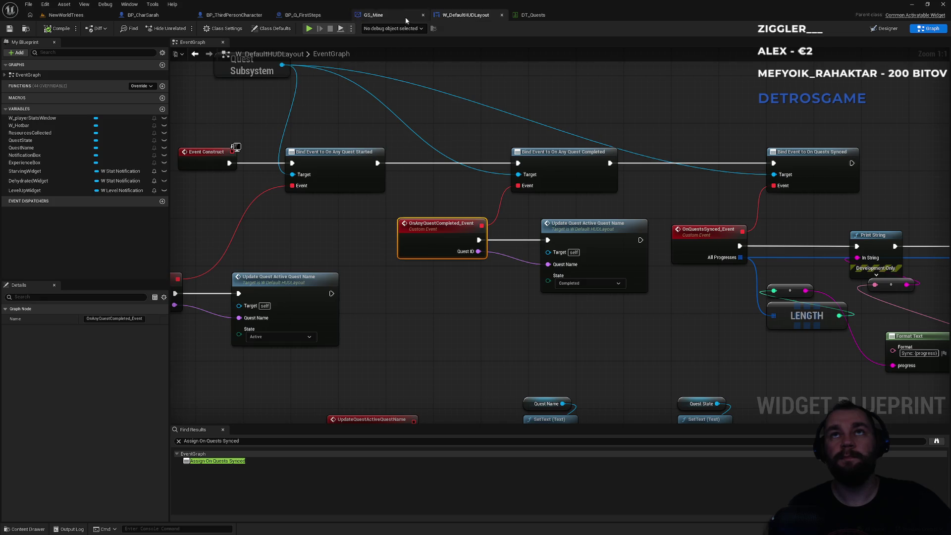
# Step: Cycle through the GS_Mine, BP_Q_FirstSteps, BP_ThirdPersonCharacter and BP_CharSarah blueprint tabs
pyautogui.click(373, 16)
pyautogui.click(323, 17)
pyautogui.click(262, 16)
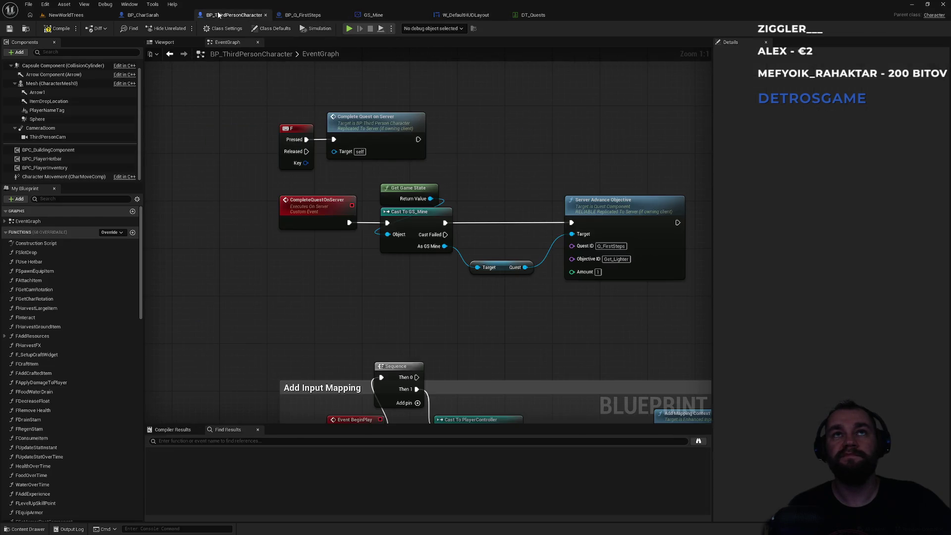
pyautogui.click(141, 16)
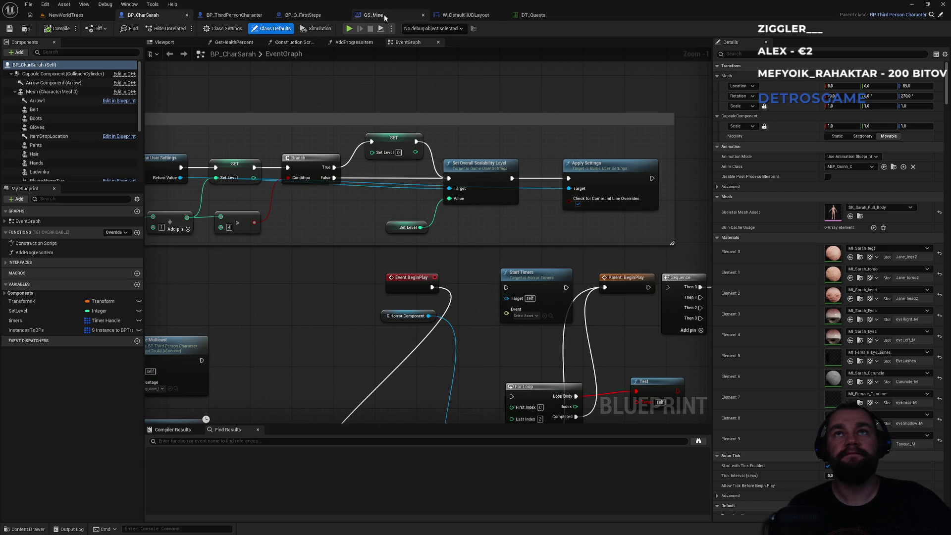
pyautogui.click(319, 16)
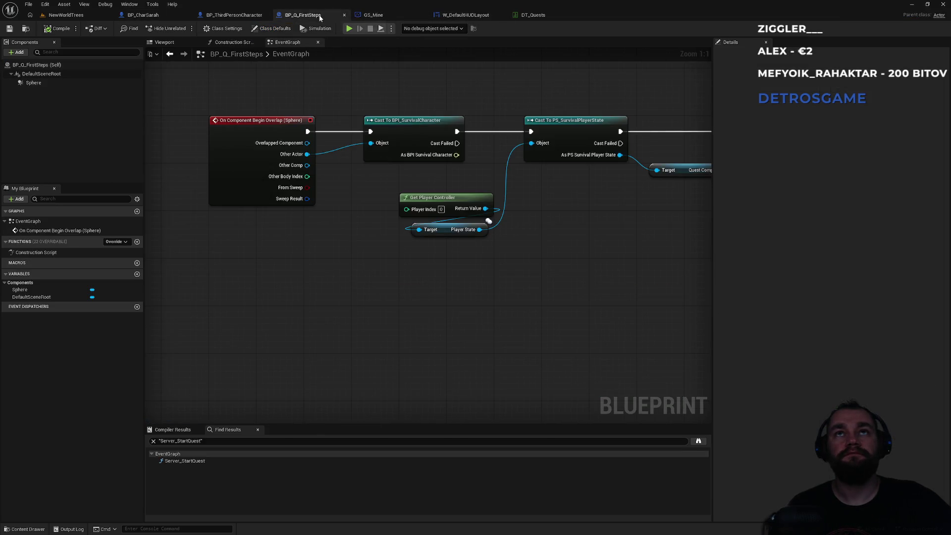
pyautogui.click(236, 17)
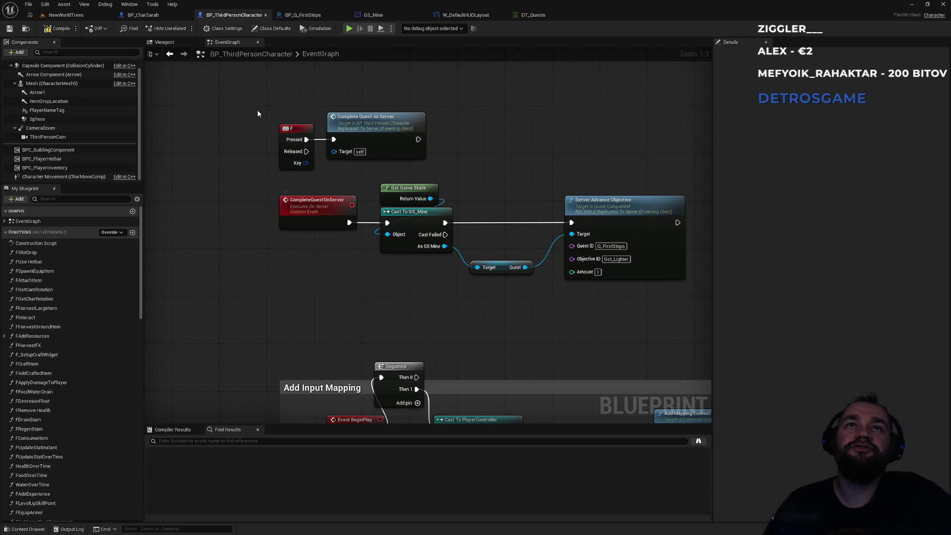
pyautogui.click(313, 16)
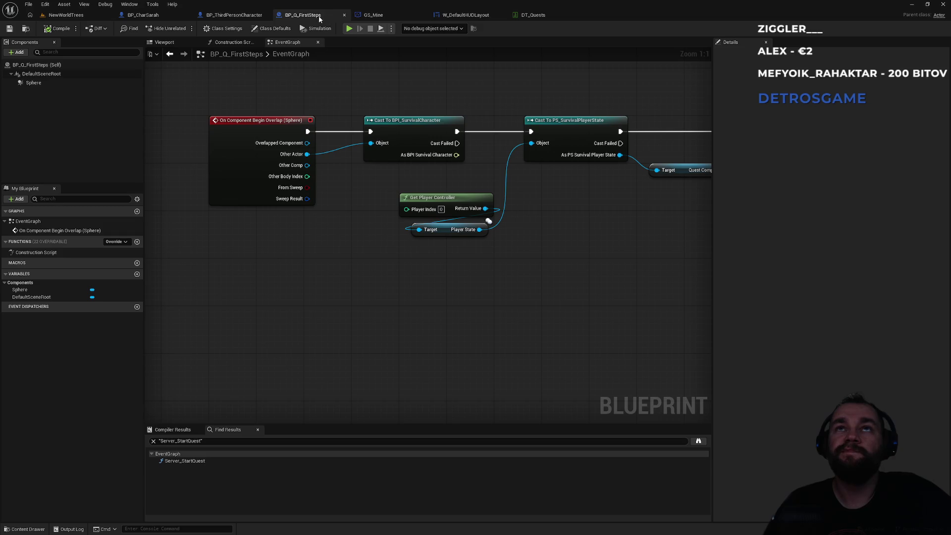
pyautogui.click(381, 16)
# Step: Nudge the Q_FirstSteps node and pan to Server Start Quest, then open the Alt+Tab switcher
pyautogui.scroll(5, 342, 346)
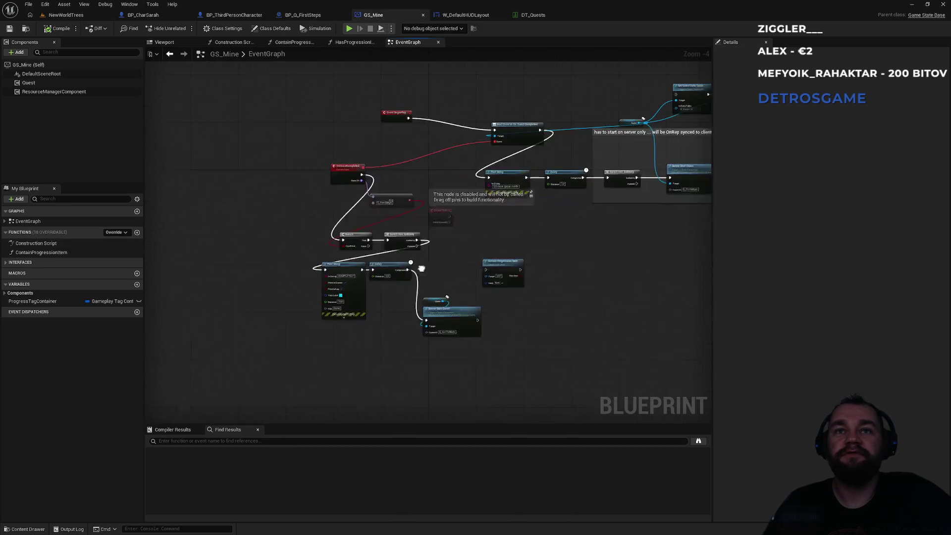
pyautogui.moveTo(439, 190)
pyautogui.mouseDown()
pyautogui.moveTo(407, 205)
pyautogui.moveTo(450, 187)
pyautogui.moveTo(444, 180)
pyautogui.mouseUp()
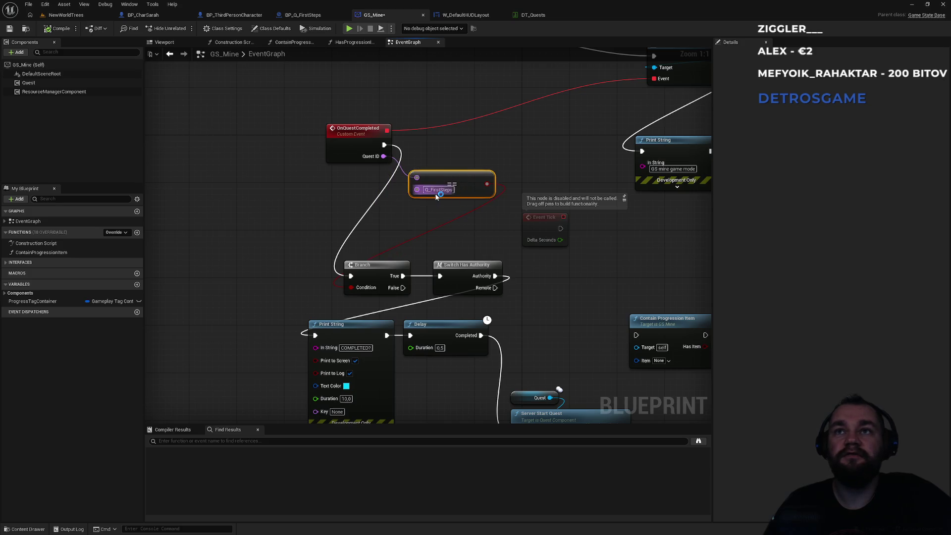
pyautogui.moveTo(456, 244); pyautogui.dragTo(396, 205)
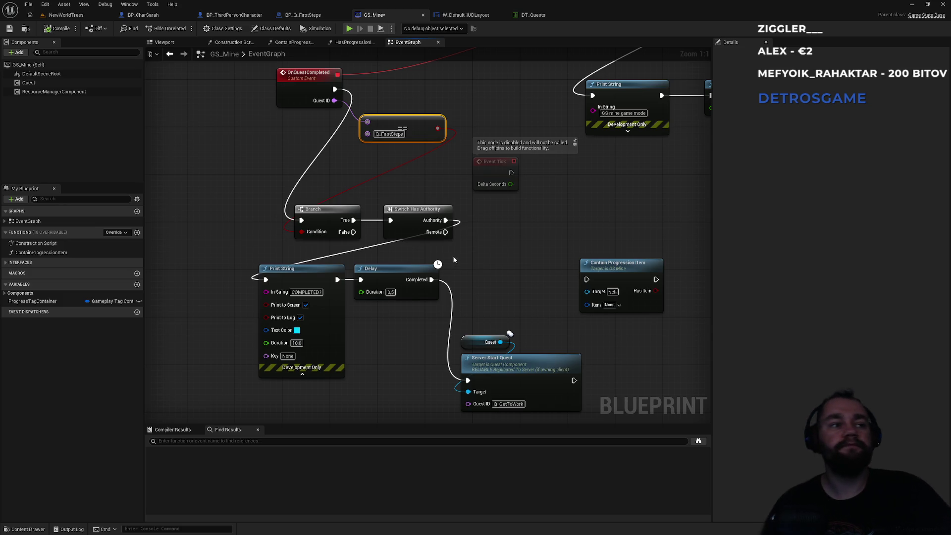
pyautogui.moveTo(400, 168); pyautogui.dragTo(441, 209)
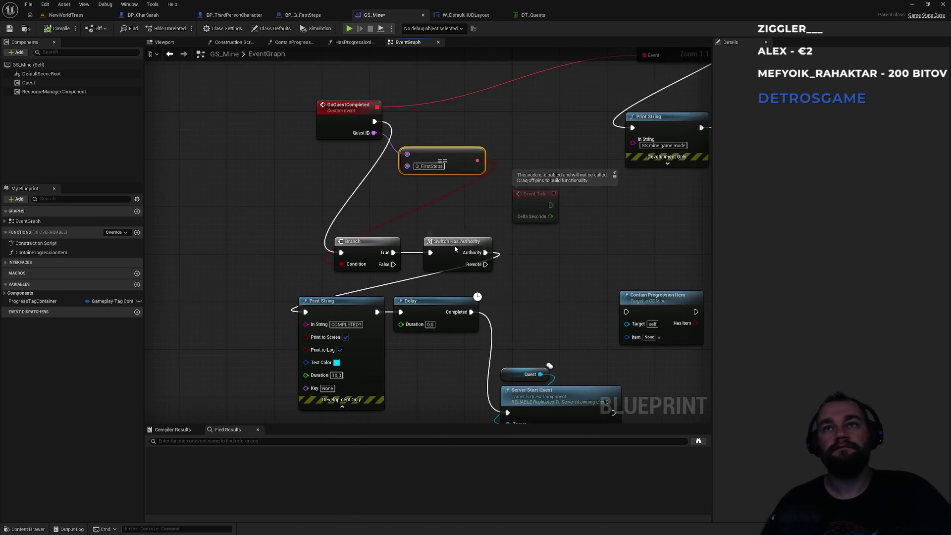
pyautogui.hotkey('alt', 'Tab')
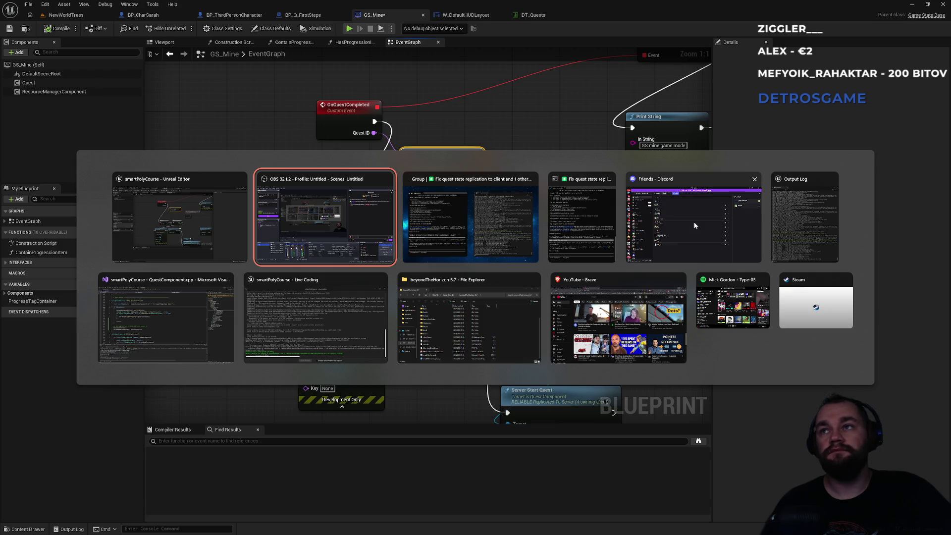
# Step: In QuestComponent.cpp, review OnRep_QuestProgresses and Multicast_NotifyQuestCompleted_Implementation
pyautogui.click(199, 302)
pyautogui.click(251, 258)
pyautogui.doubleClick(278, 99)
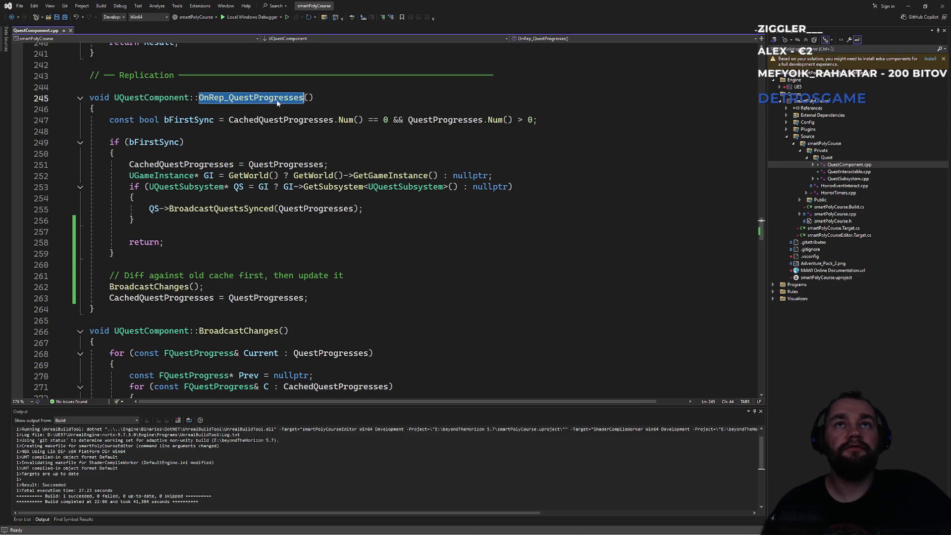
pyautogui.click(258, 231)
pyautogui.rightClick(257, 191)
pyautogui.press('Escape')
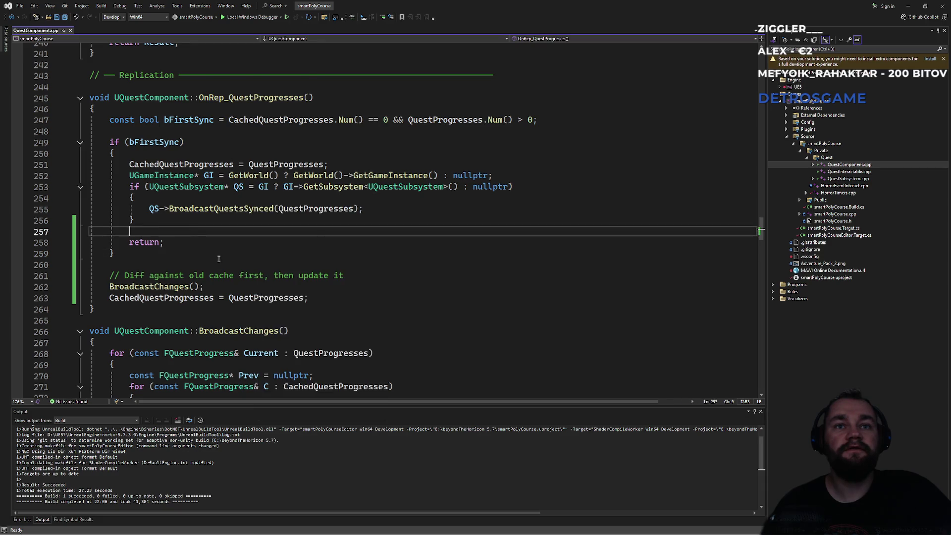
pyautogui.scroll(-5, 238, 239)
pyautogui.scroll(-15, 239, 239)
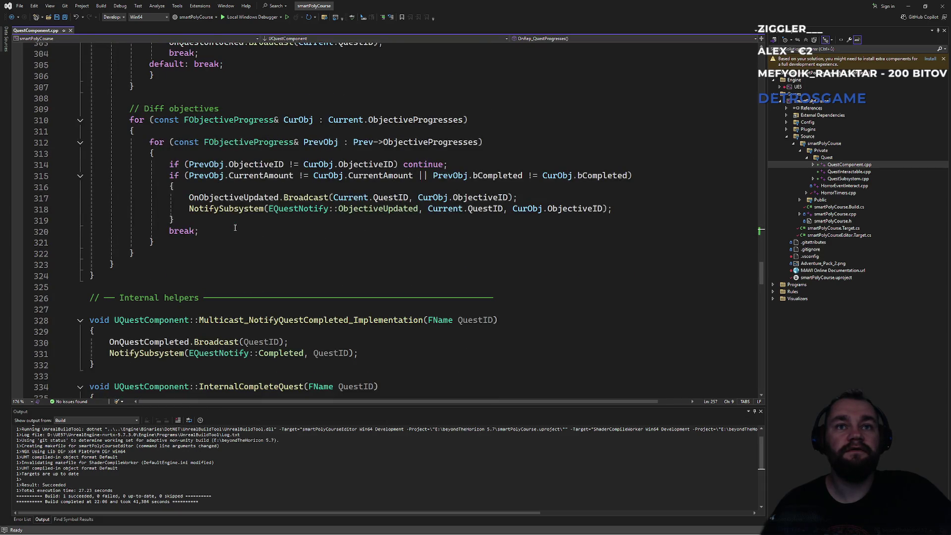
pyautogui.scroll(-2, 240, 246)
pyautogui.doubleClick(271, 253)
pyautogui.click(218, 275)
pyautogui.click(397, 288)
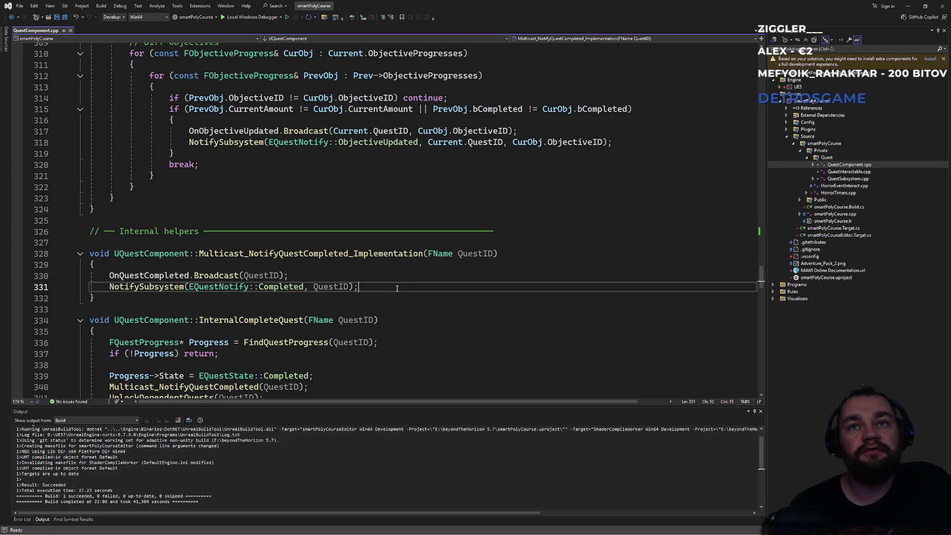
pyautogui.scroll(-3, 355, 290)
# Step: Search for InternalCompleteQuest to reach its call on line 368
pyautogui.click(268, 269)
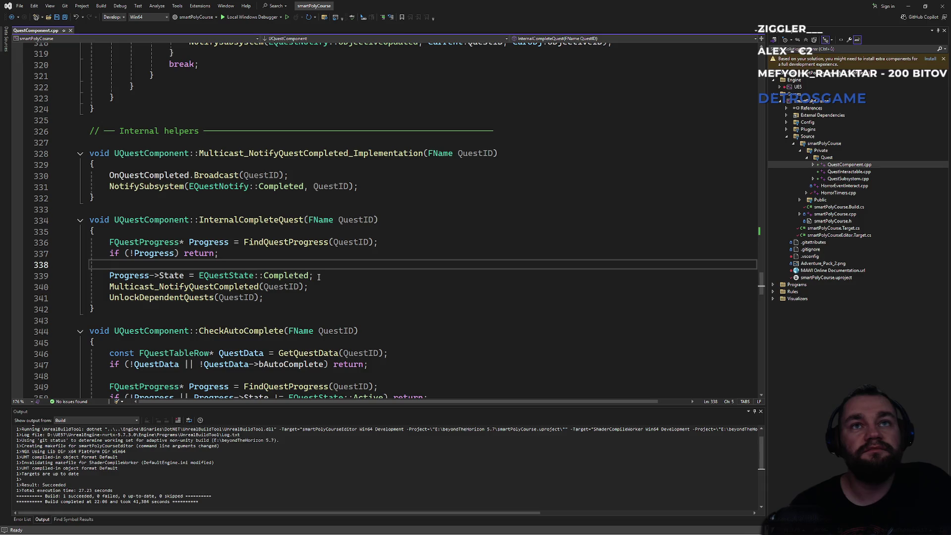
pyautogui.doubleClick(265, 224)
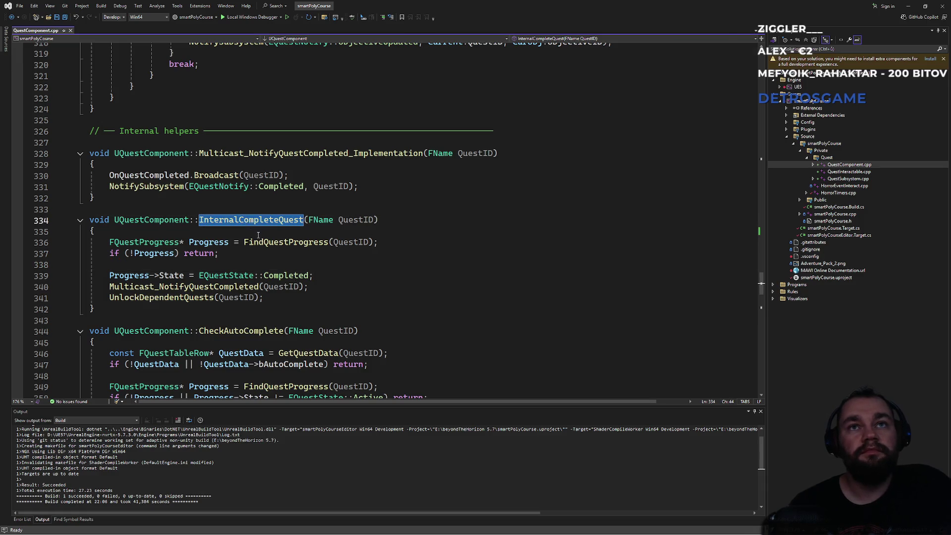
pyautogui.hotkey('ctrl', 'f')
pyautogui.press('Return')
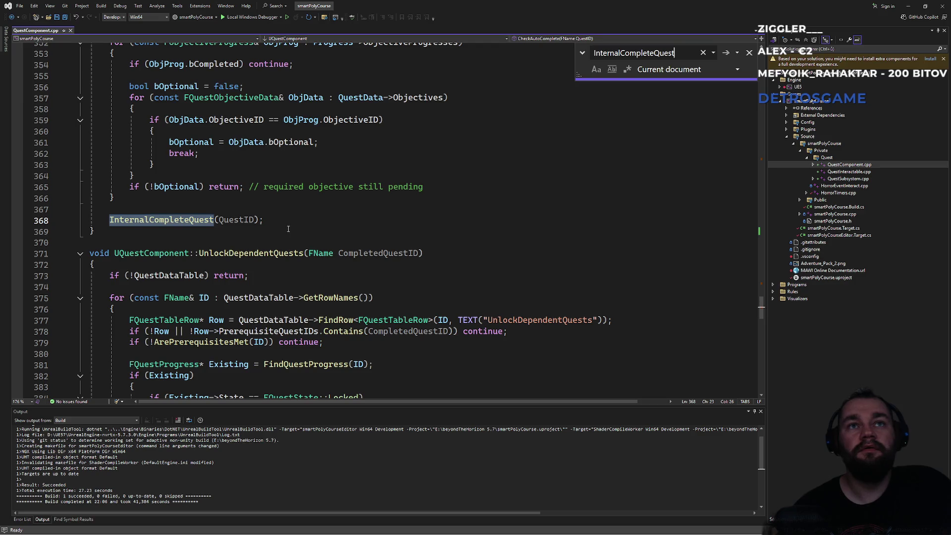
# Step: Find the CheckAutoComplete definition and search to its call on line 129
pyautogui.scroll(1, 289, 229)
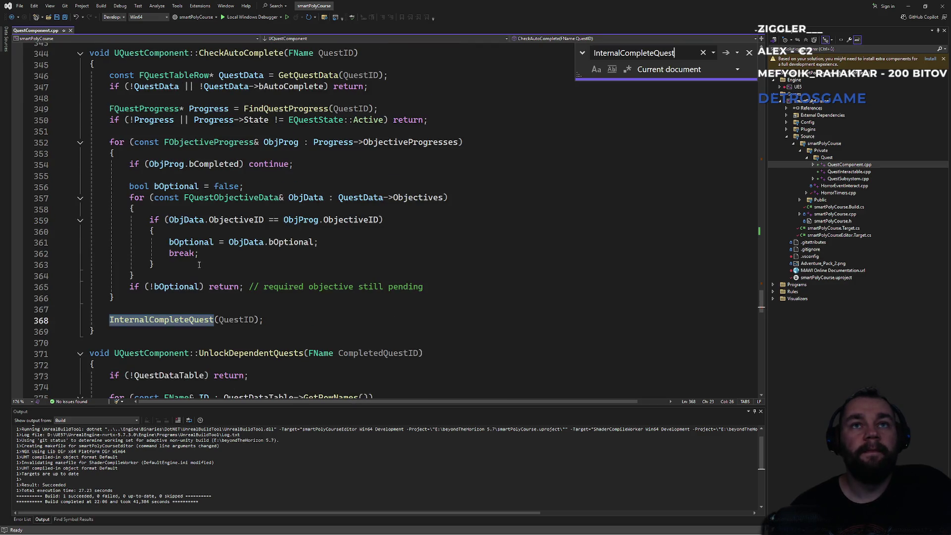
pyautogui.scroll(2, 198, 264)
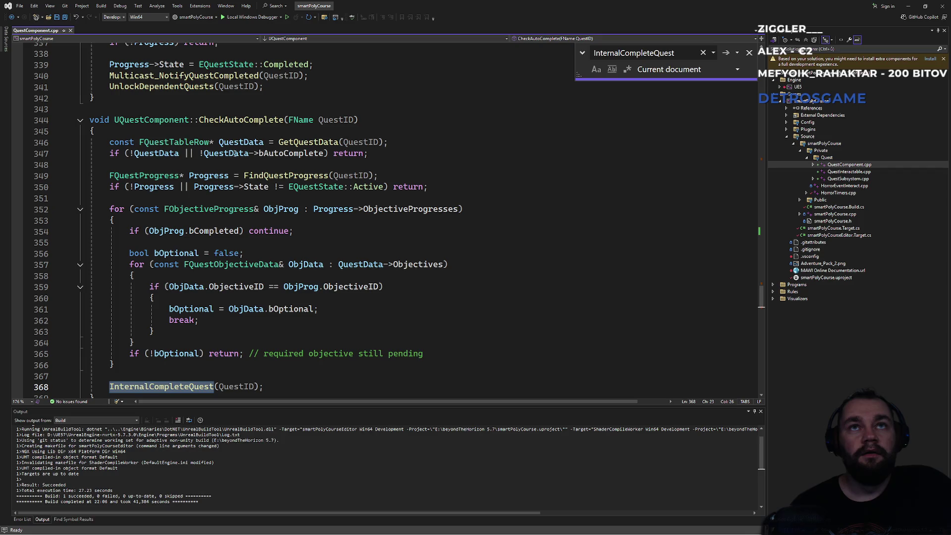
pyautogui.click(242, 120)
pyautogui.scroll(5, 253, 198)
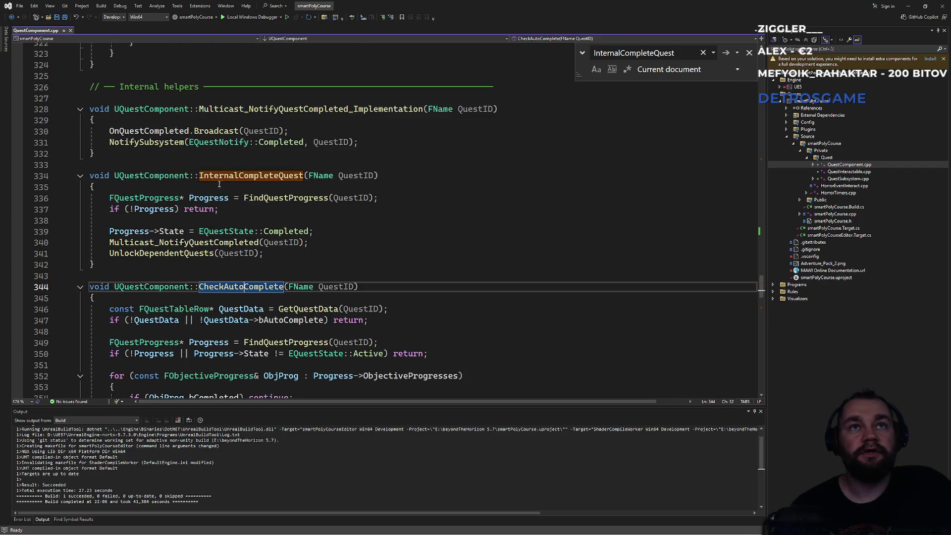
pyautogui.doubleClick(252, 287)
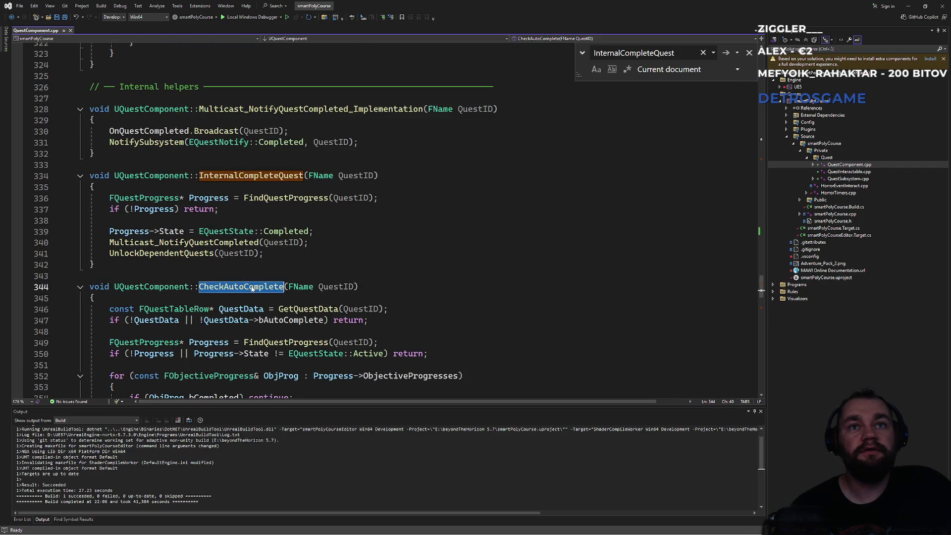
pyautogui.hotkey('ctrl', 'f')
pyautogui.press('Return')
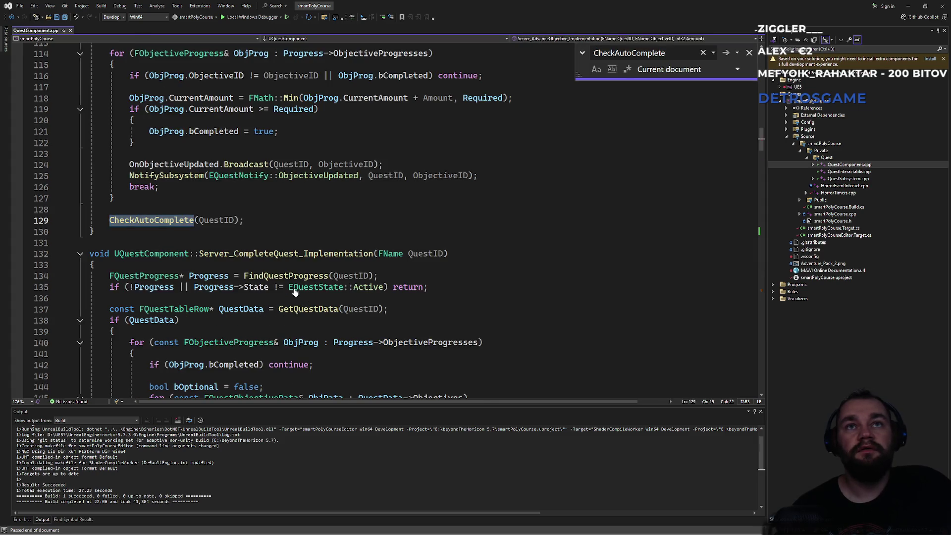
# Step: Read the code surrounding the CheckAutoComplete call
pyautogui.scroll(6, 295, 292)
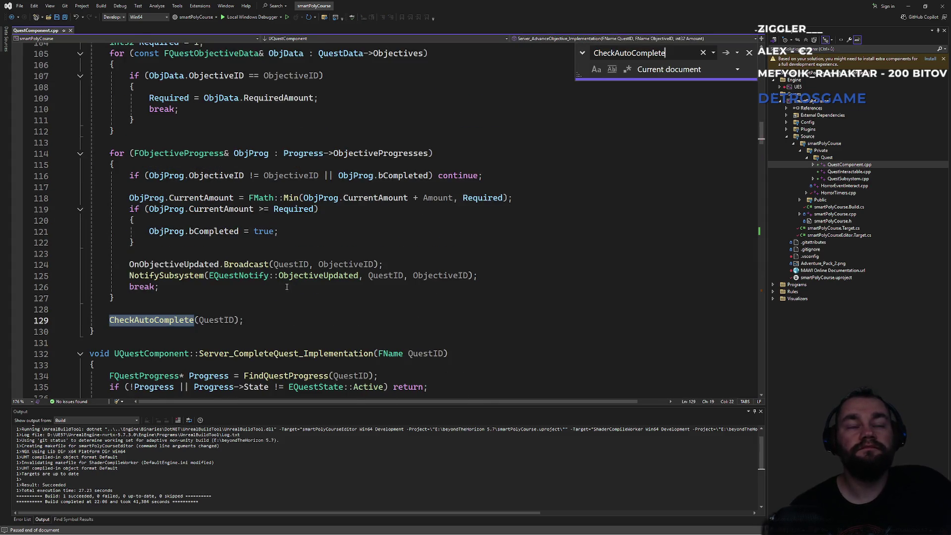
pyautogui.scroll(2, 265, 287)
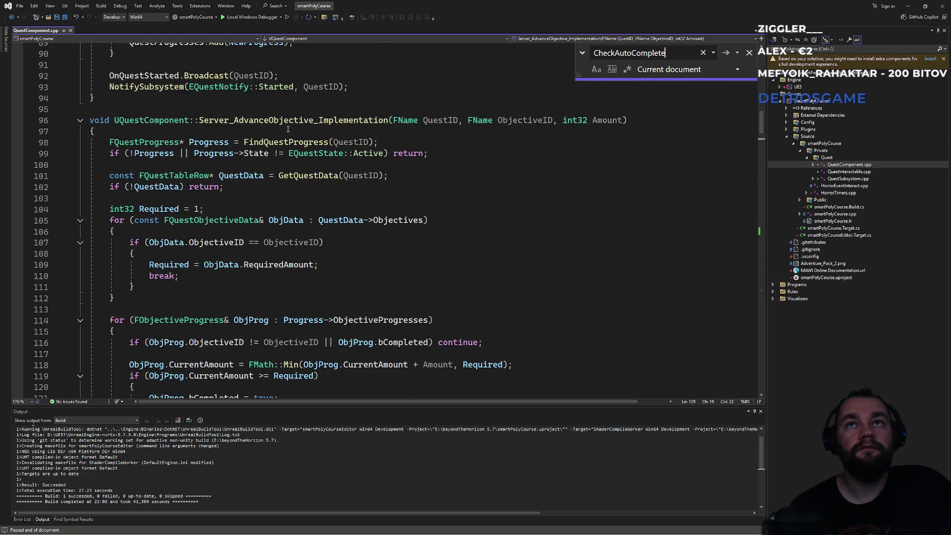
pyautogui.scroll(-5, 289, 128)
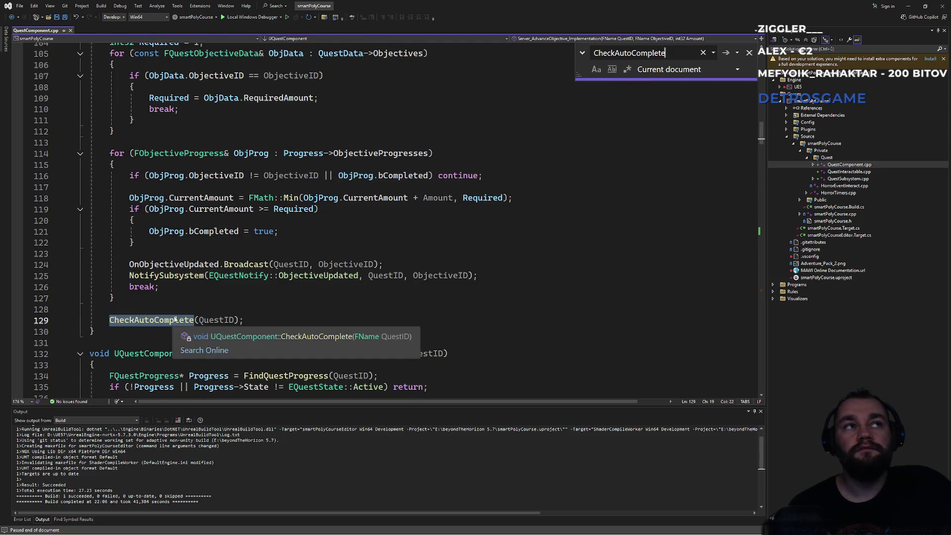
pyautogui.scroll(5, 225, 192)
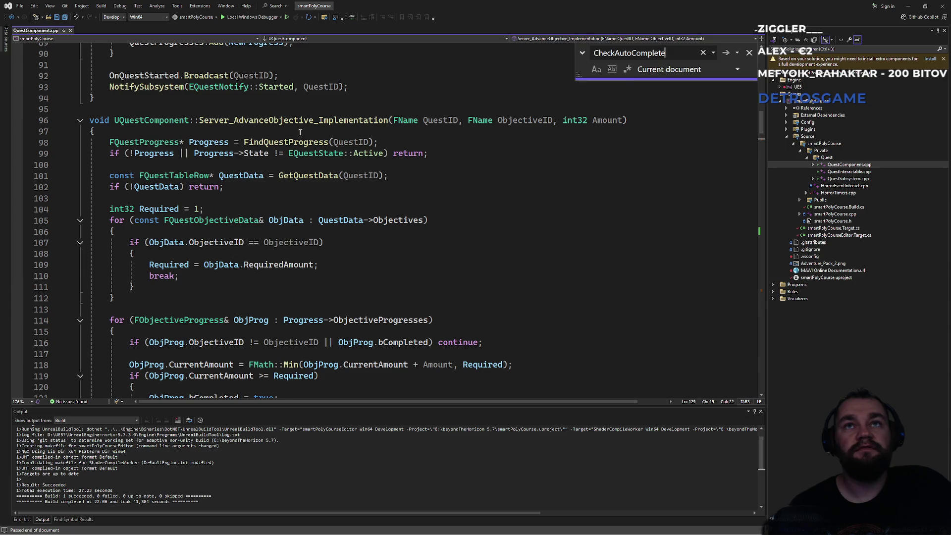
pyautogui.scroll(-4, 292, 129)
pyautogui.click(165, 354)
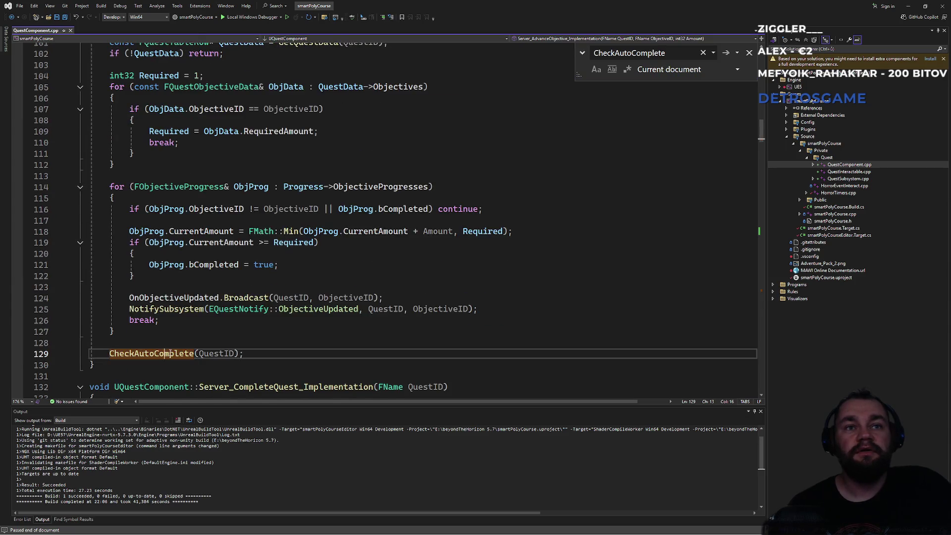
# Step: Locate the InternalCompleteQuest call from CheckAutoComplete on line 157
pyautogui.scroll(-20, 278, 292)
pyautogui.scroll(-20, 279, 292)
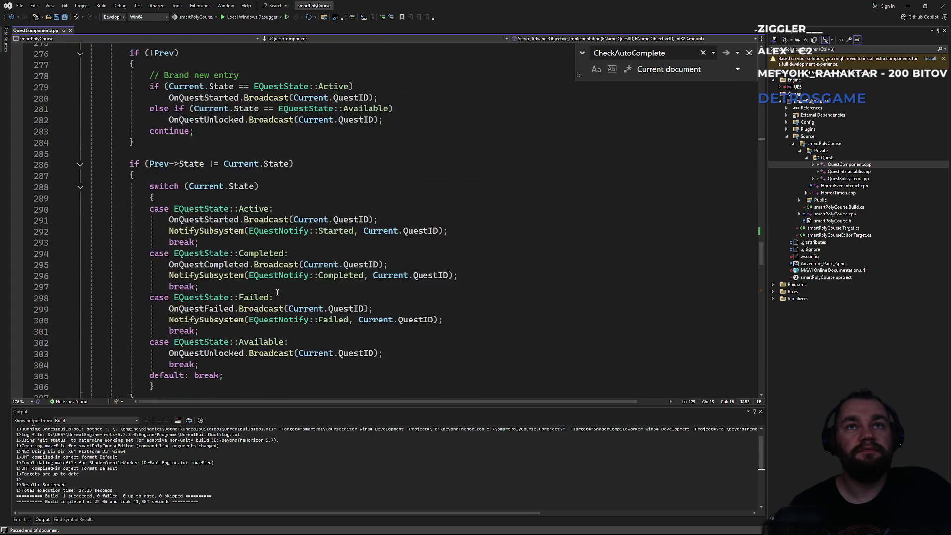
pyautogui.scroll(-19, 278, 293)
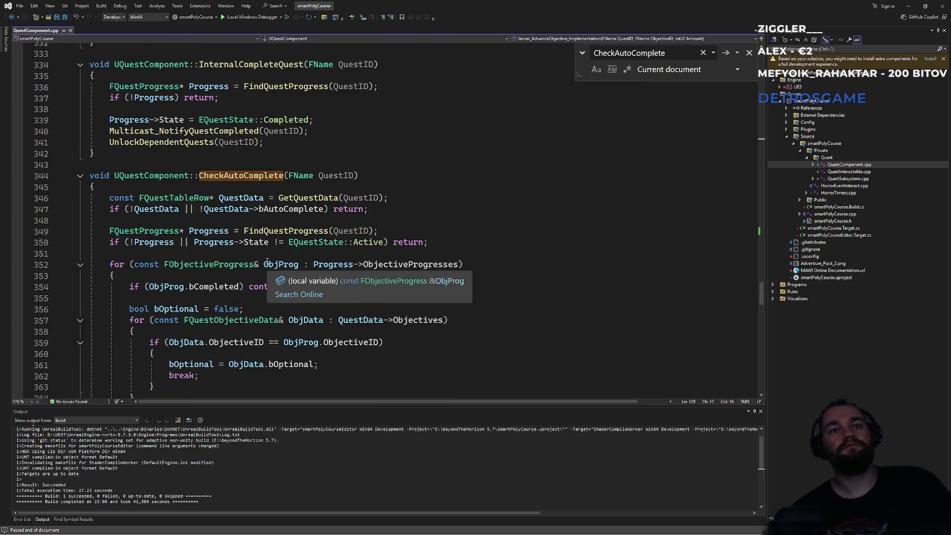
pyautogui.scroll(-5, 268, 261)
pyautogui.click(184, 335)
pyautogui.scroll(-9, 391, 253)
pyautogui.scroll(-17, 391, 252)
pyautogui.scroll(20, 395, 242)
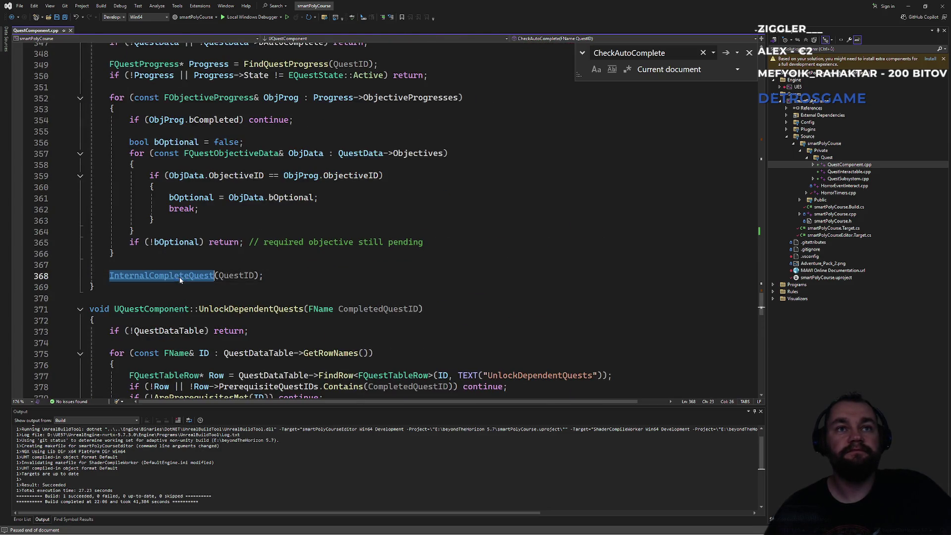
pyautogui.hotkey('ctrl', 'f')
pyautogui.press('Return')
pyautogui.press('Escape')
# Step: Go to the InternalCompleteQuest definition at line 334 and search for its UnlockDependentQuests call
pyautogui.click(174, 220)
pyautogui.scroll(6, 229, 301)
pyautogui.scroll(-4, 229, 301)
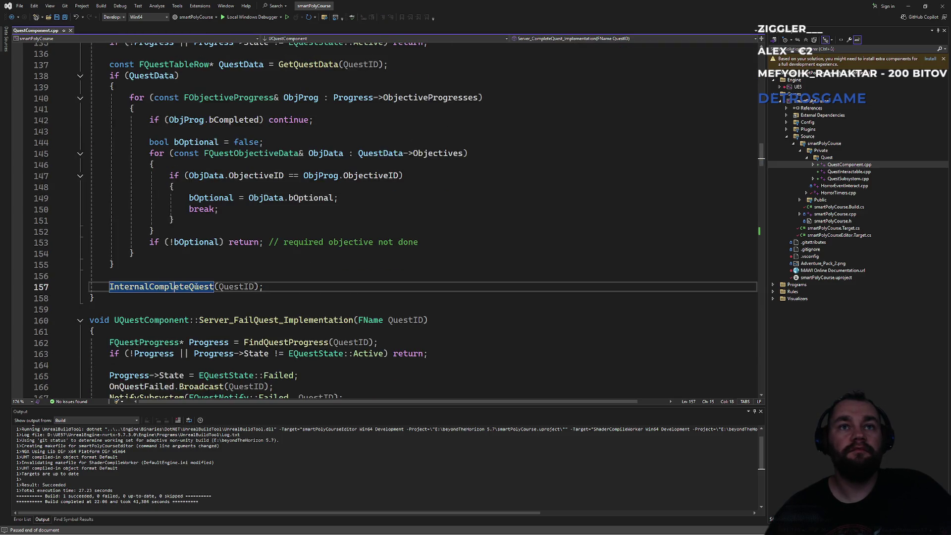
pyautogui.keyDown('ctrl'); pyautogui.click(202, 281); pyautogui.keyUp('ctrl')
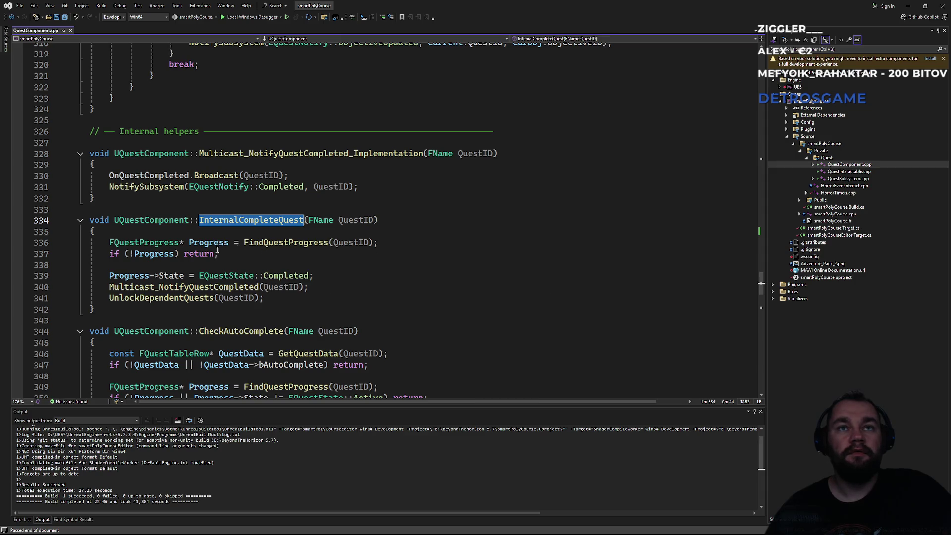
pyautogui.click(267, 299)
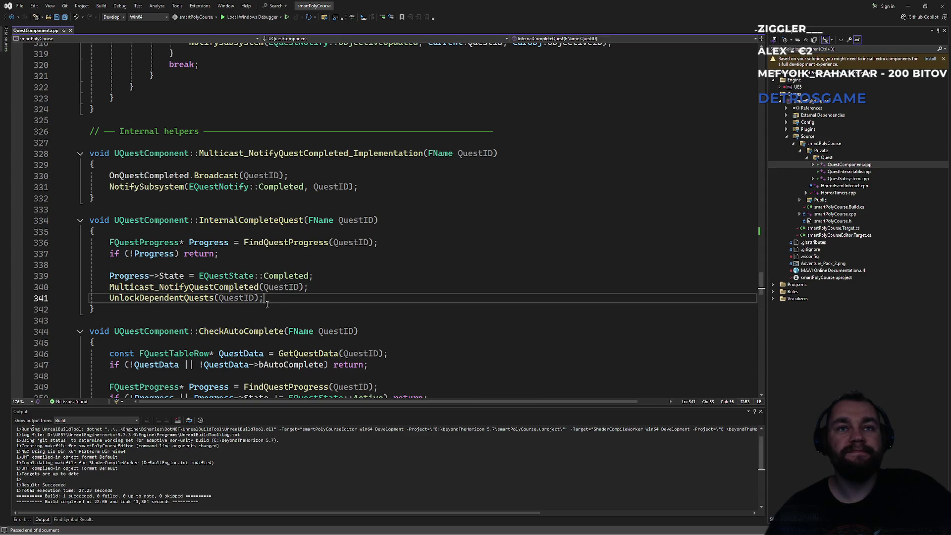
pyautogui.click(183, 297)
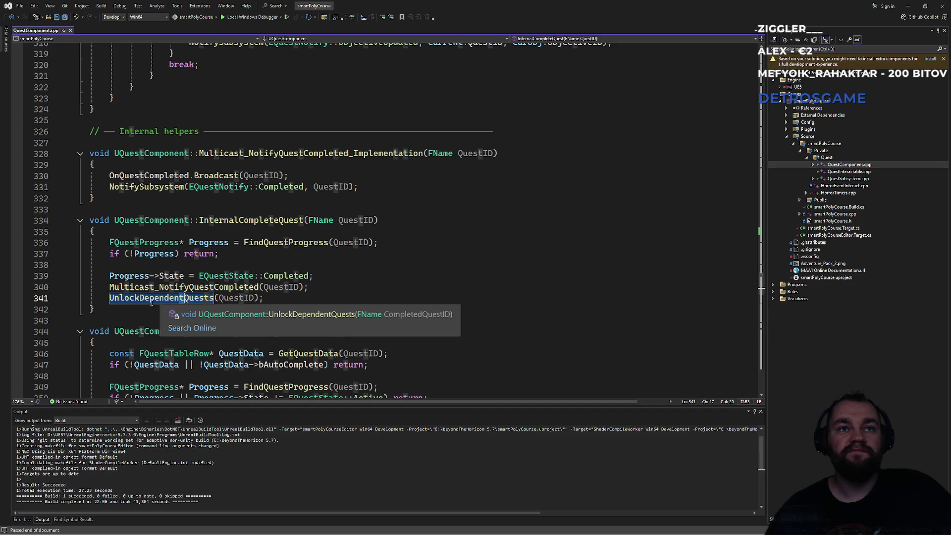
pyautogui.doubleClick(151, 300)
pyautogui.hotkey('ctrl', 'f')
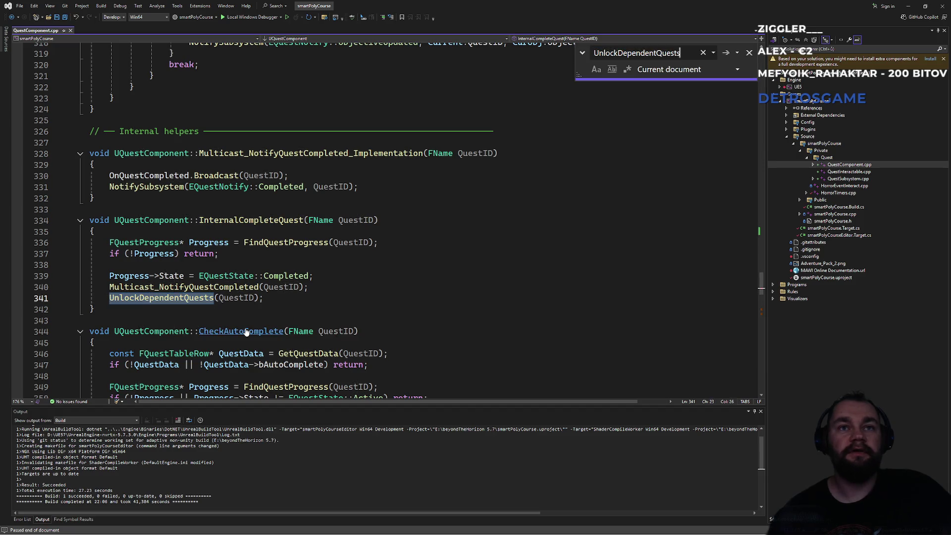
pyautogui.press('Return')
pyautogui.scroll(-5, 247, 332)
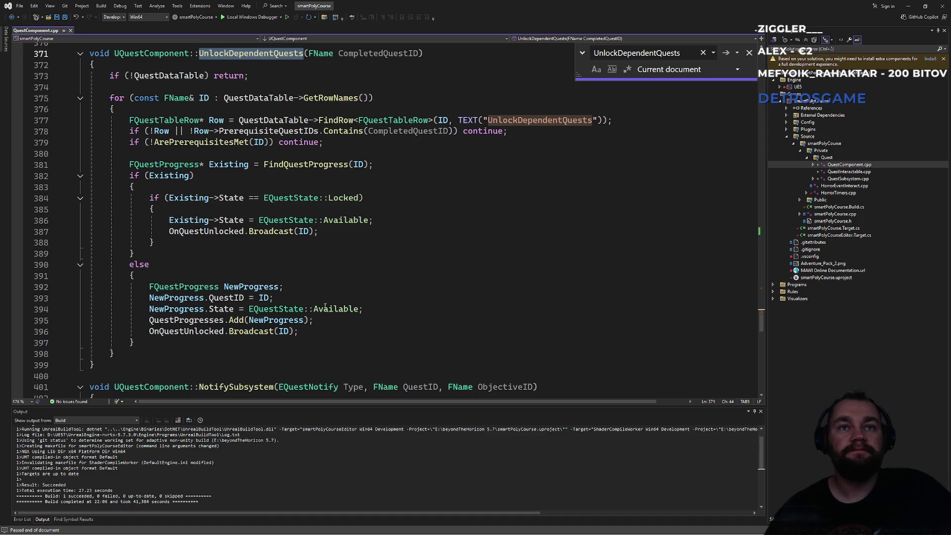
pyautogui.click(329, 333)
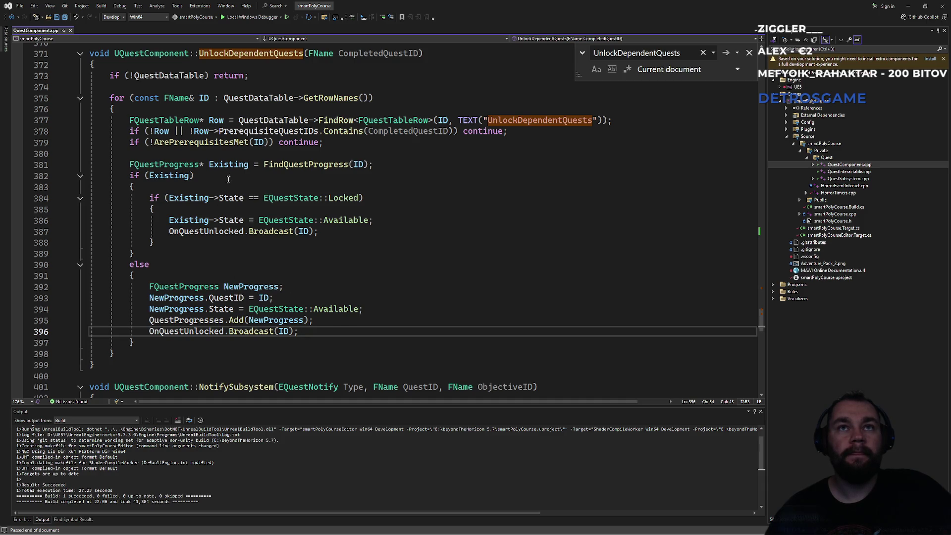
pyautogui.click(310, 166)
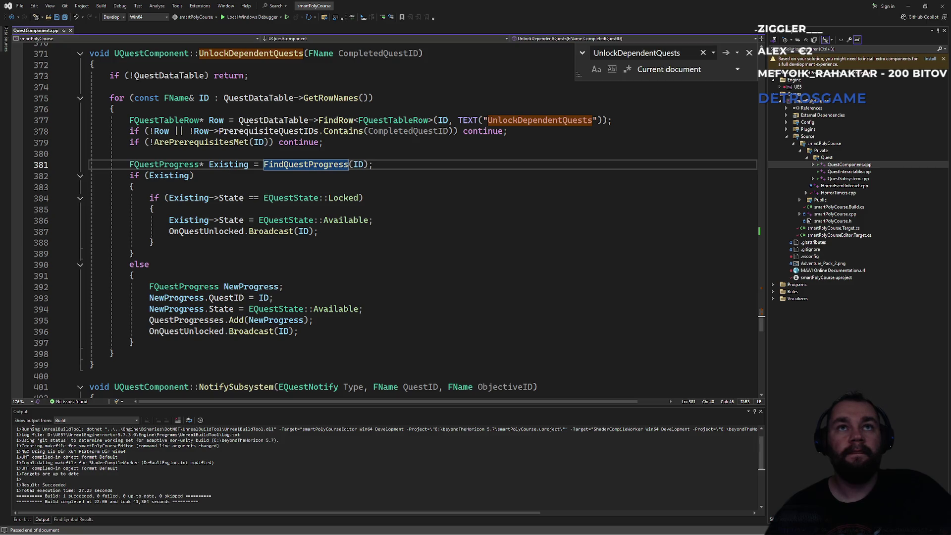
pyautogui.click(342, 131)
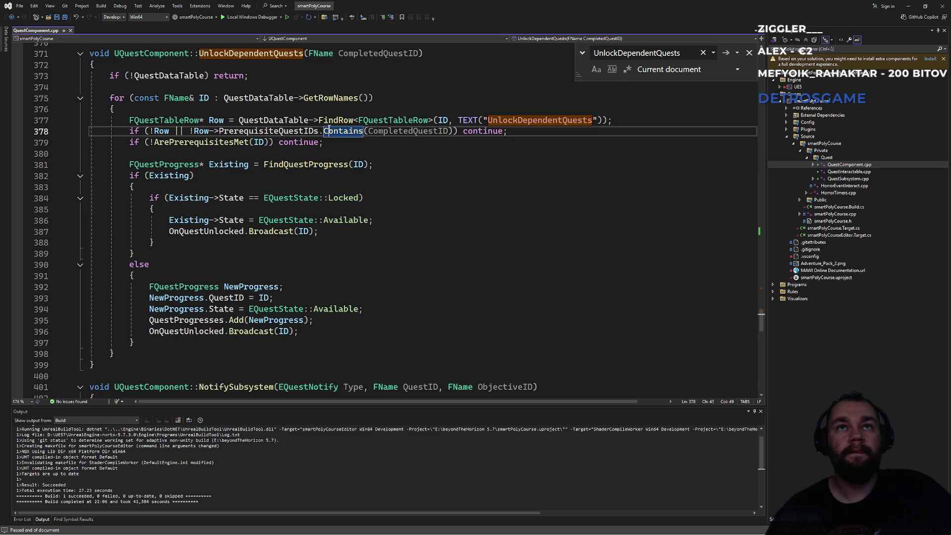
pyautogui.click(388, 131)
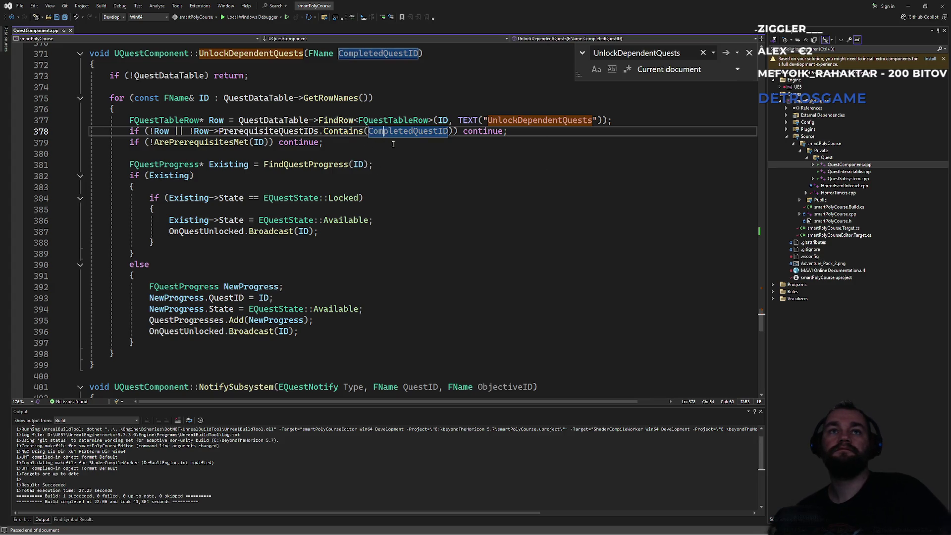
pyautogui.click(371, 146)
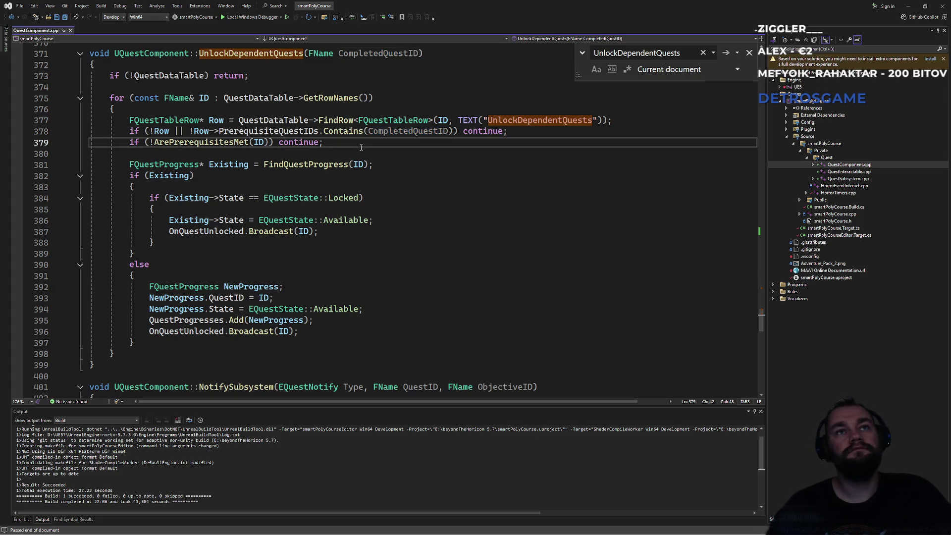
pyautogui.doubleClick(181, 142)
pyautogui.click(194, 142)
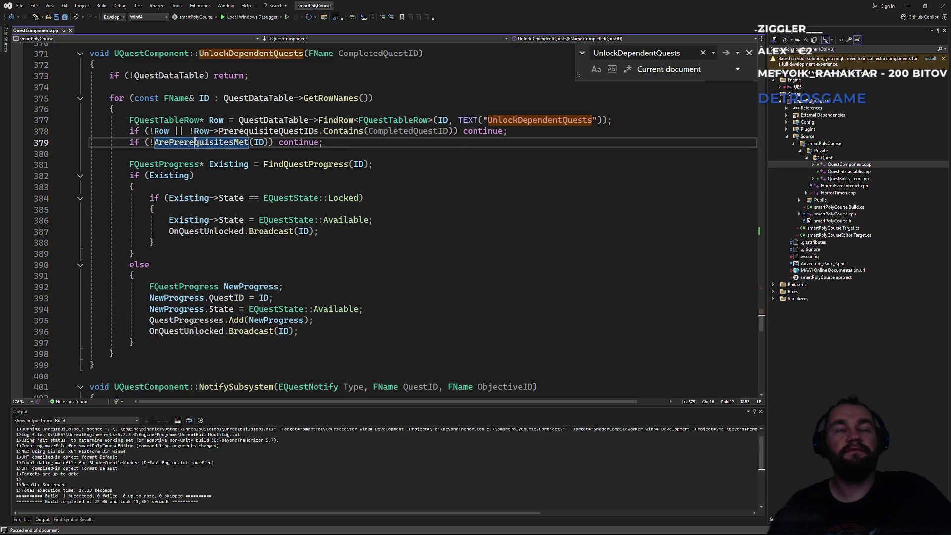
pyautogui.click(310, 164)
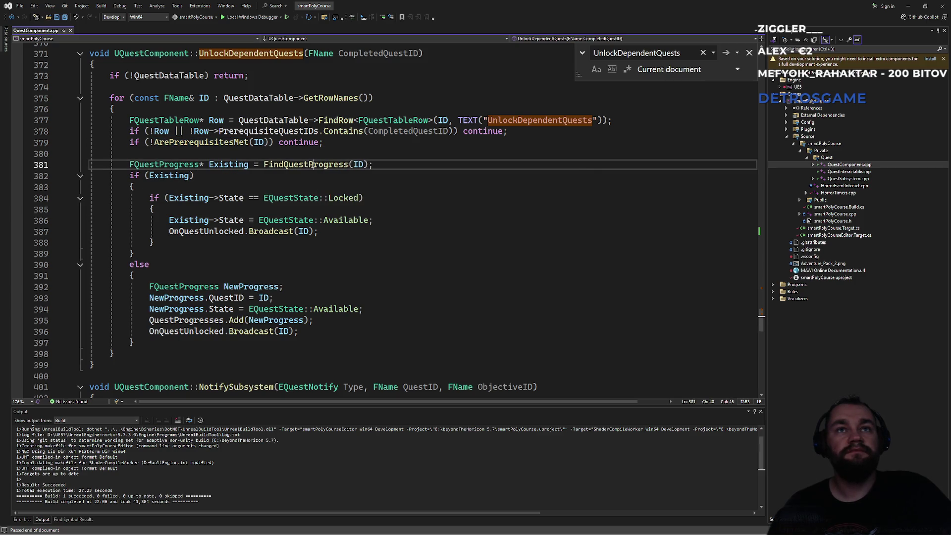
pyautogui.click(159, 176)
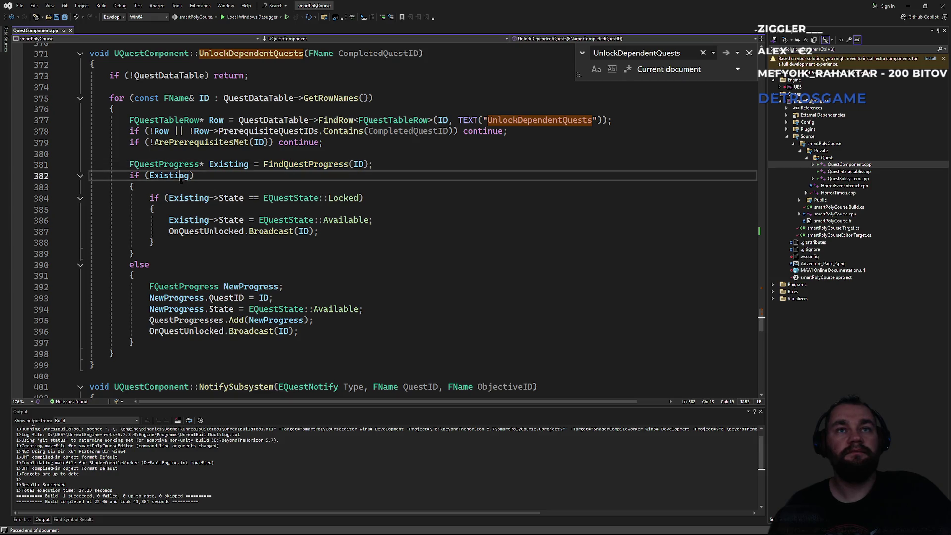
pyautogui.click(336, 231)
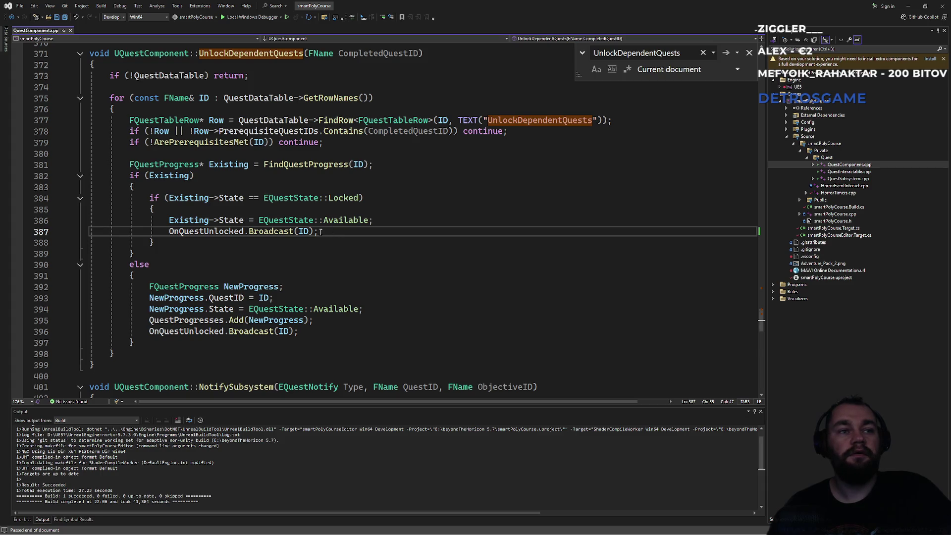
pyautogui.hotkey('alt', 'Tab')
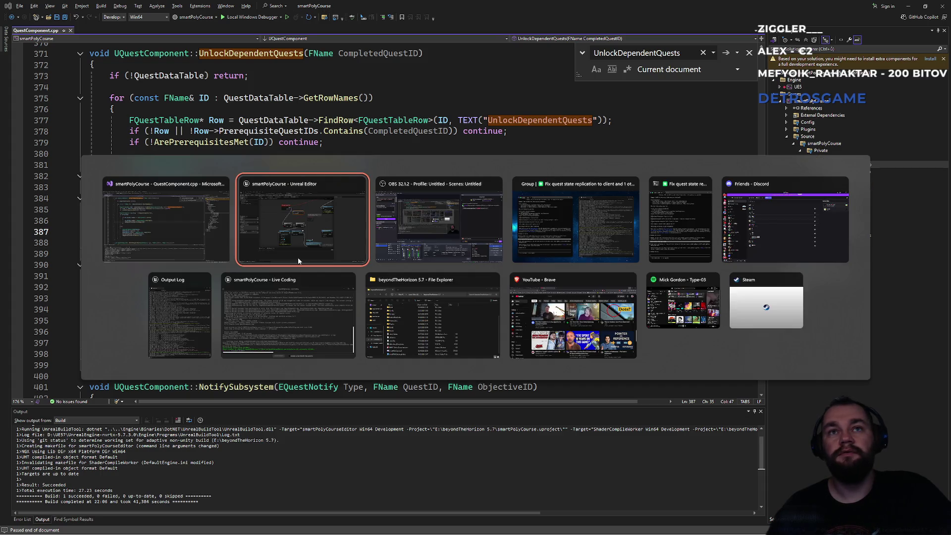
# Step: Switch to the Unreal Editor, bring NewWorldTrees to the front and fly the camera forward
pyautogui.click(298, 260)
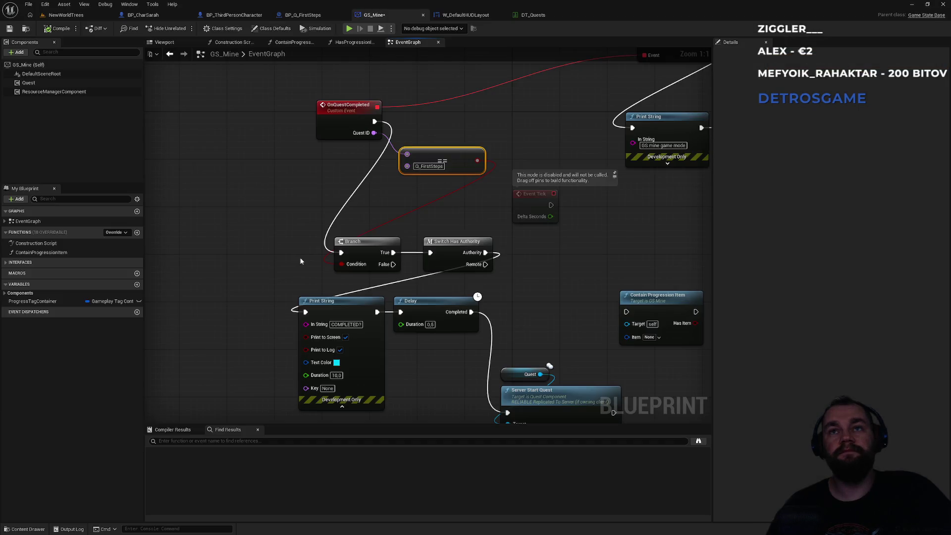
pyautogui.click(62, 15)
pyautogui.moveTo(360, 292)
pyautogui.mouseDown()
pyautogui.moveTo(352, 233)
pyautogui.moveTo(351, 248)
pyautogui.moveTo(353, 233)
pyautogui.moveTo(369, 233)
pyautogui.moveTo(365, 243)
pyautogui.mouseUp()
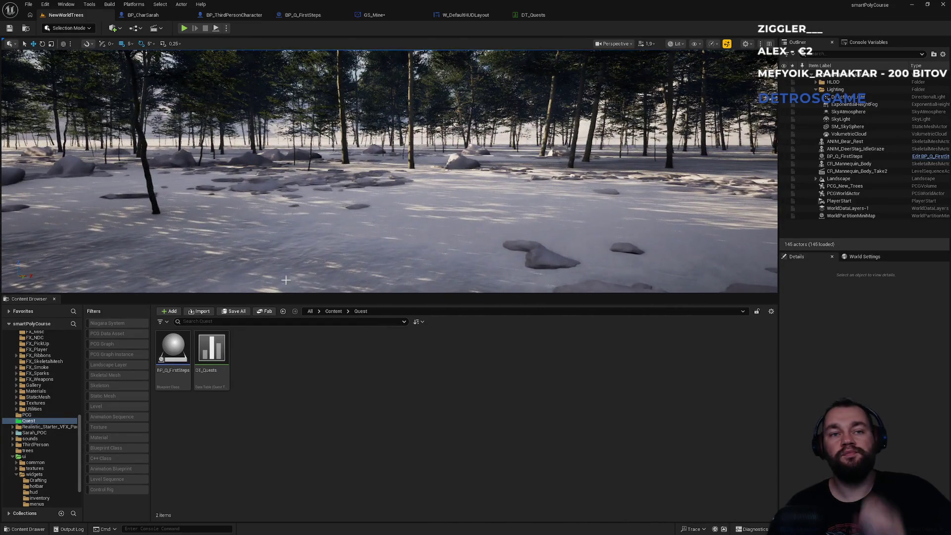
# Step: Go up to the Content root folder (59 items) and click into the Search Content field
pyautogui.click(333, 311)
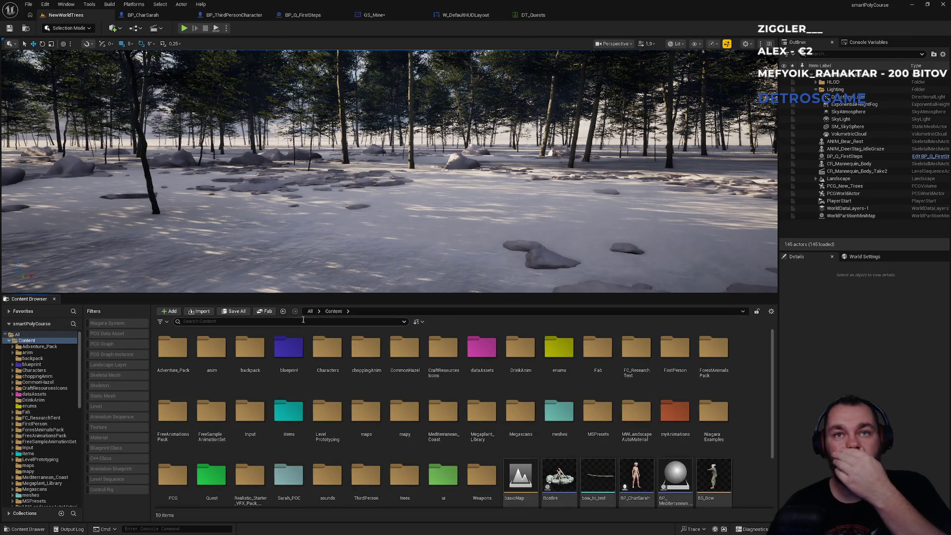
pyautogui.click(298, 322)
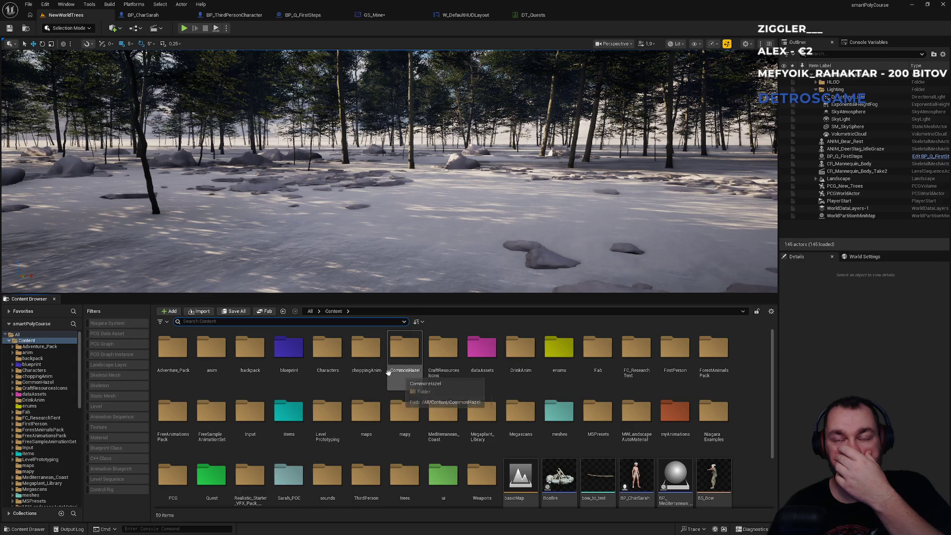
pyautogui.click(242, 322)
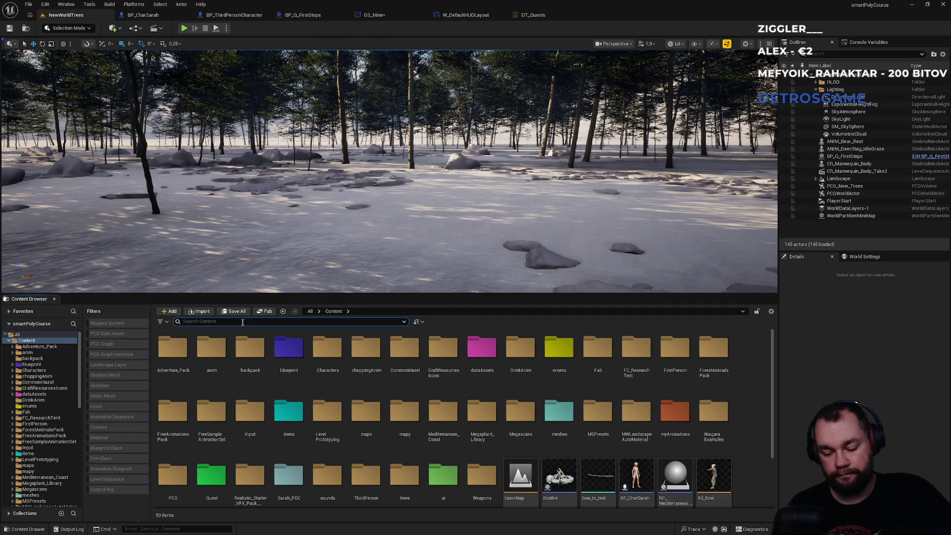
pyautogui.scroll(-2, 452, 442)
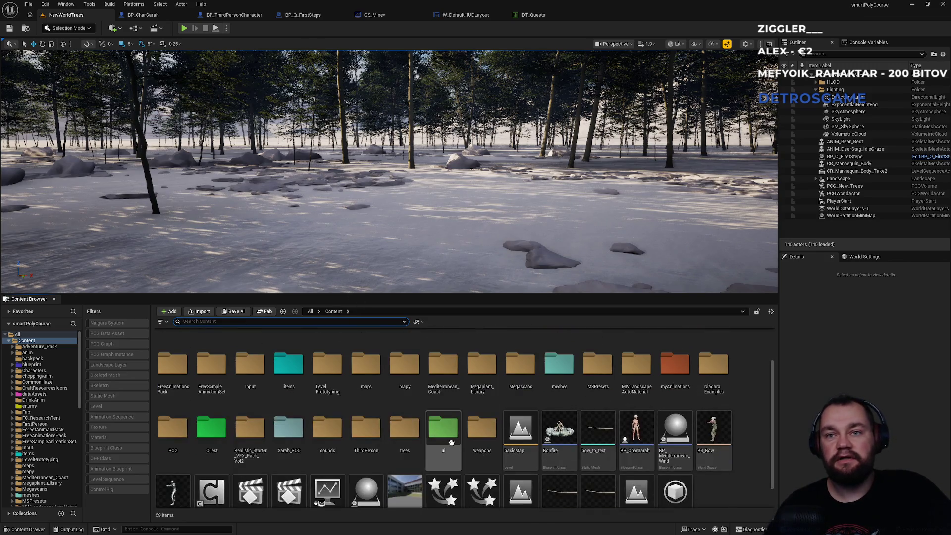
# Step: Open ui > widgets and look inside the inventory and hud folders
pyautogui.doubleClick(452, 443)
pyautogui.doubleClick(250, 347)
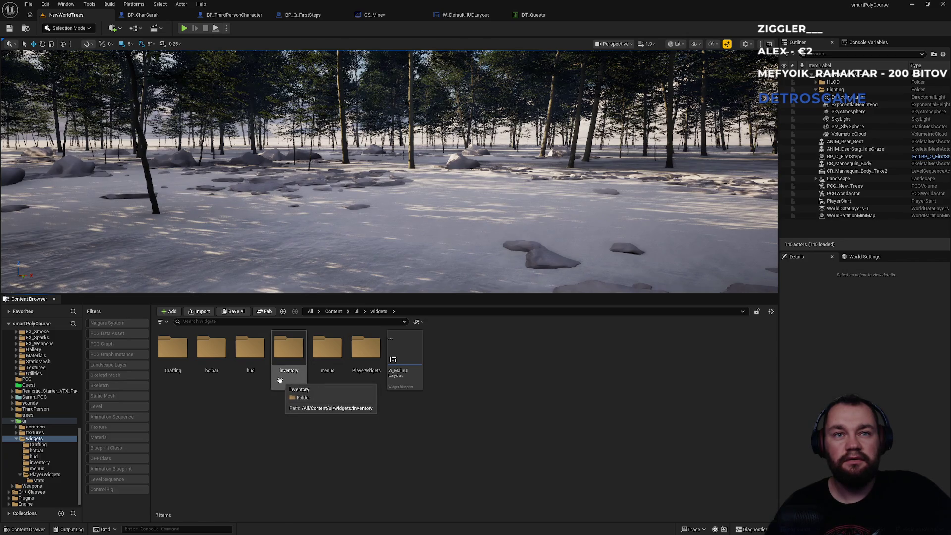
pyautogui.doubleClick(280, 380)
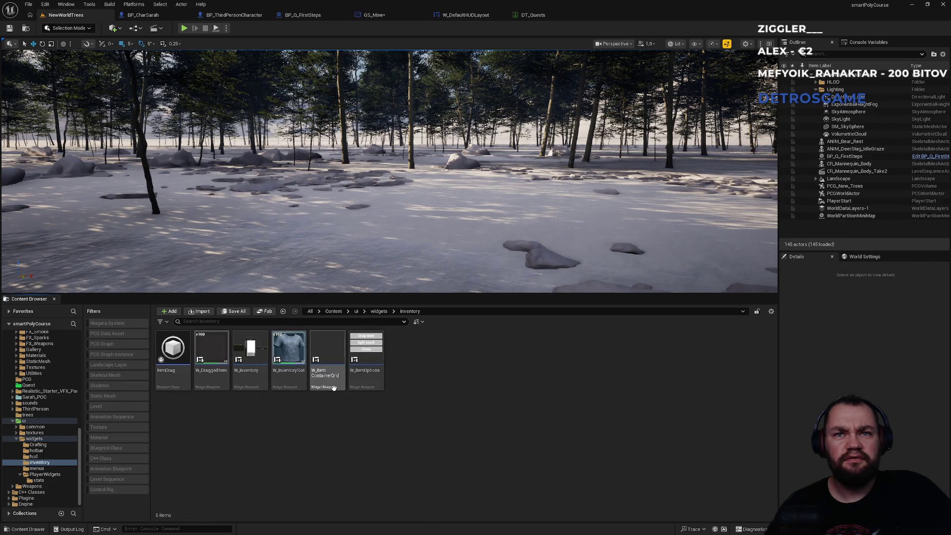
pyautogui.click(379, 311)
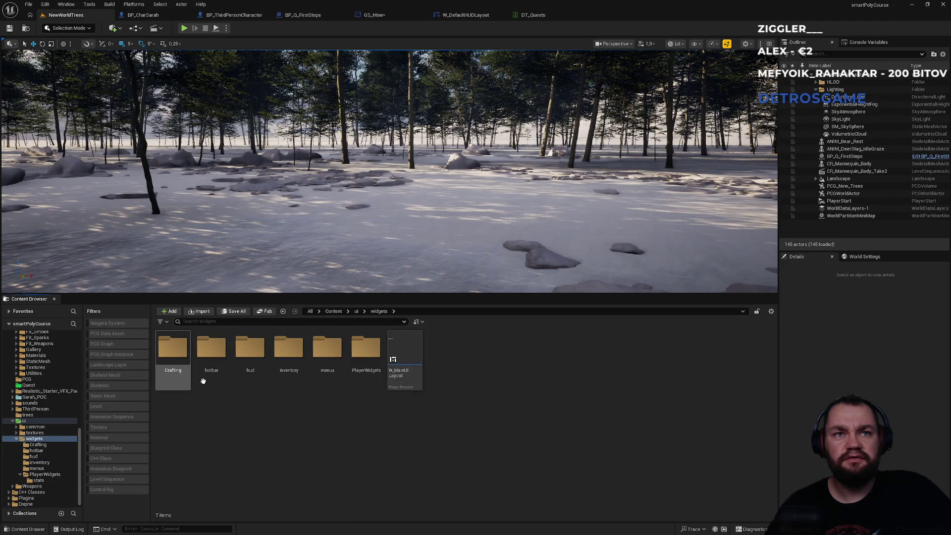
pyautogui.doubleClick(238, 376)
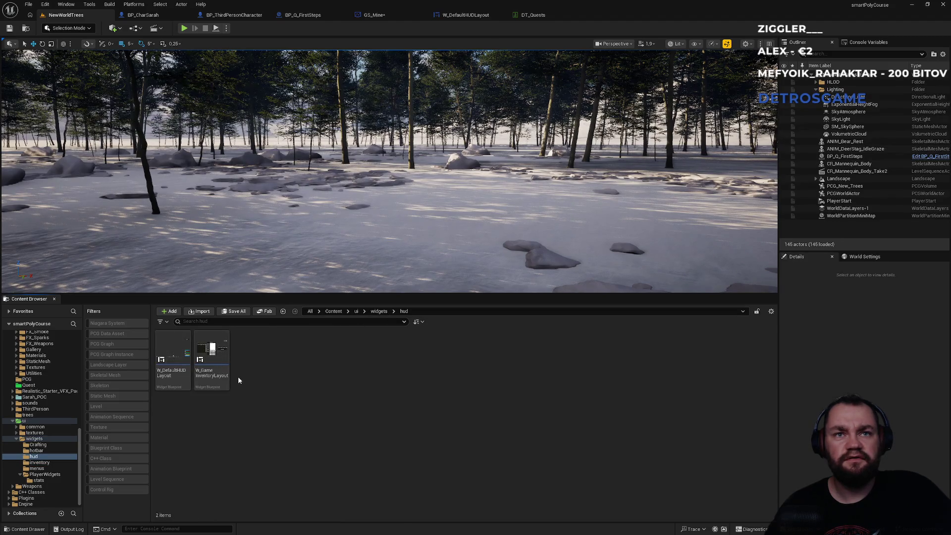
pyautogui.click(379, 311)
pyautogui.click(356, 311)
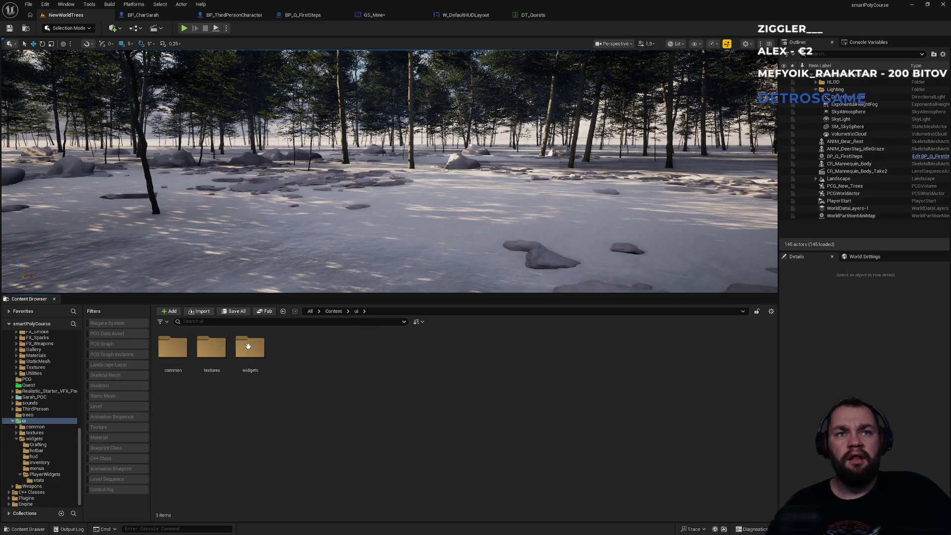
# Step: Browse ui > common, checking its buttons, misc and Platform folders
pyautogui.doubleClick(173, 347)
pyautogui.doubleClick(172, 347)
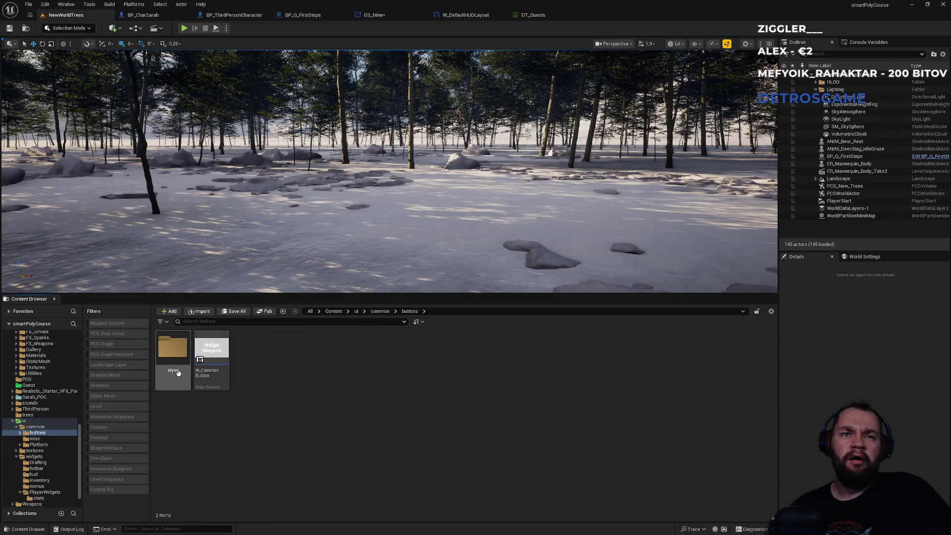
pyautogui.click(380, 311)
pyautogui.doubleClick(214, 367)
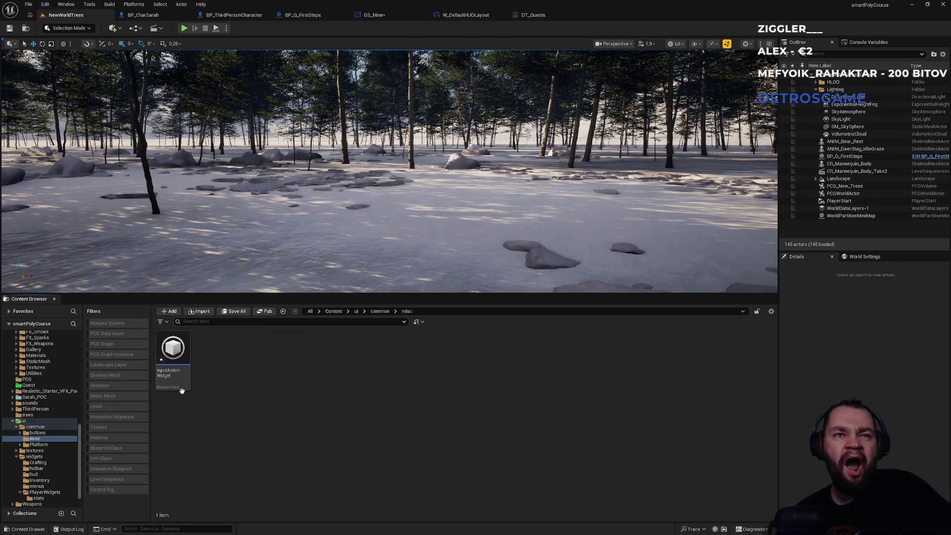
pyautogui.click(380, 311)
pyautogui.doubleClick(252, 359)
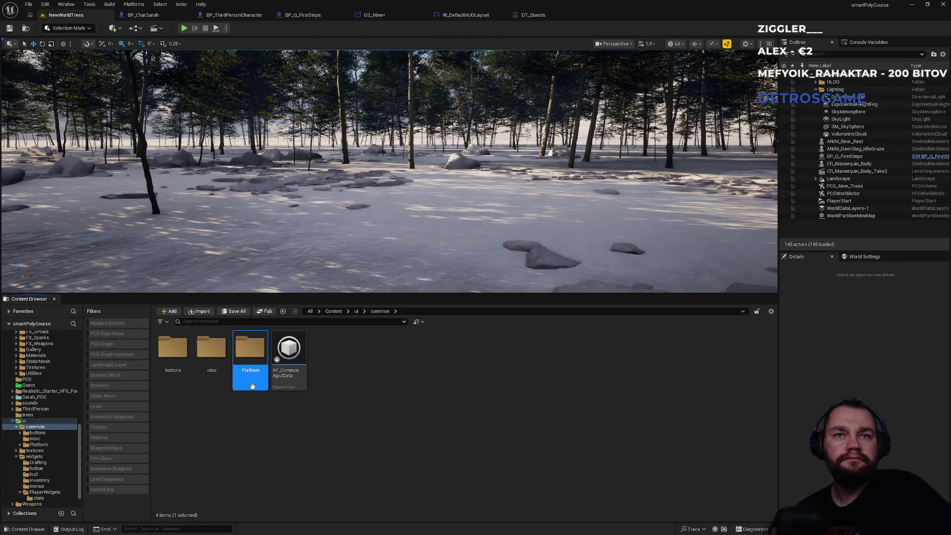
# Step: Return to ui and drill into widgets > PlayerWidgets > stats
pyautogui.click(353, 311)
pyautogui.click(334, 364)
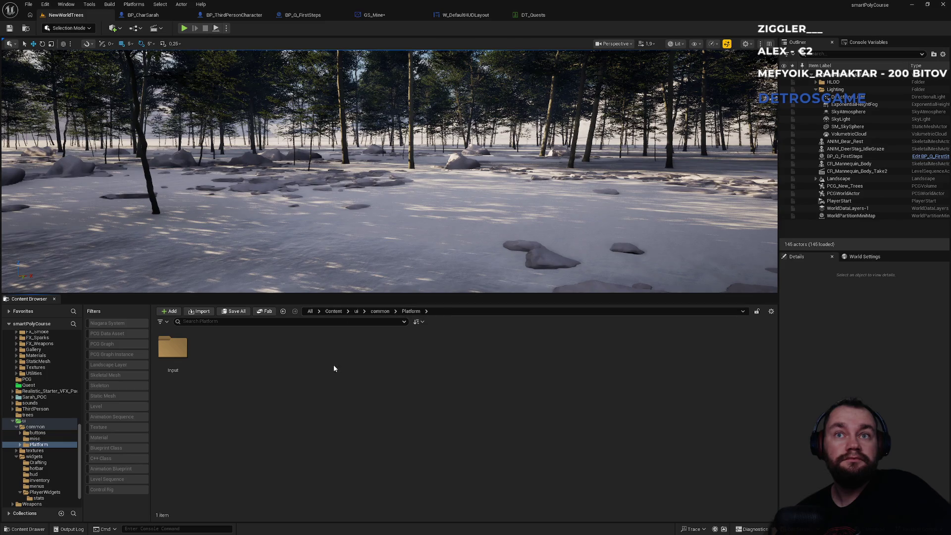
pyautogui.click(356, 312)
pyautogui.doubleClick(250, 349)
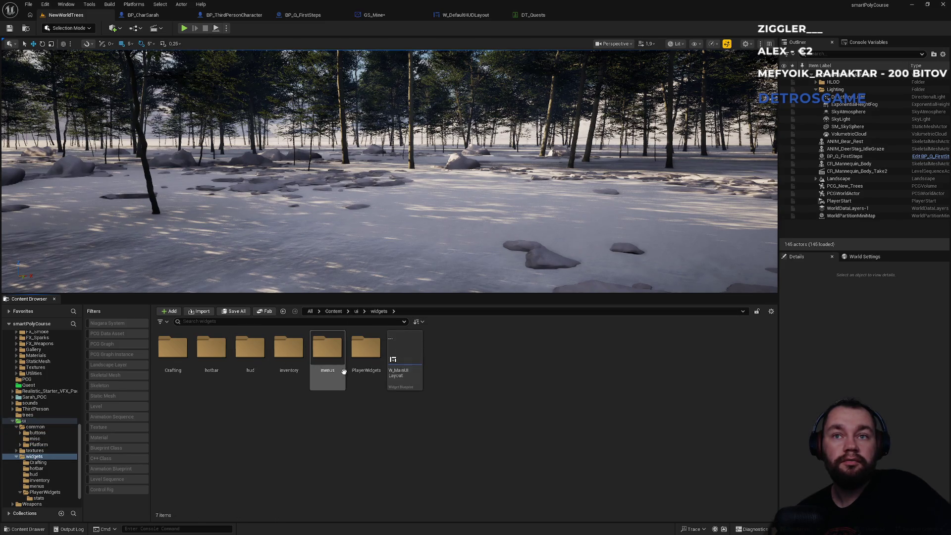
pyautogui.doubleClick(361, 366)
pyautogui.doubleClick(173, 349)
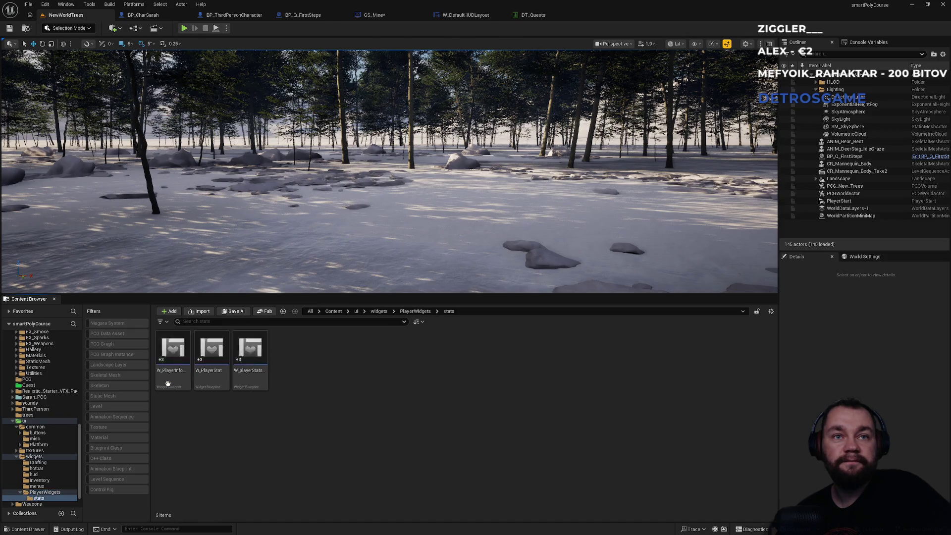